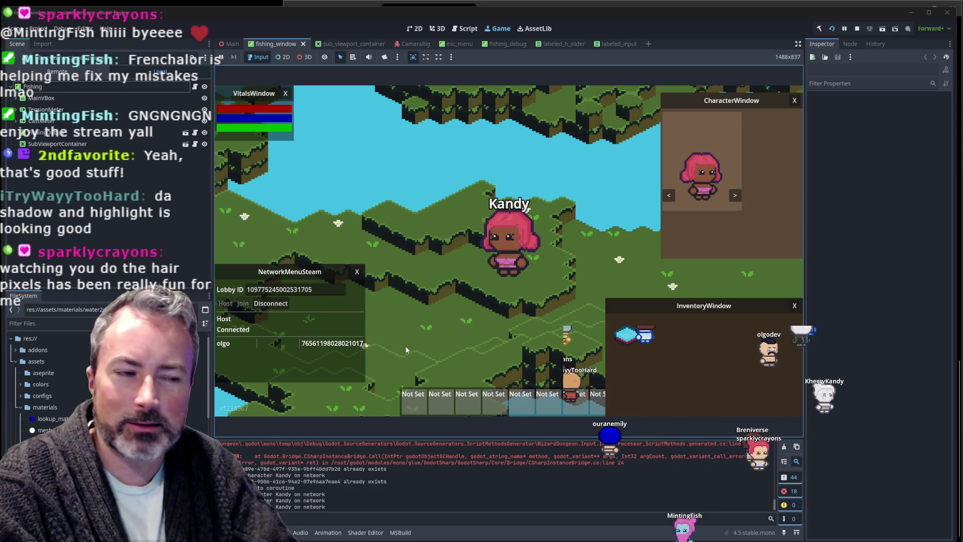
Switch from Godot to the Aseprite window showing hair.aseprite.
key(alt+Tab)
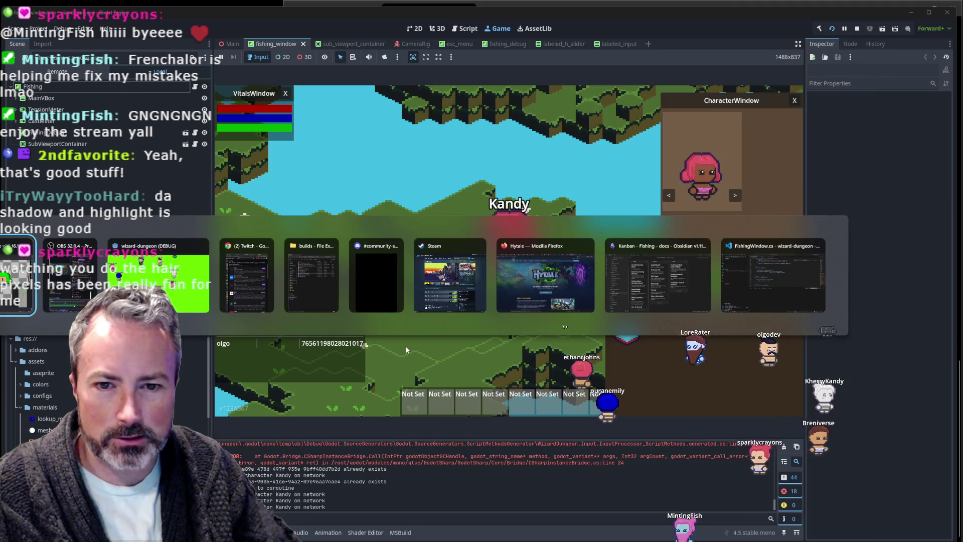
Zoom into the front-facing head, sample the green hair colour, and return to the pencil.
scroll(421, 347, down, 2)
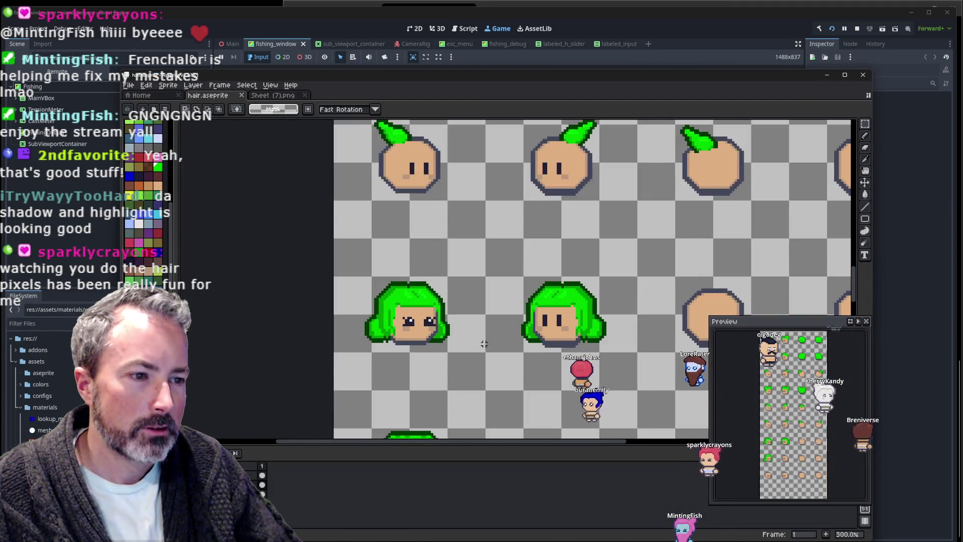
scroll(393, 336, down, 1)
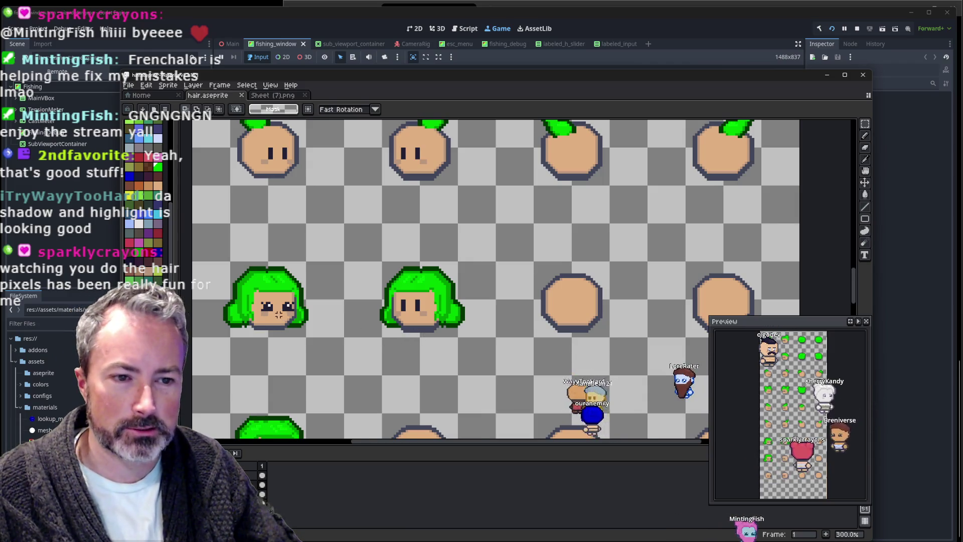
scroll(279, 314, up, 1)
scroll(321, 319, up, 1)
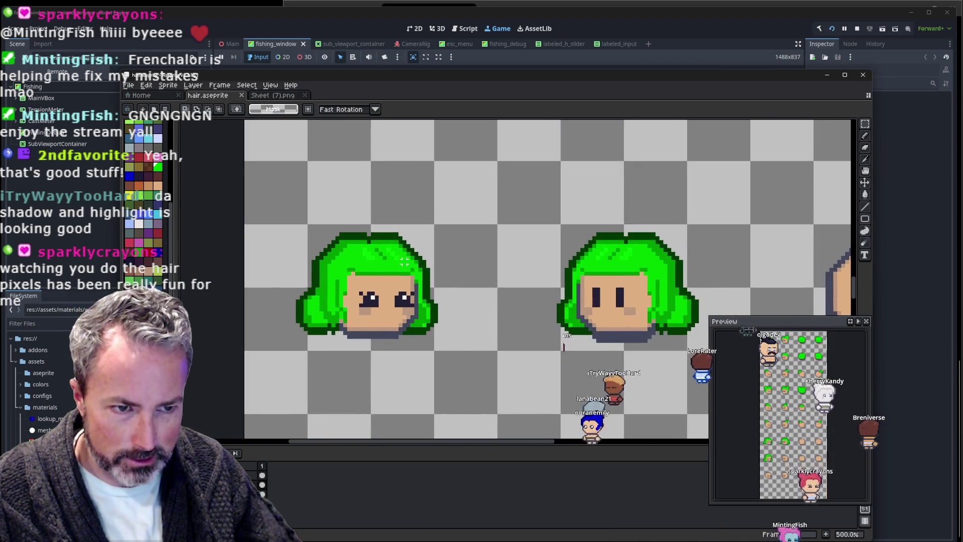
scroll(344, 284, up, 2)
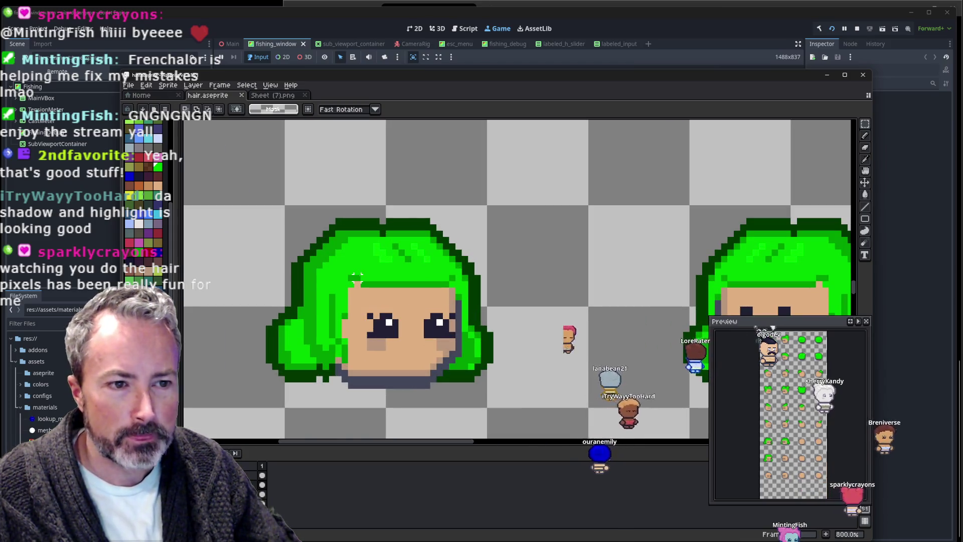
key(i)
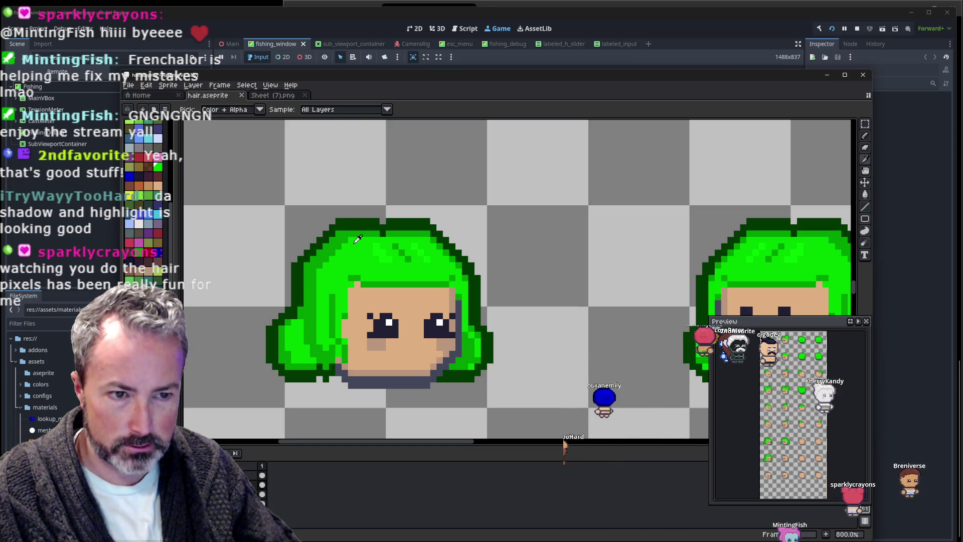
key(b)
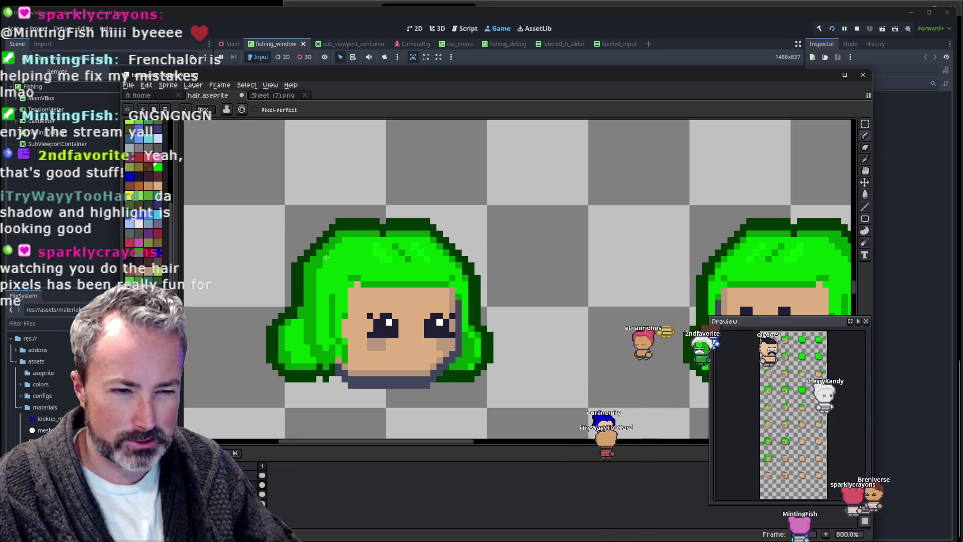
Compare the hair with and without the latest pencil strokes using undo and redo.
scroll(386, 246, down, 3)
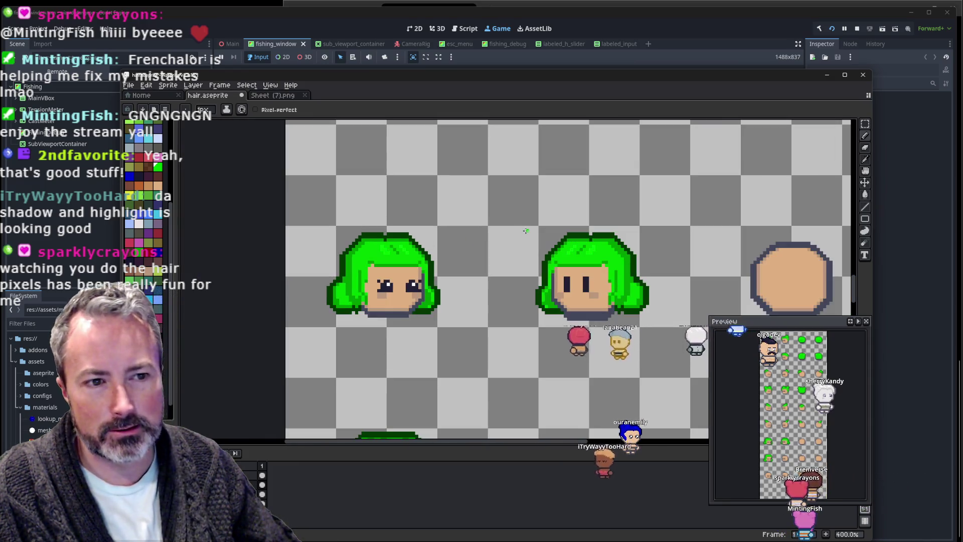
scroll(526, 229, down, 1)
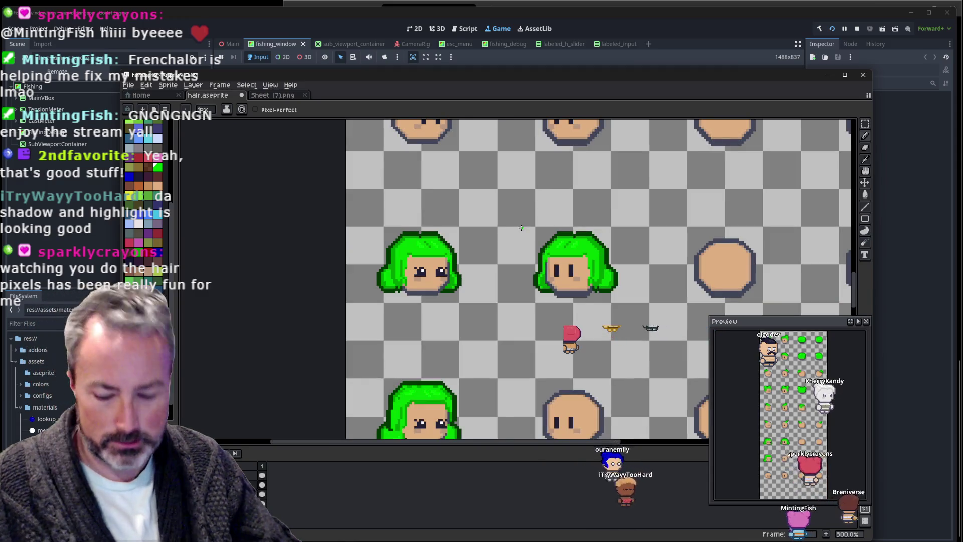
key(v)
key(ctrl+z)
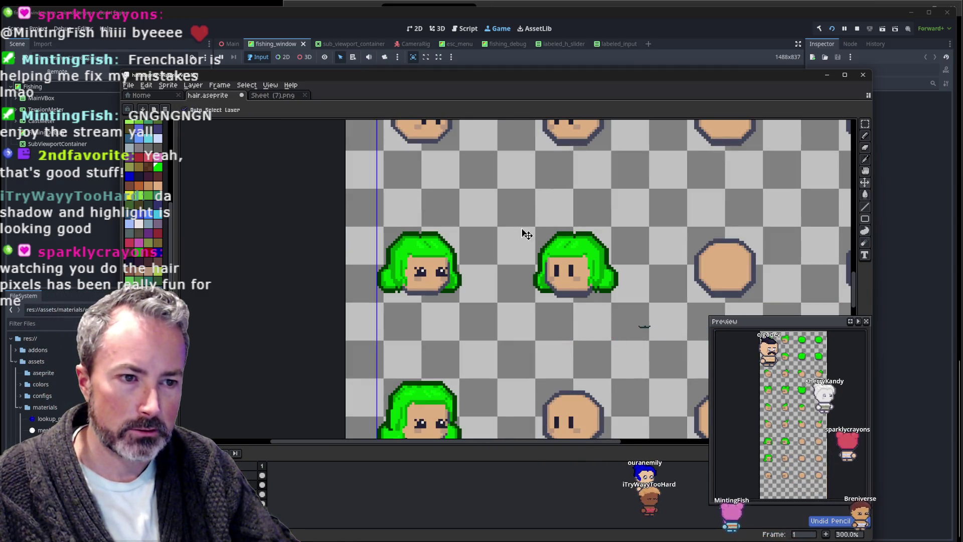
key(b)
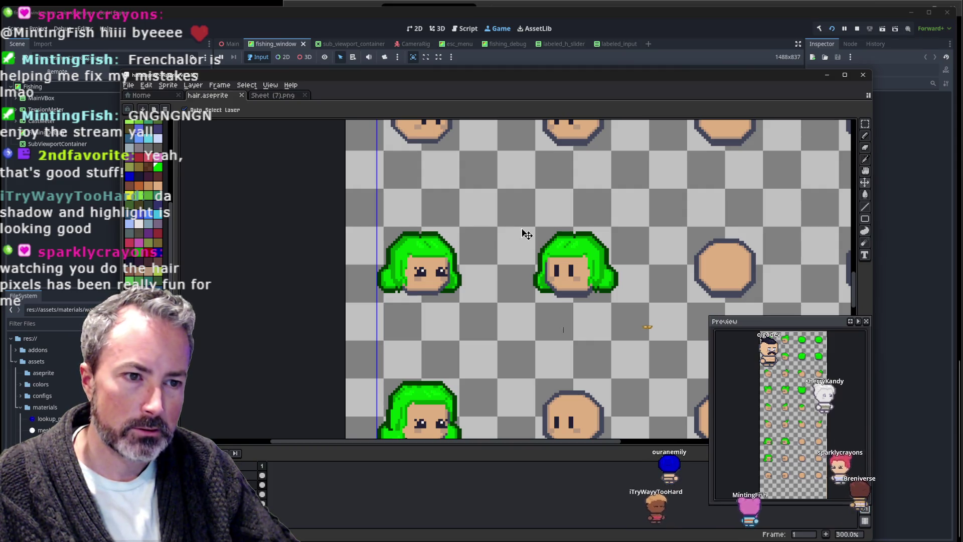
key(ctrl+y)
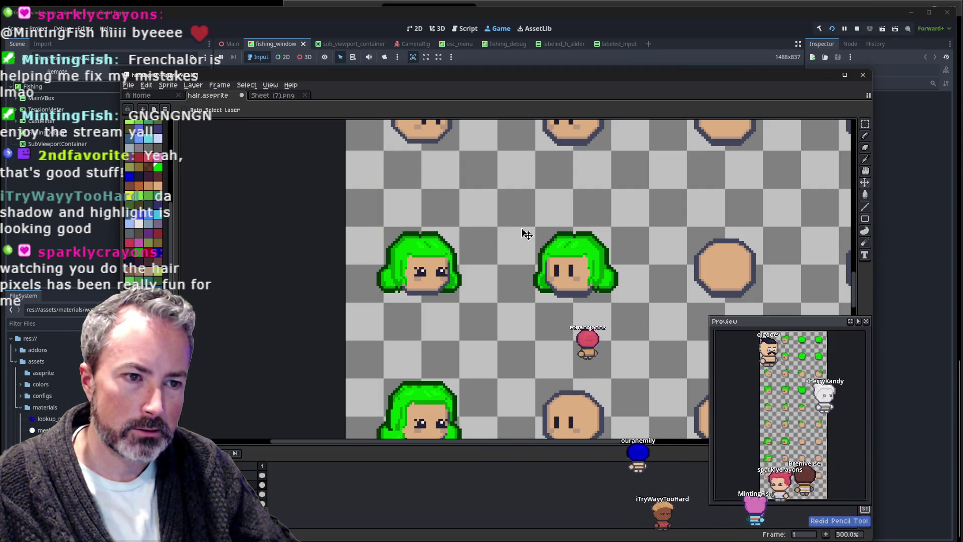
key(ctrl+z)
Toggle the pasted green hair and stray pixel, leaving the last stroke undone.
scroll(482, 249, up, 3)
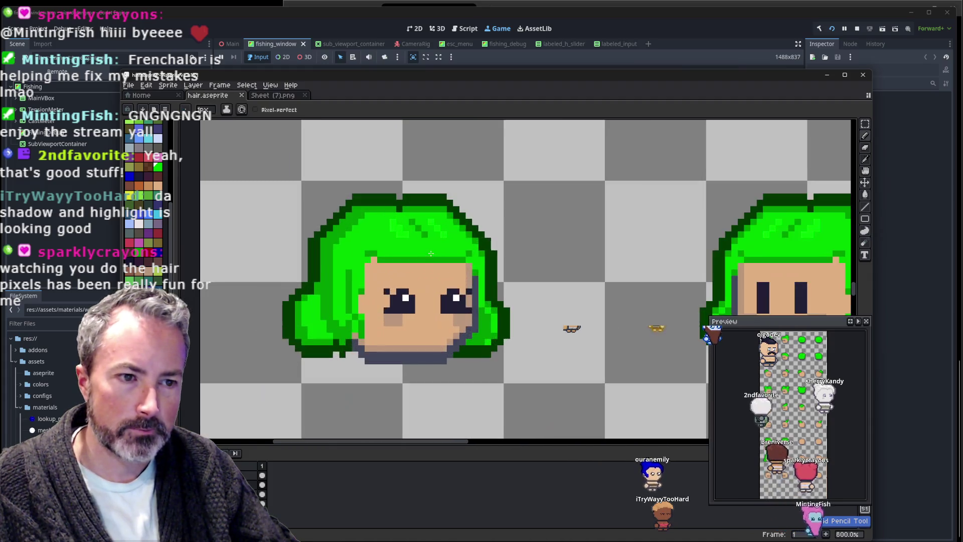
scroll(482, 248, up, 1)
key(ctrl+z)
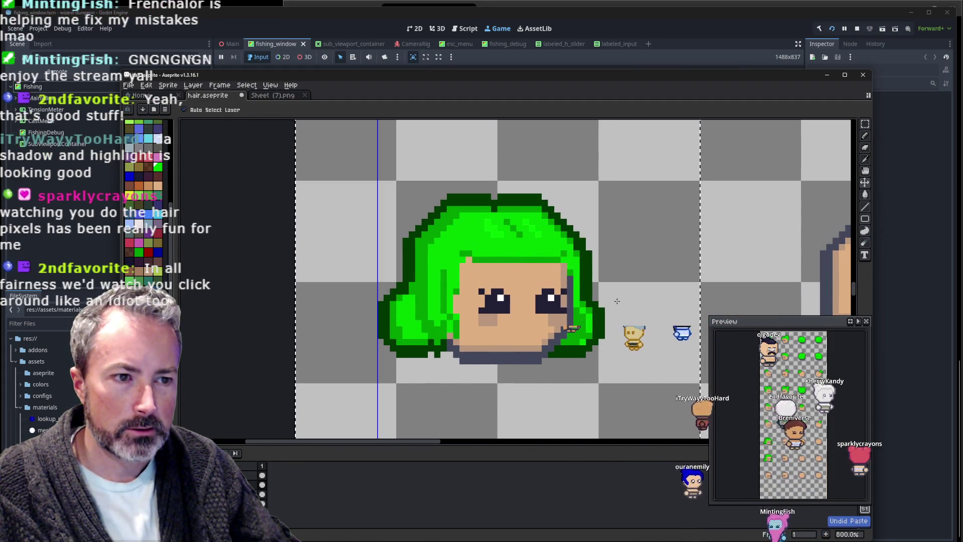
key(ctrl+y)
key(ctrl+y)
key(ctrl+y)
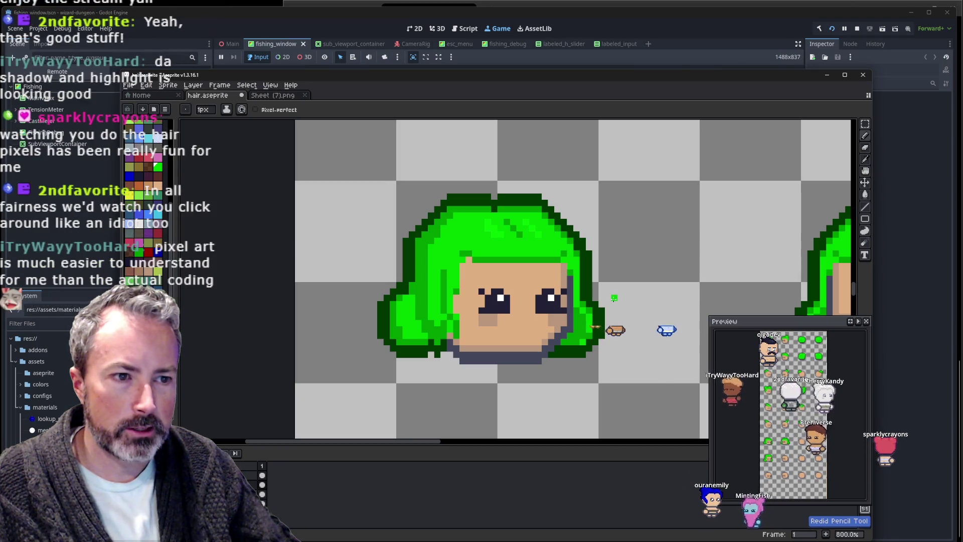
key(ctrl+z)
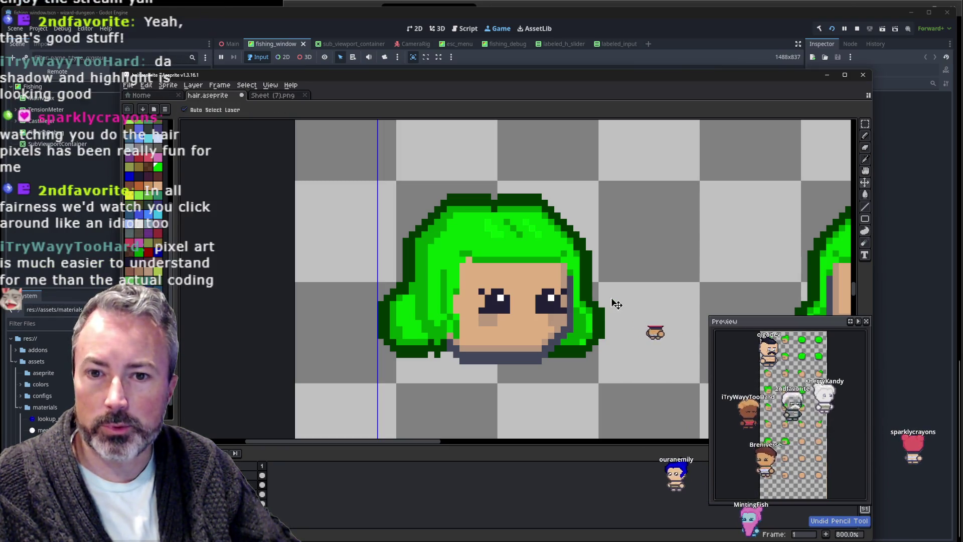
key(ctrl+y)
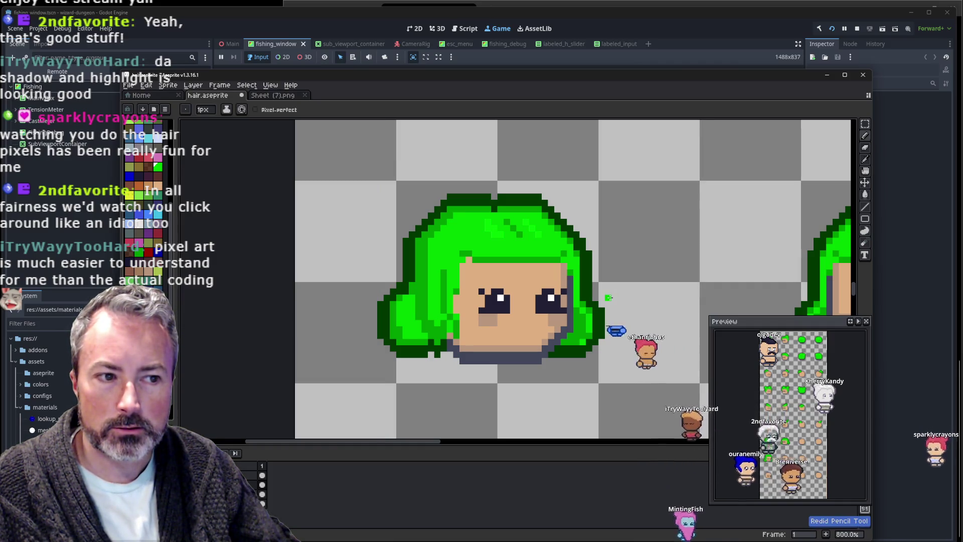
key(ctrl+z)
key(ctrl+s)
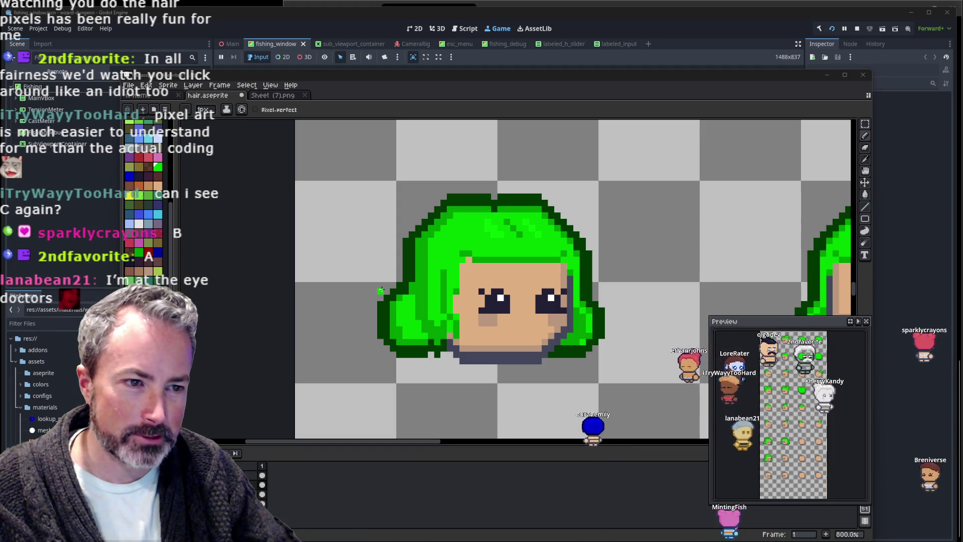
key(ctrl+z)
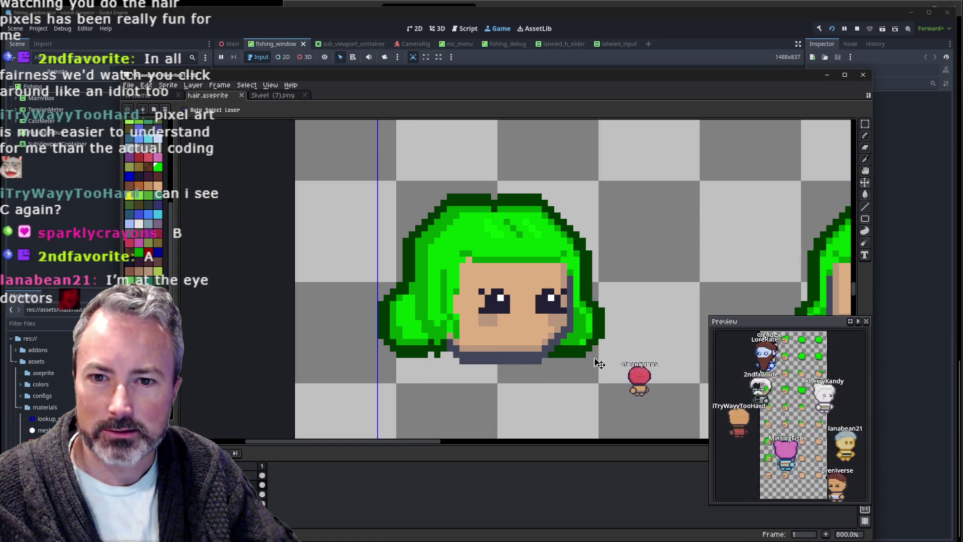
key(ctrl+y)
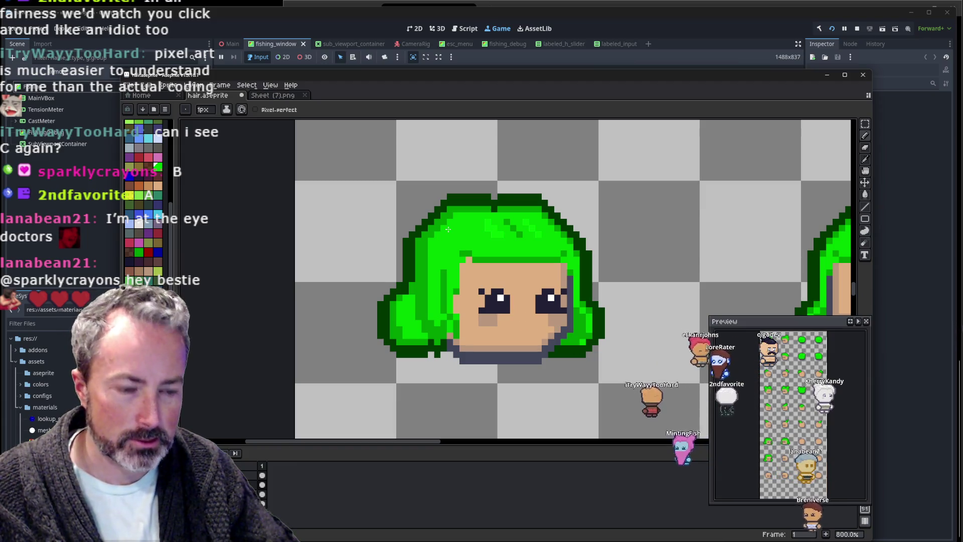
key(i)
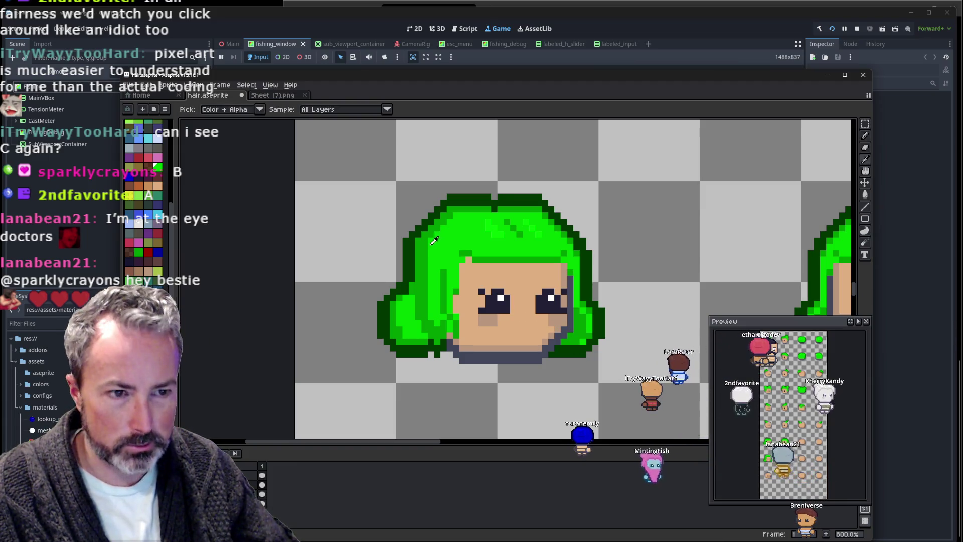
key(b)
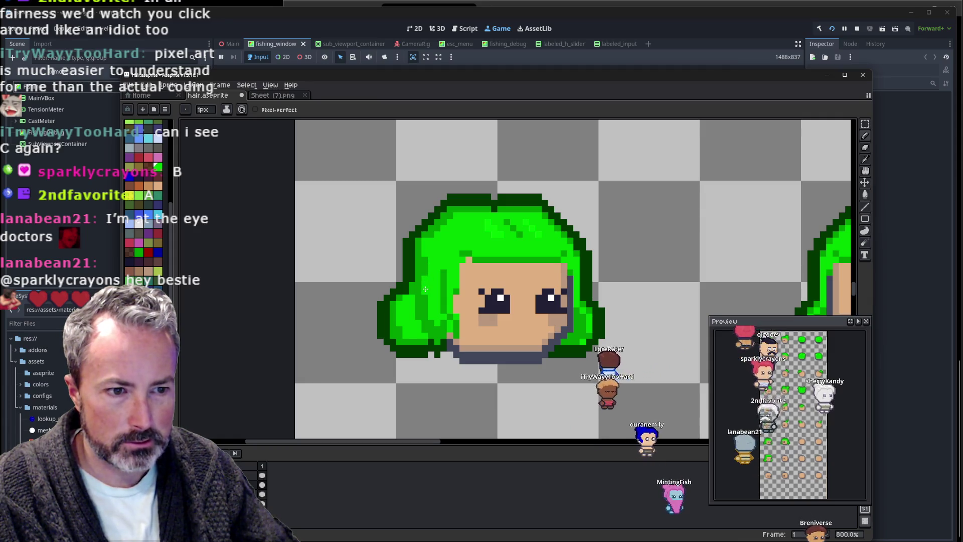
scroll(516, 226, down, 3)
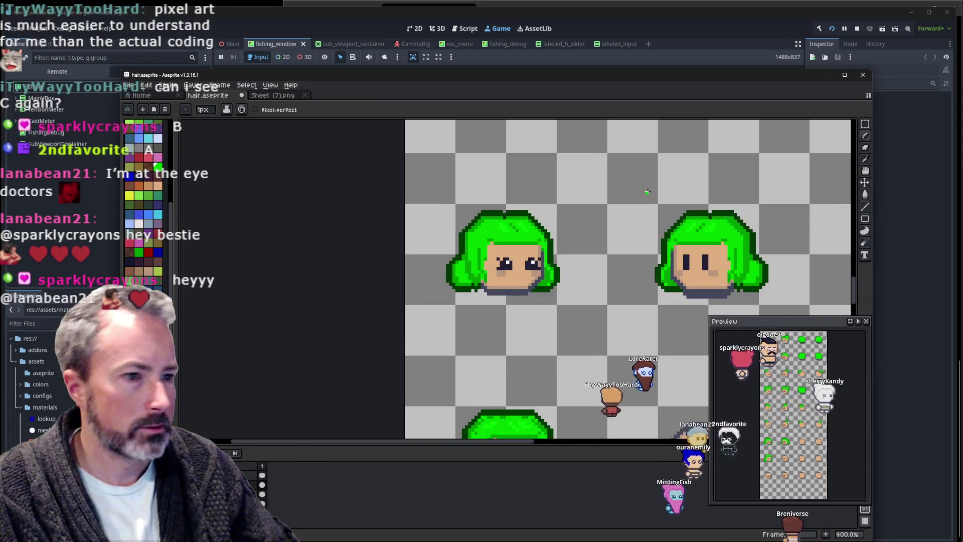
scroll(489, 236, up, 3)
scroll(489, 236, up, 2)
key(i)
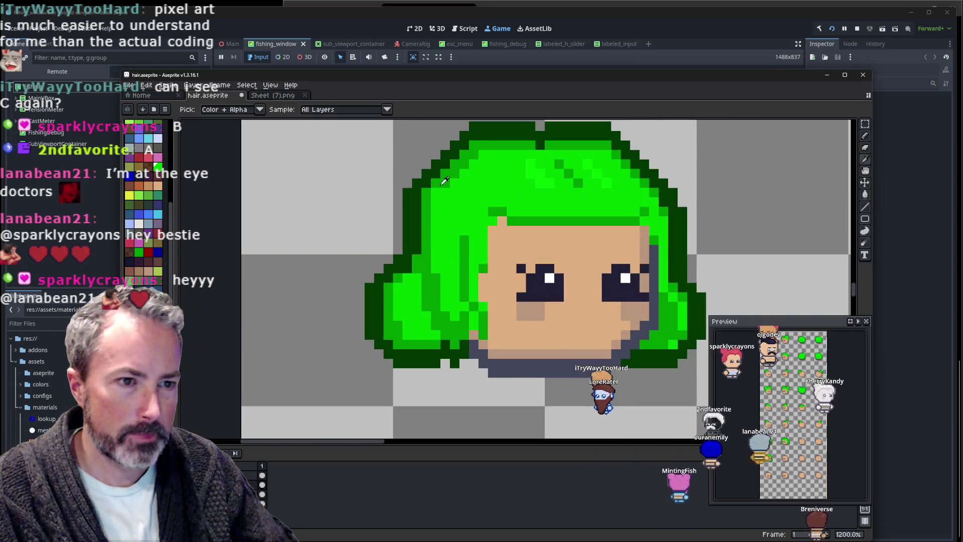
scroll(433, 191, down, 4)
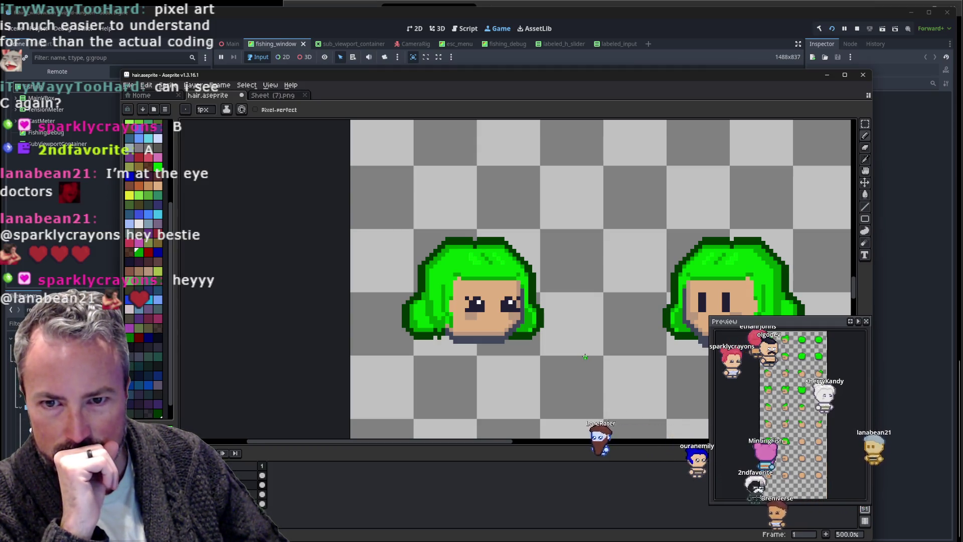
drag(581, 355, 513, 336)
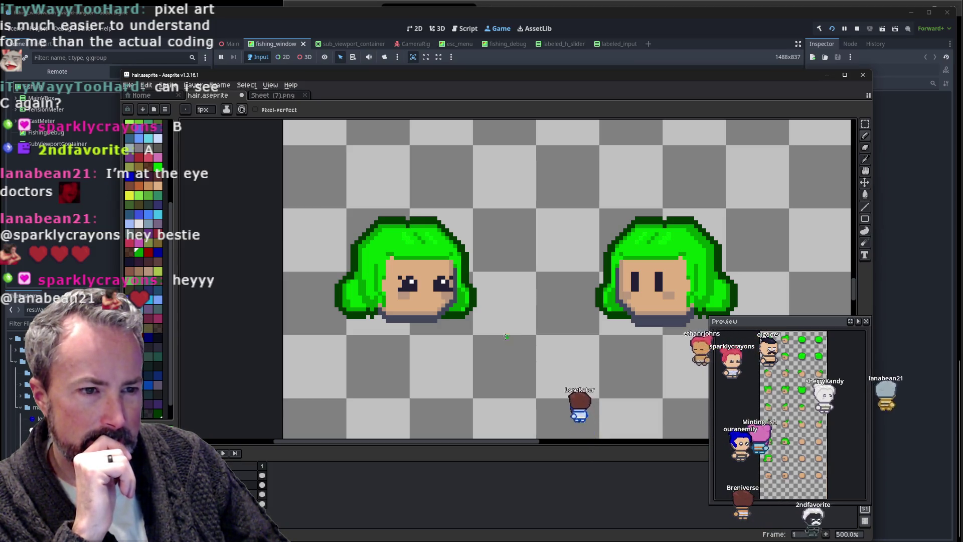
scroll(377, 339, up, 2)
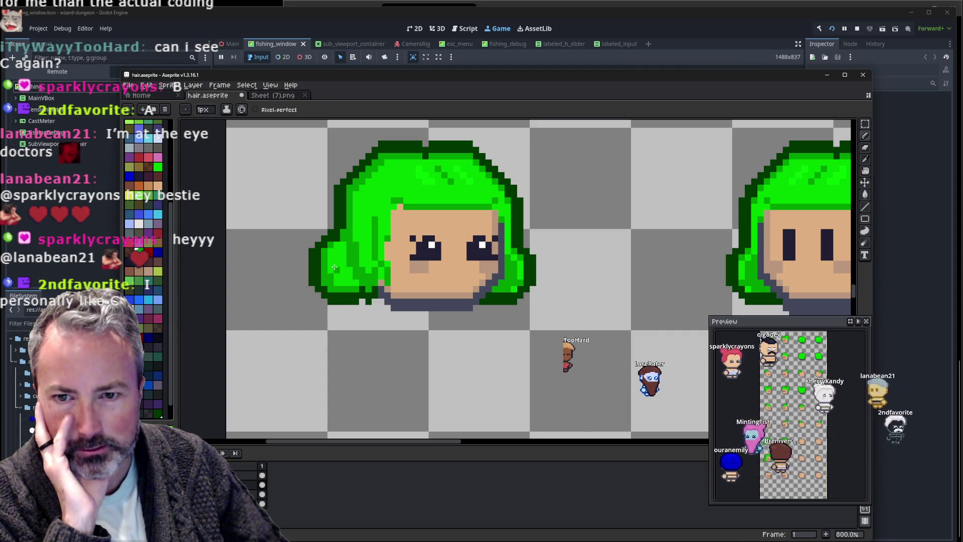
scroll(334, 267, up, 2)
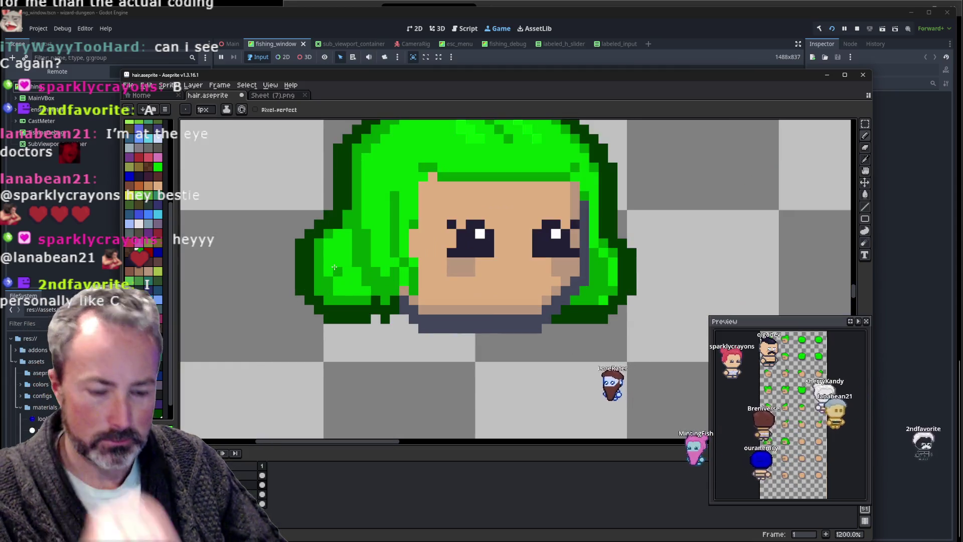
alt+click(334, 267)
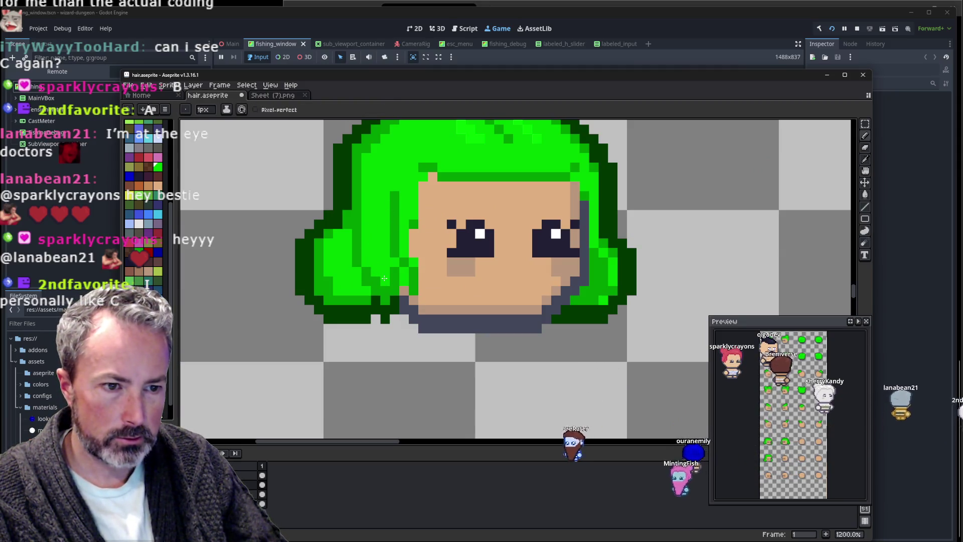
scroll(552, 200, down, 2)
scroll(568, 199, down, 1)
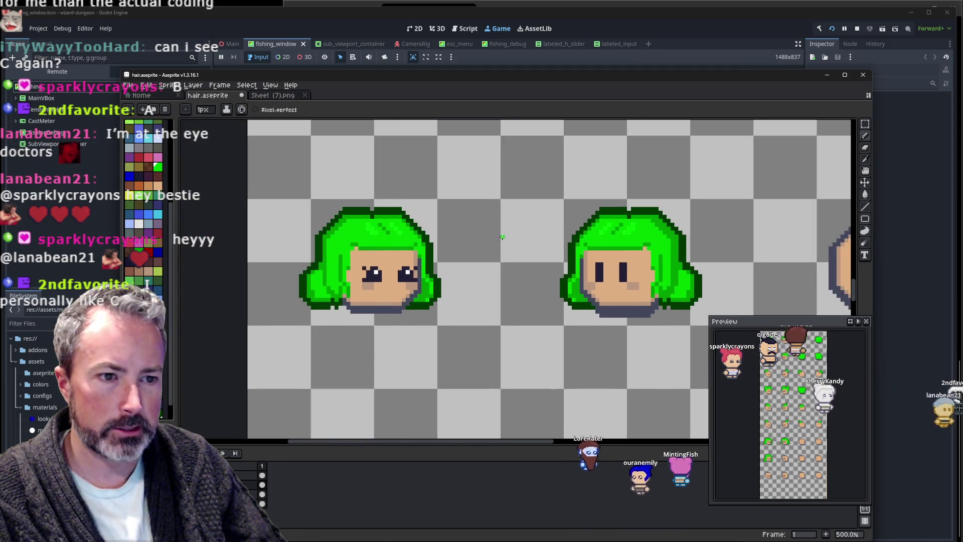
scroll(567, 203, left, 2)
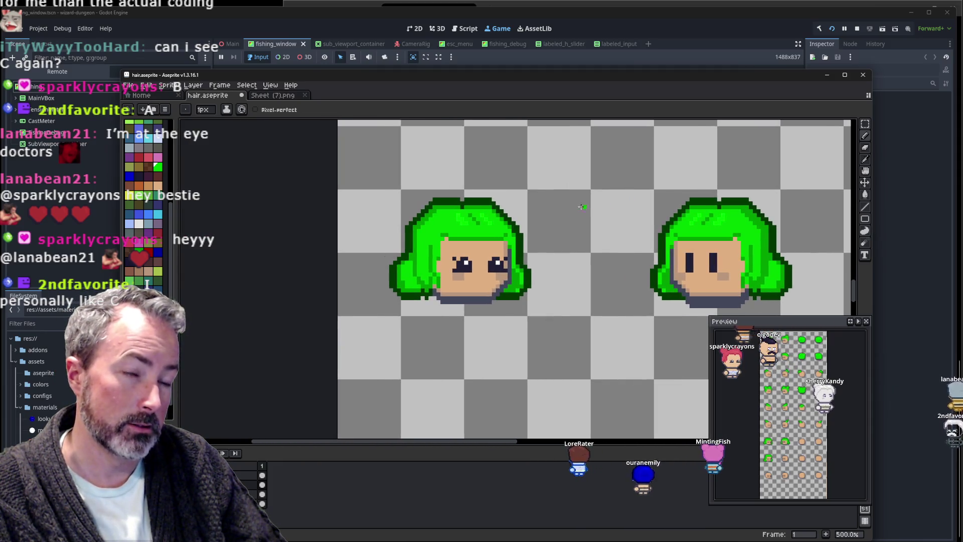
Toggle the left head's eye pencil stroke on and off, finishing with it undone.
key(ctrl+z)
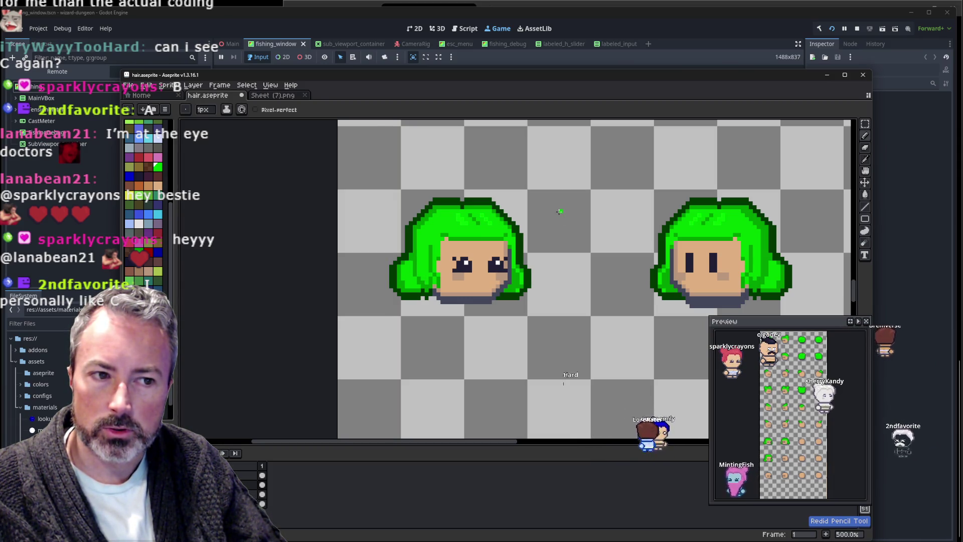
key(ctrl)
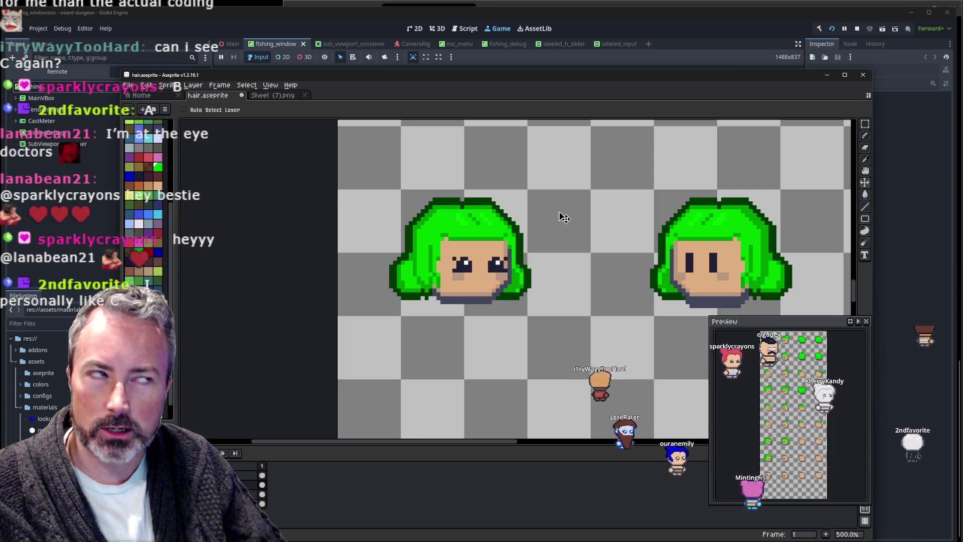
key(ctrl+z)
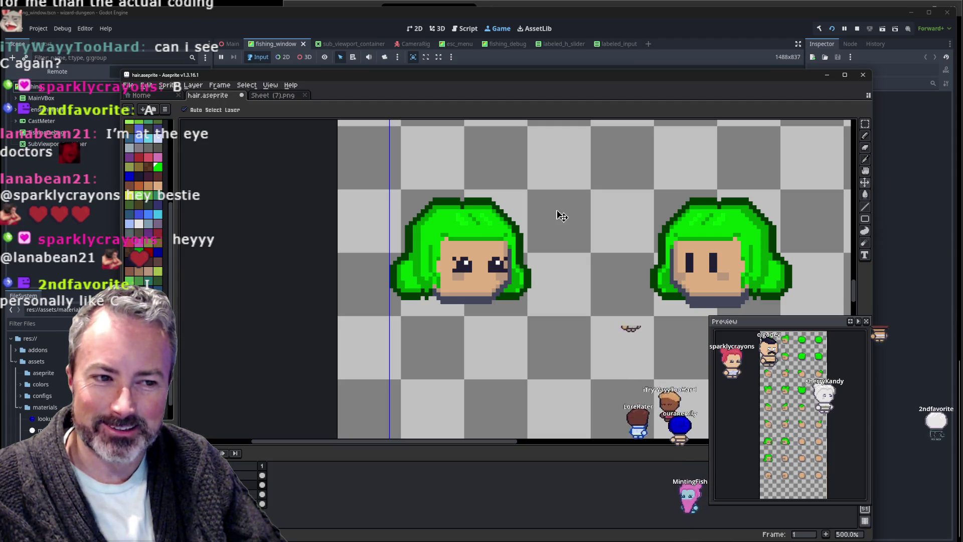
key(ctrl+y)
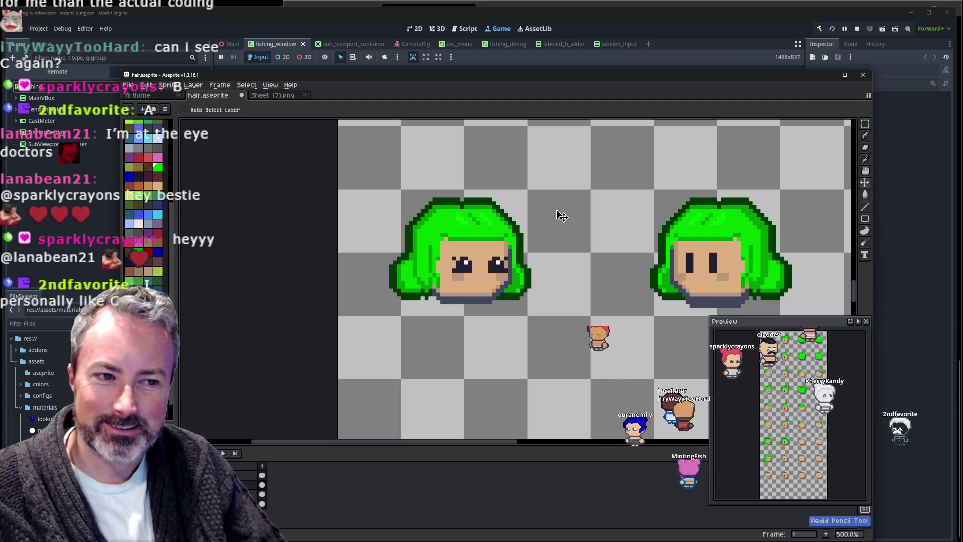
key(ctrl+z)
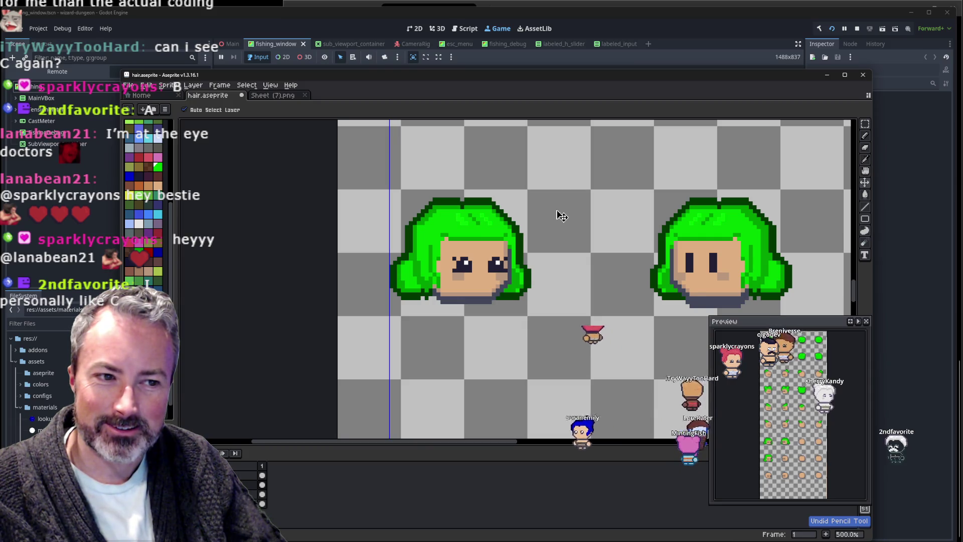
key(ctrl+y)
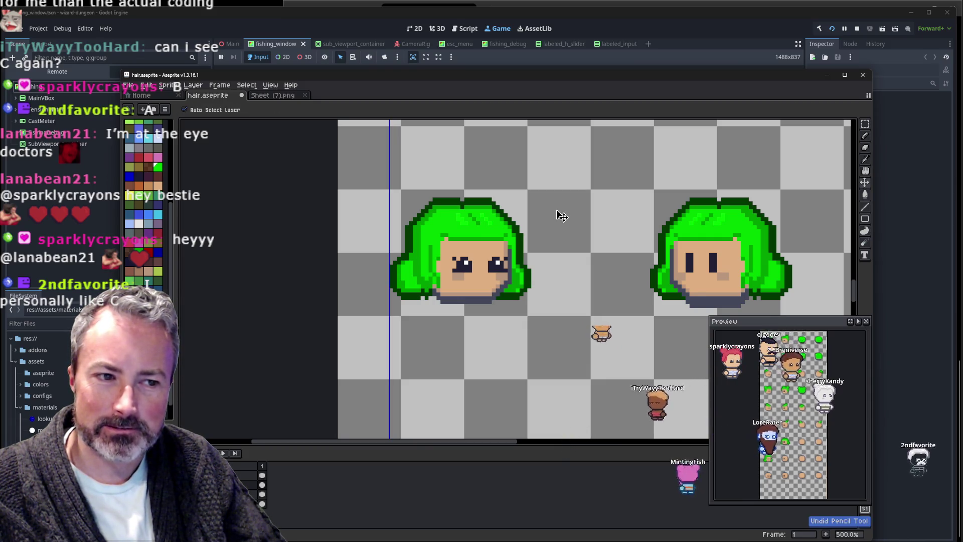
scroll(451, 276, up, 2)
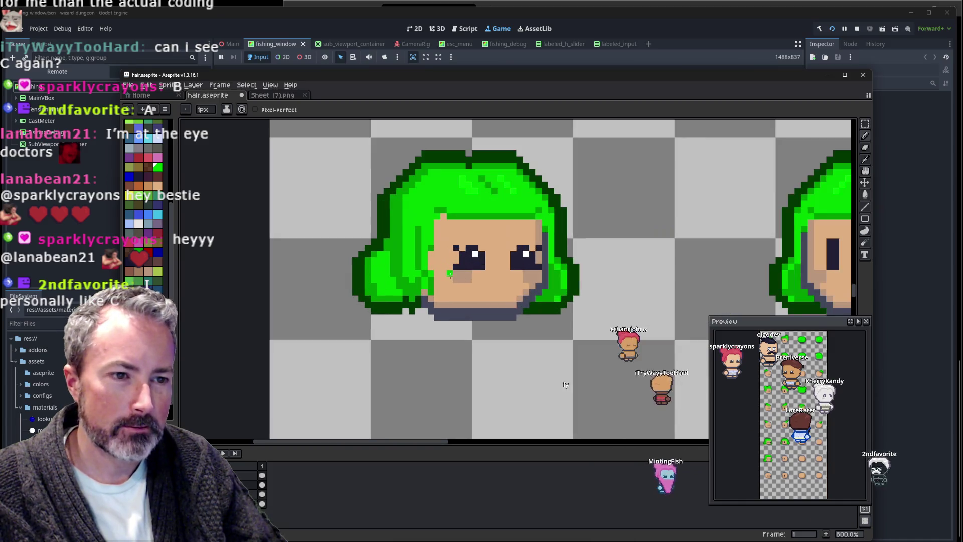
key(ctrl+y)
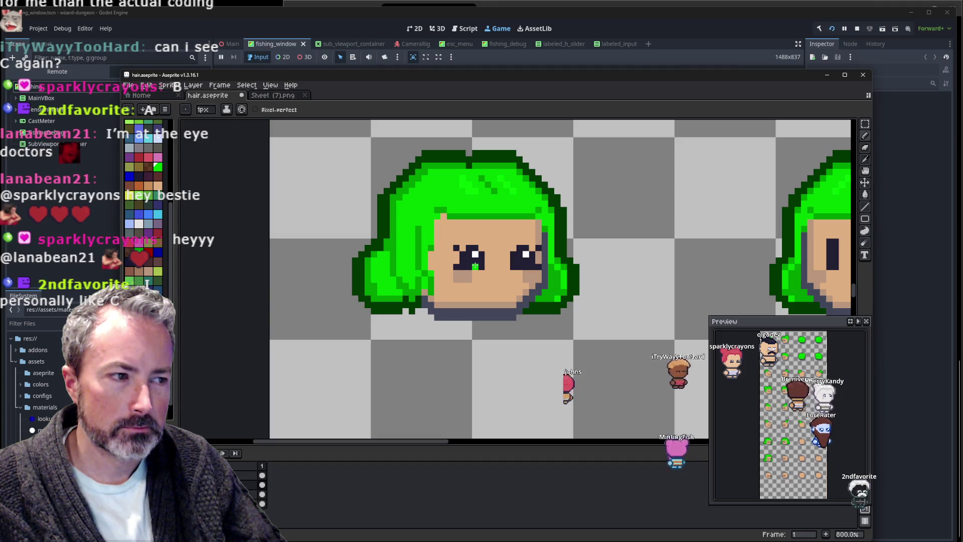
scroll(602, 253, down, 2)
scroll(607, 253, down, 1)
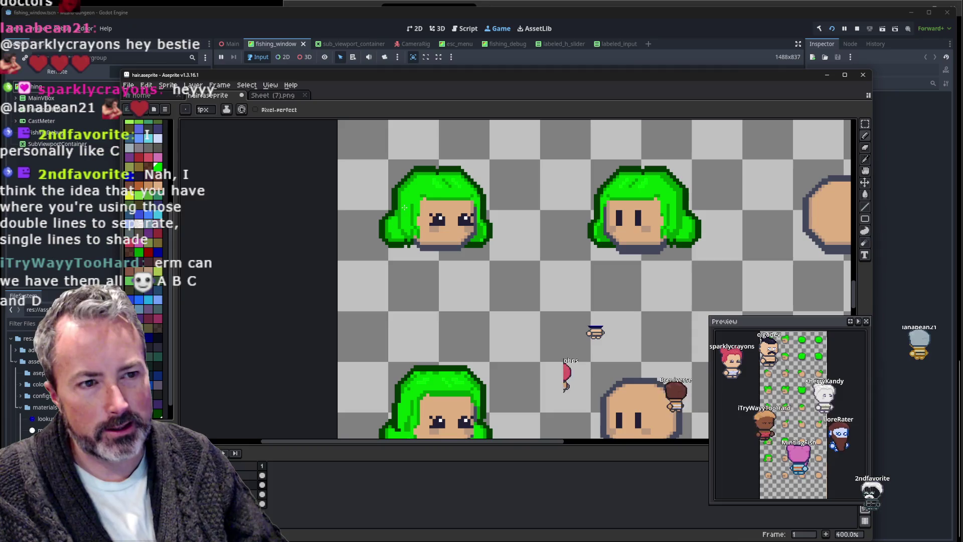
key(ctrl+z)
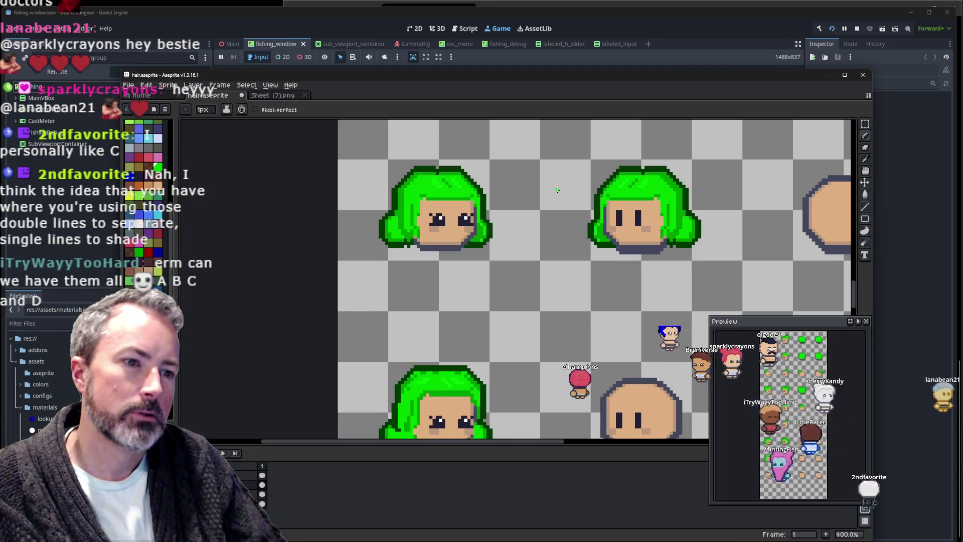
Pan the sheet up and left so the head sprites sit in view.
drag(552, 191, 571, 194)
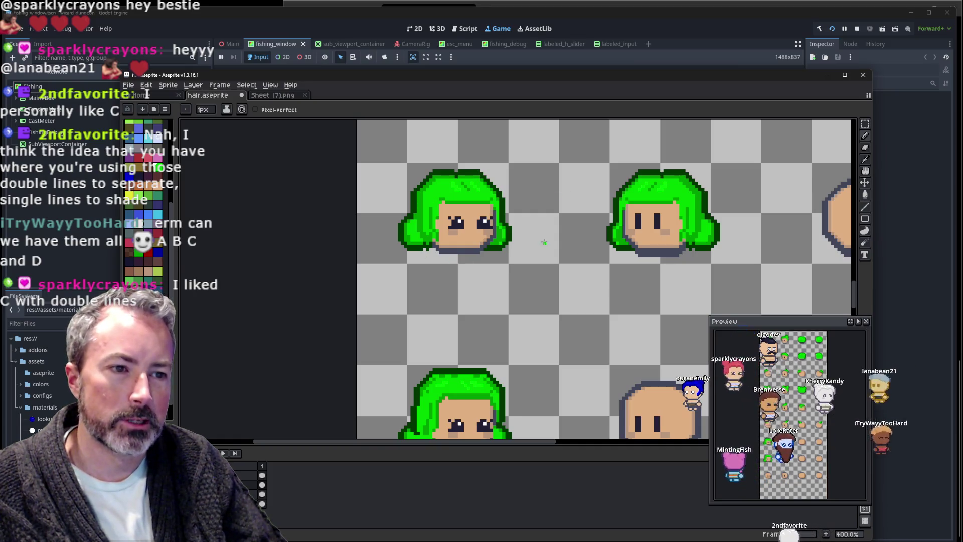
key(v)
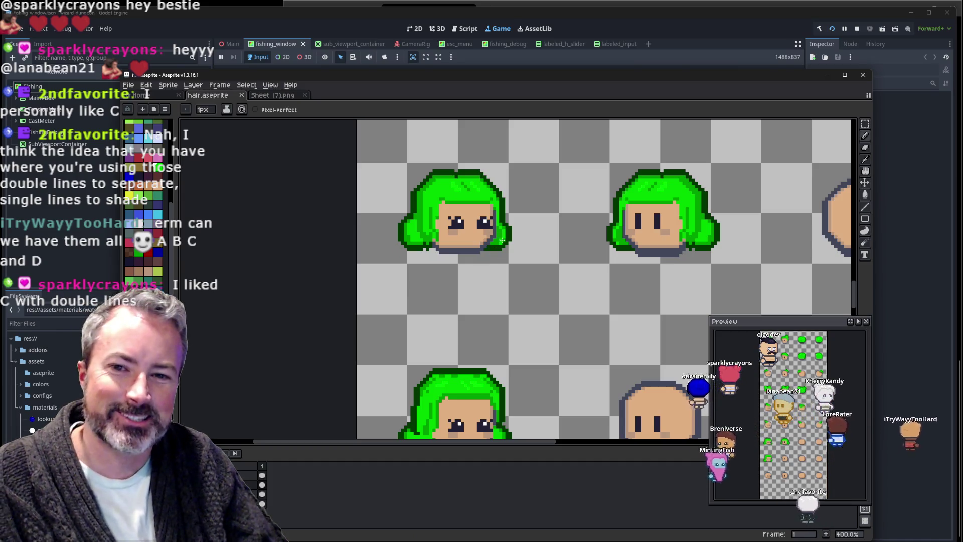
scroll(509, 240, up, 2)
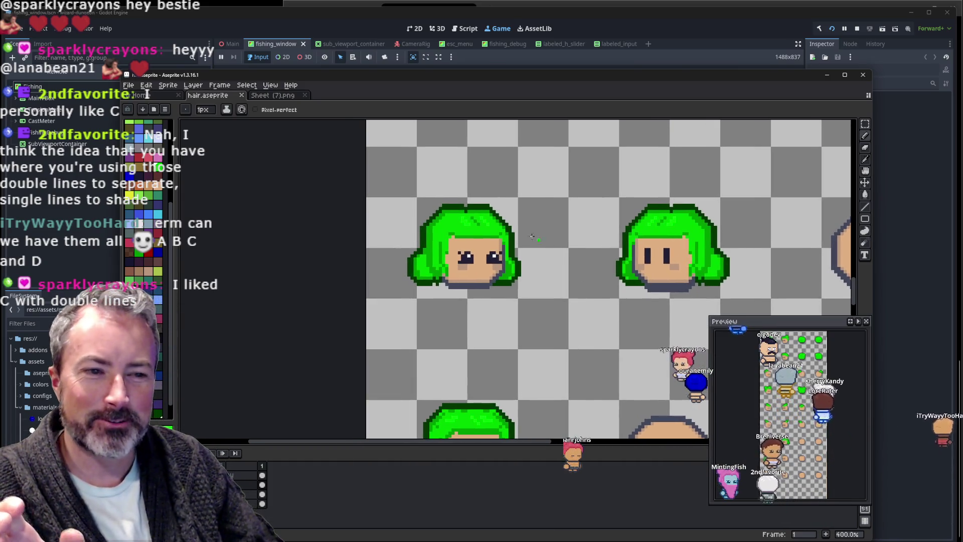
drag(581, 292, 559, 250)
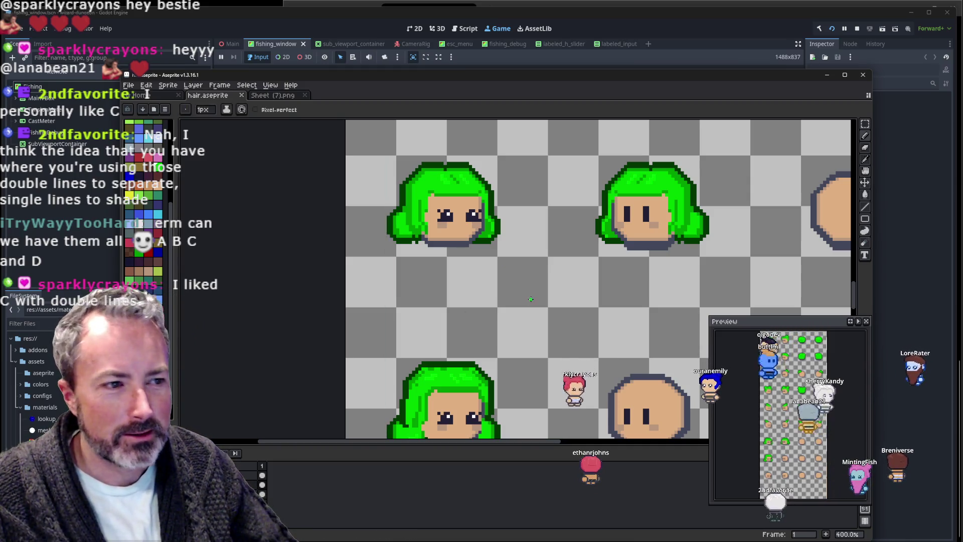
Cut the middle head's green hair, paste it back, and shift it two pixels right.
key(m)
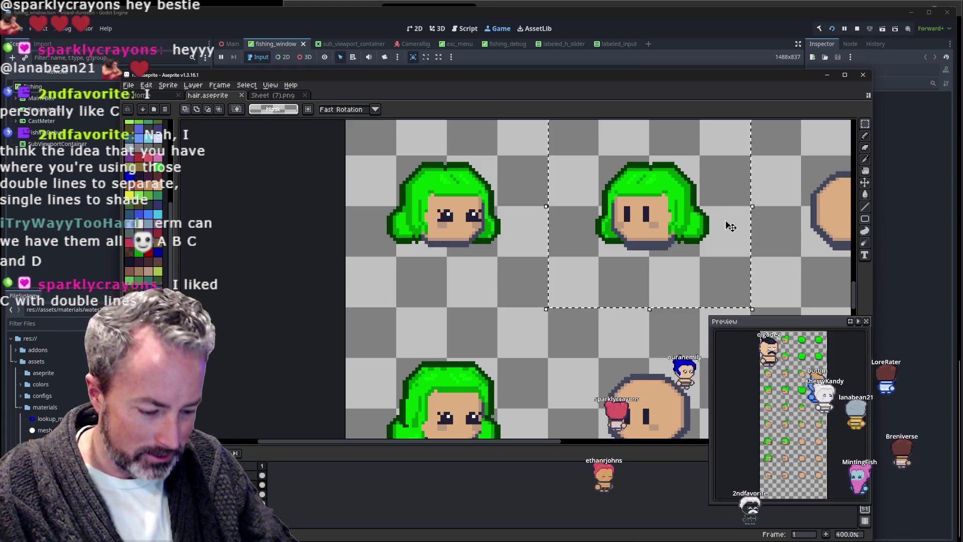
drag(678, 205, 665, 286)
key(Delete)
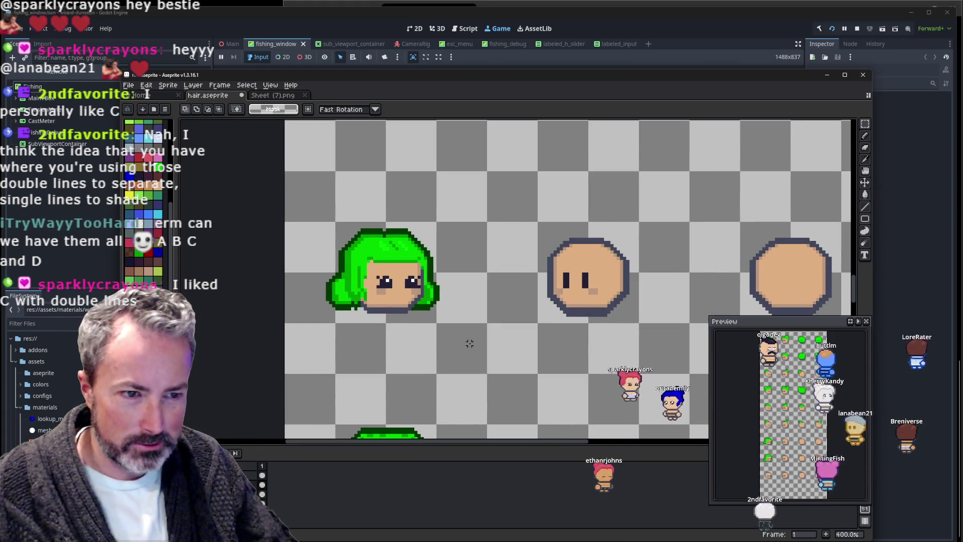
key(ctrl+v)
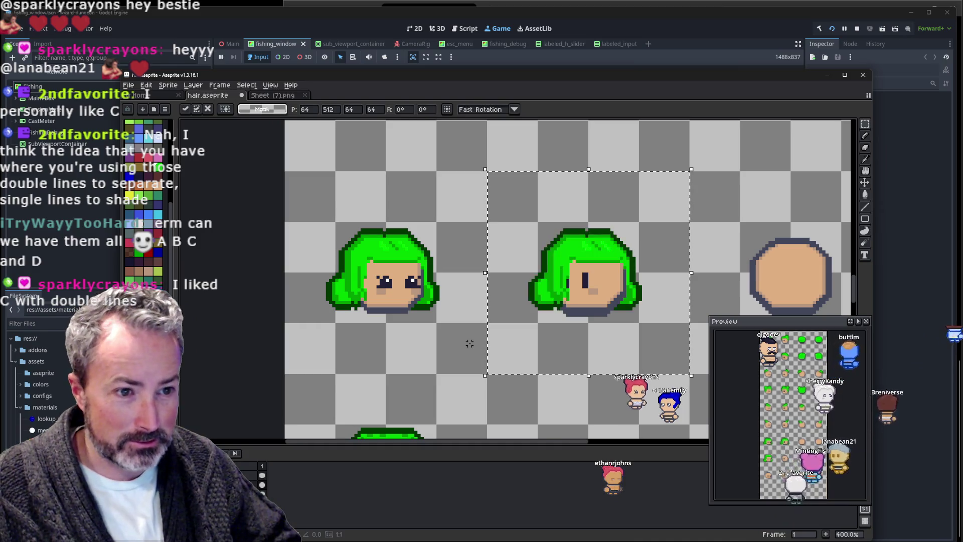
key(Right)
key(Right)
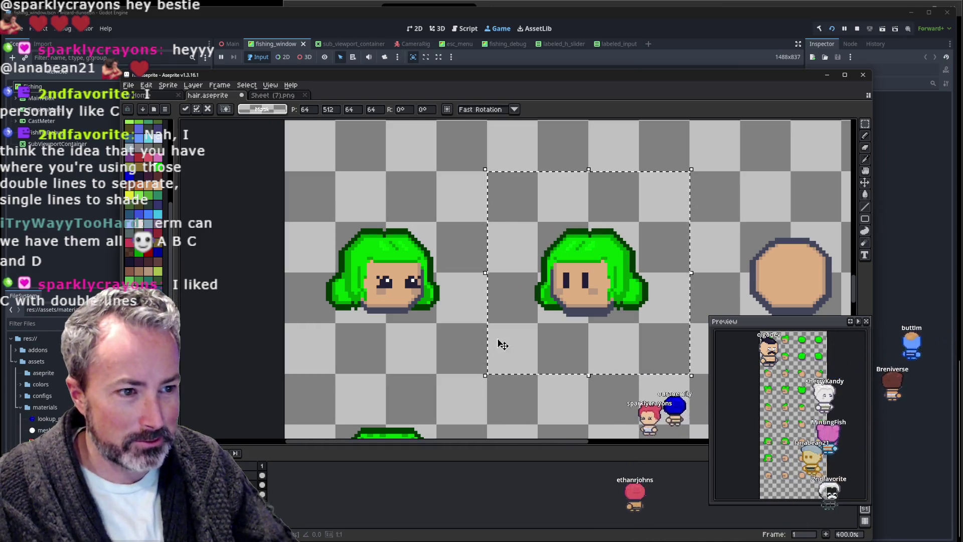
key(ctrl+d)
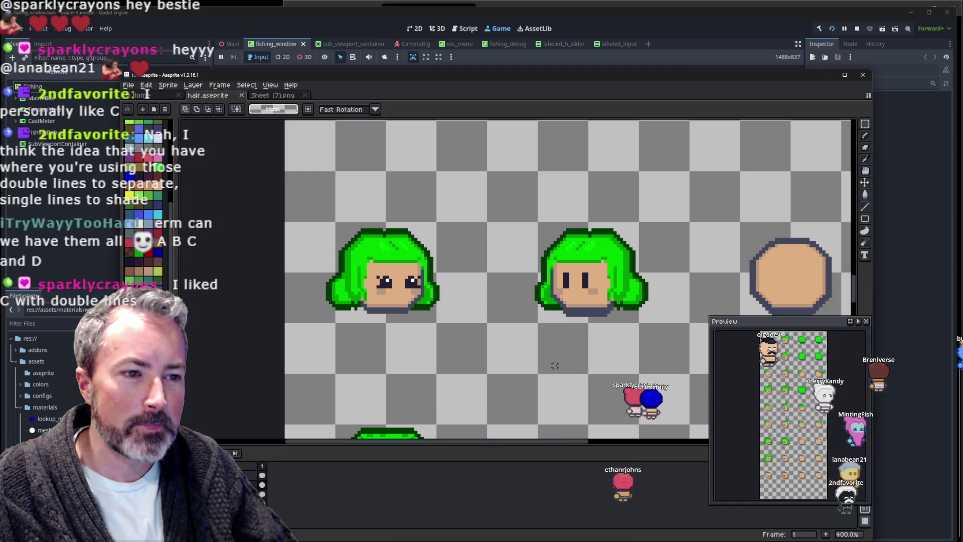
Stop the running game and rerun ./scripts/export_sprites.sh in the MSYS2 terminal.
click(565, 25)
click(858, 29)
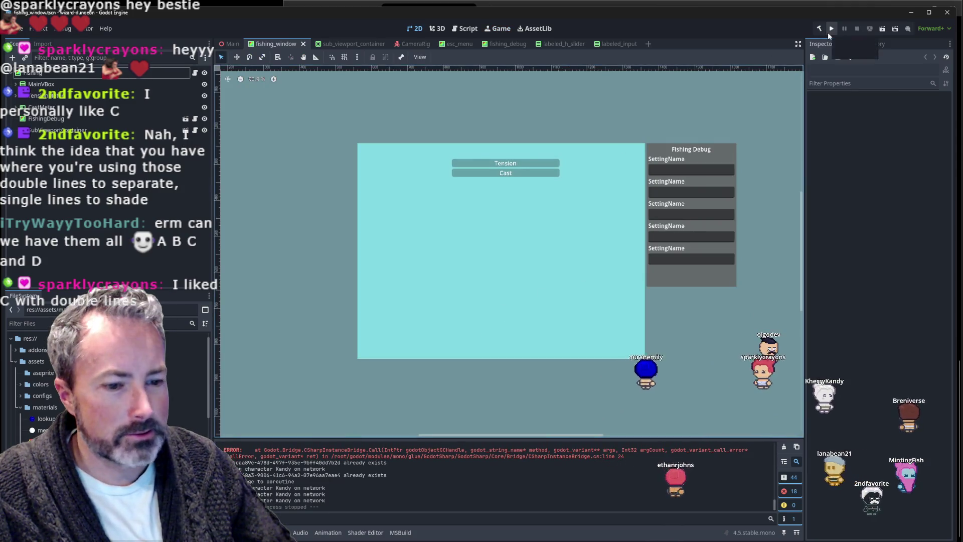
key(alt+Tab)
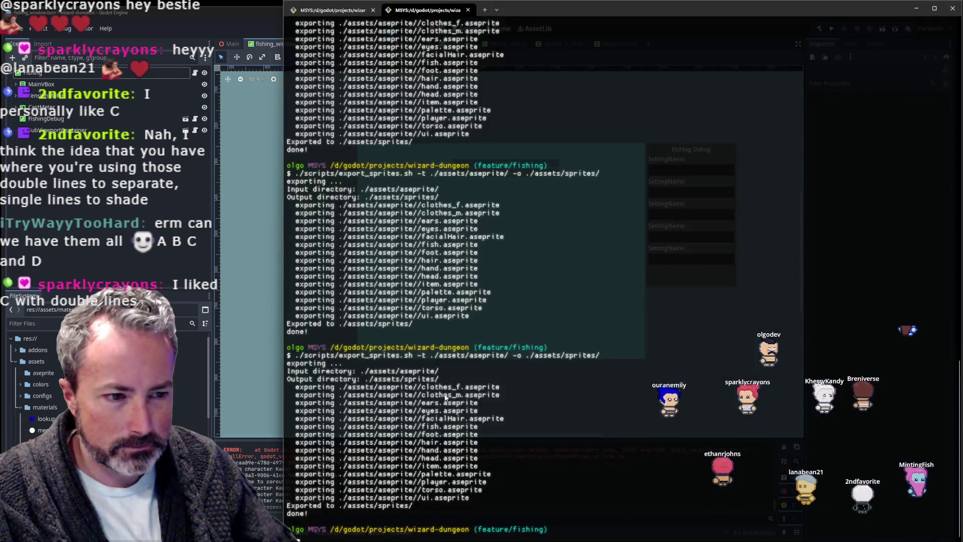
key(Up)
key(Return)
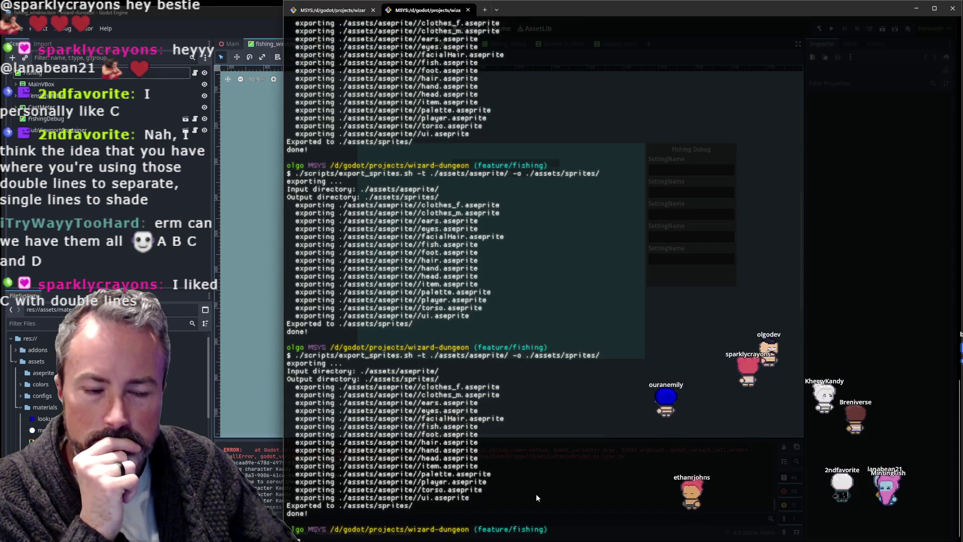
Run the game from the Godot editor and zoom in on the character Kandy.
key(alt+Tab)
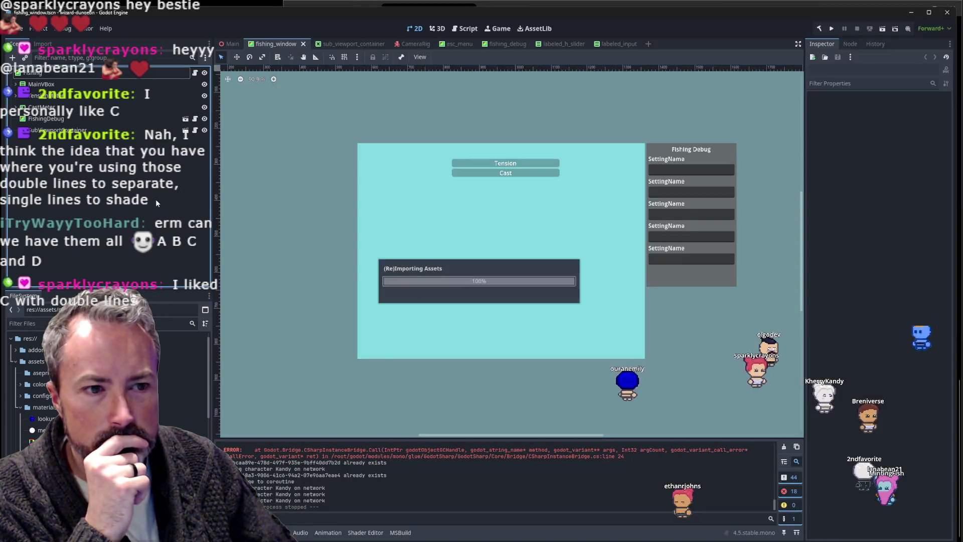
click(831, 28)
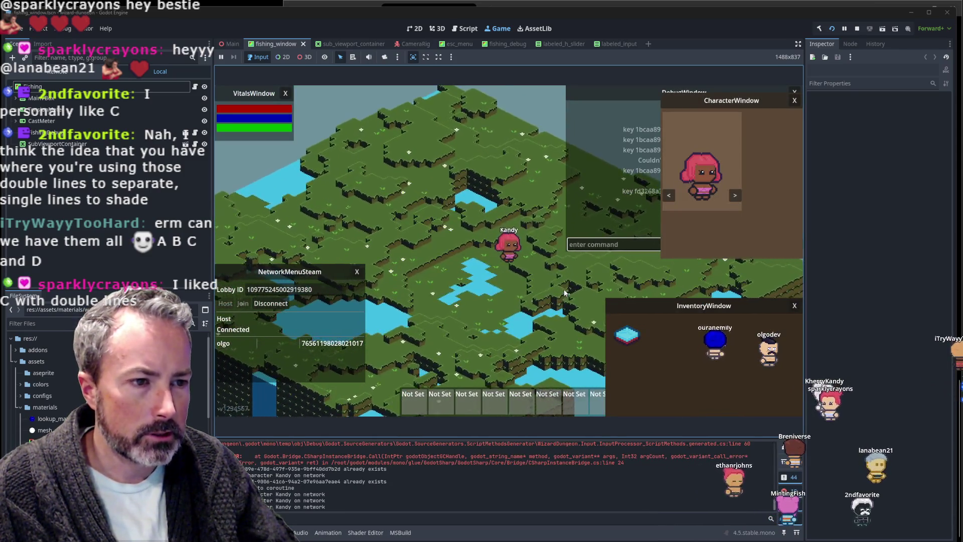
scroll(565, 295, up, 5)
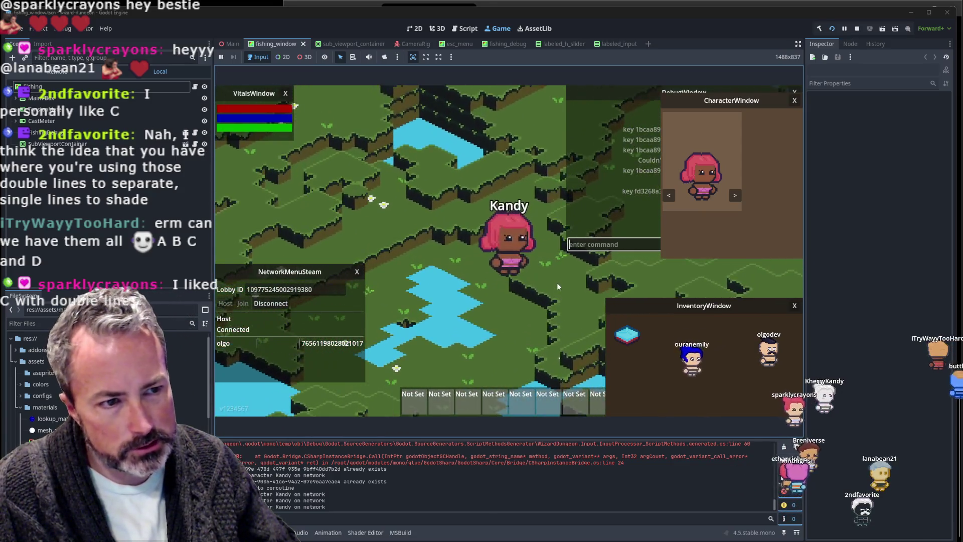
scroll(560, 288, up, 2)
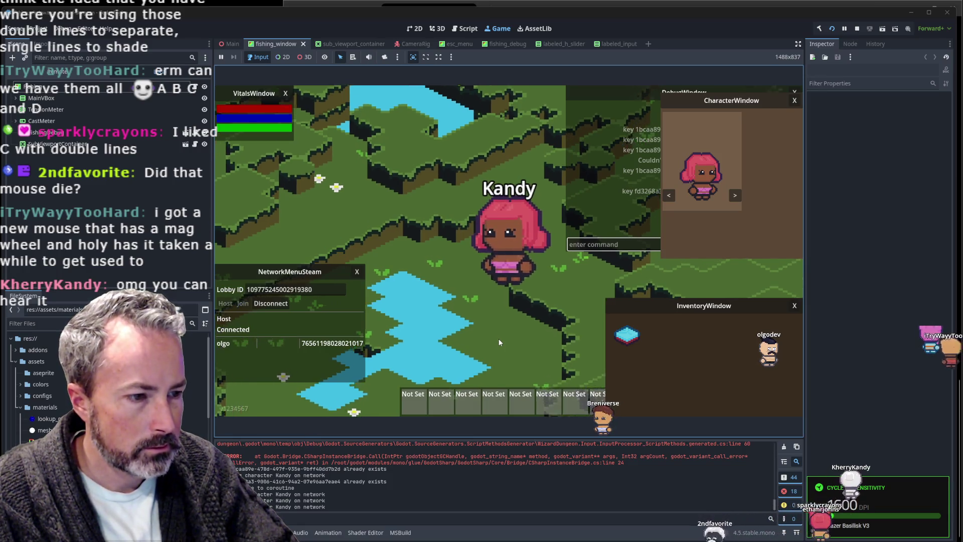
scroll(502, 330, down, 5)
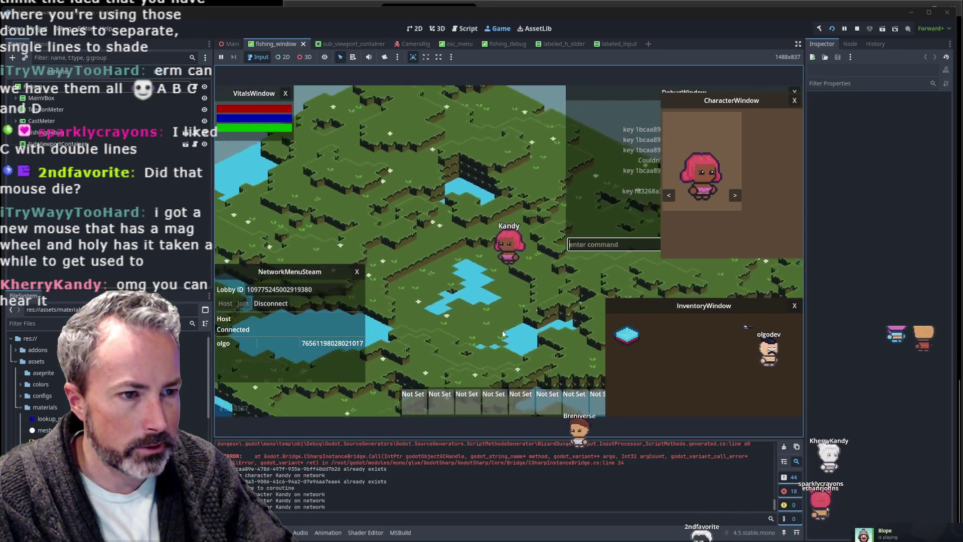
scroll(501, 331, down, 5)
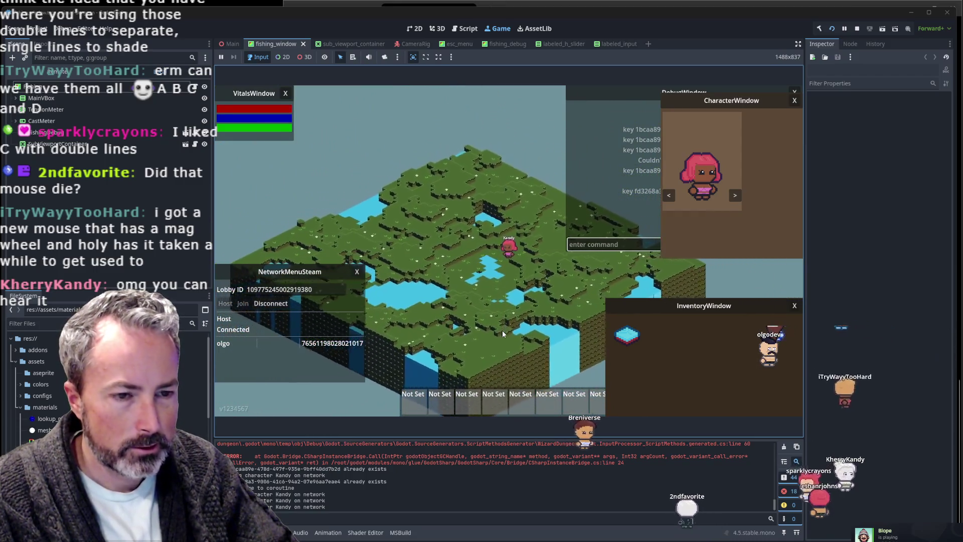
scroll(502, 331, down, 3)
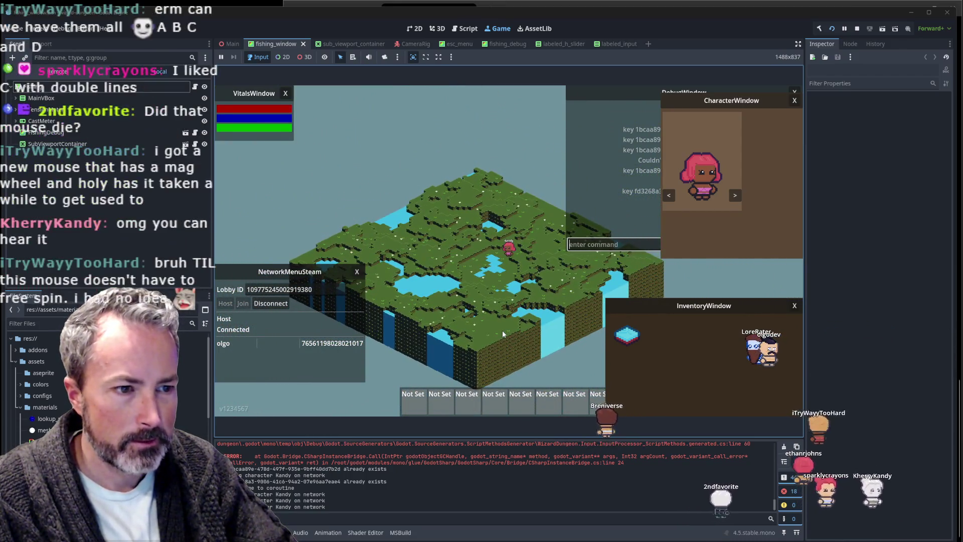
scroll(502, 330, up, 1)
scroll(502, 330, up, 2)
scroll(502, 330, up, 2)
scroll(502, 330, up, 2)
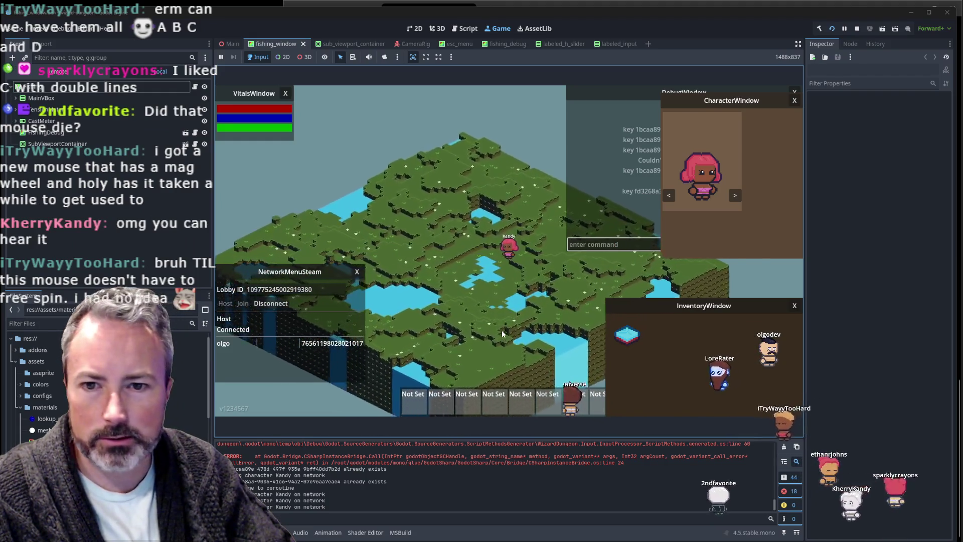
scroll(501, 330, up, 1)
scroll(501, 330, up, 2)
scroll(502, 330, up, 2)
scroll(501, 330, up, 2)
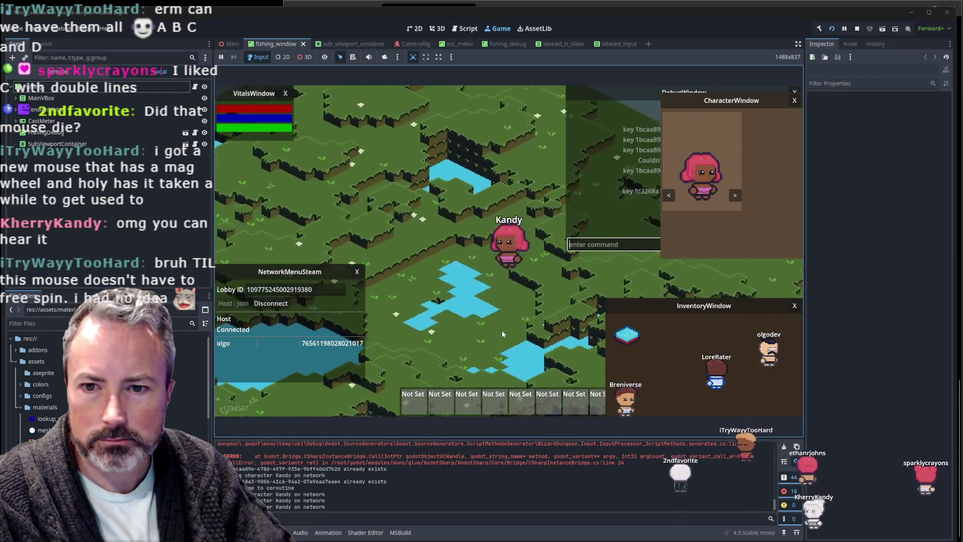
scroll(503, 332, up, 1)
scroll(502, 332, up, 2)
scroll(502, 332, up, 2)
scroll(502, 332, up, 2)
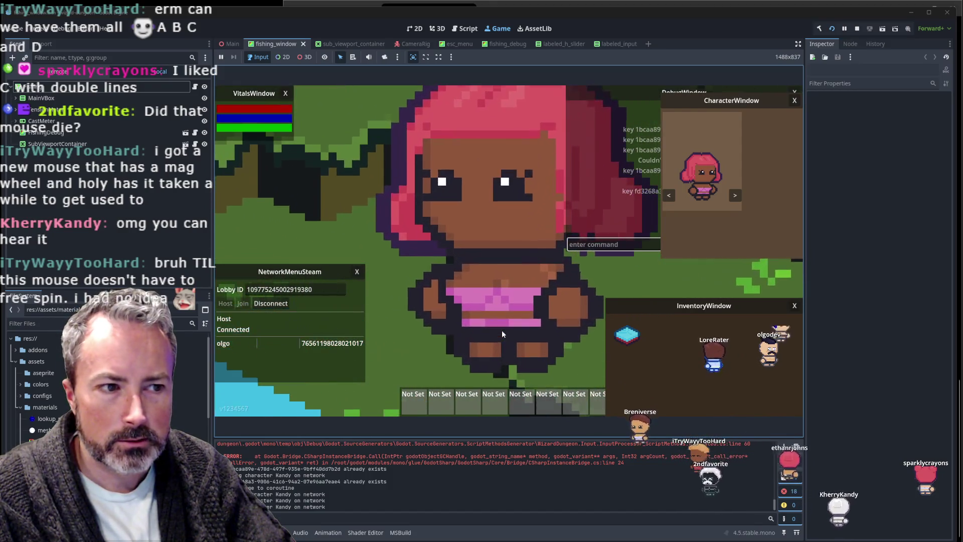
scroll(502, 330, down, 1)
scroll(497, 325, down, 3)
scroll(495, 323, down, 2)
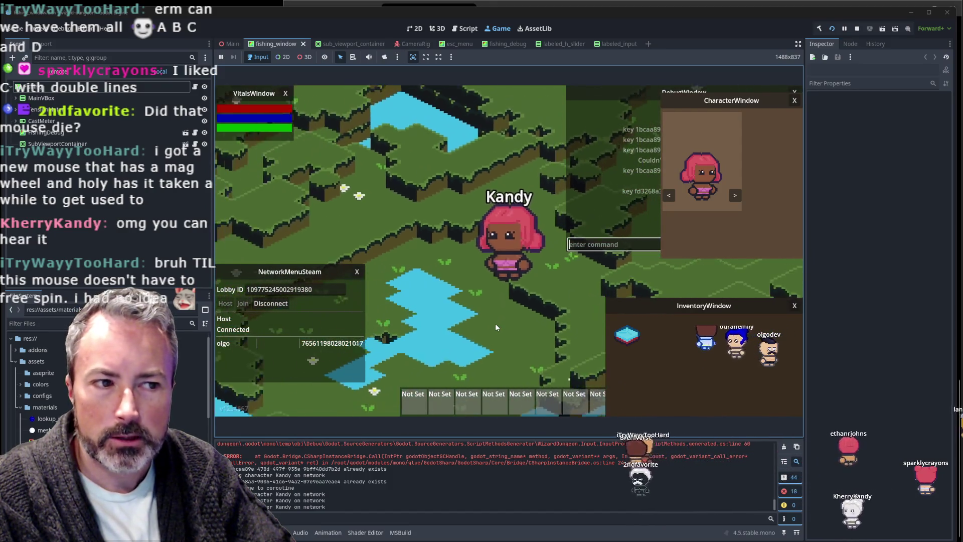
scroll(495, 323, up, 1)
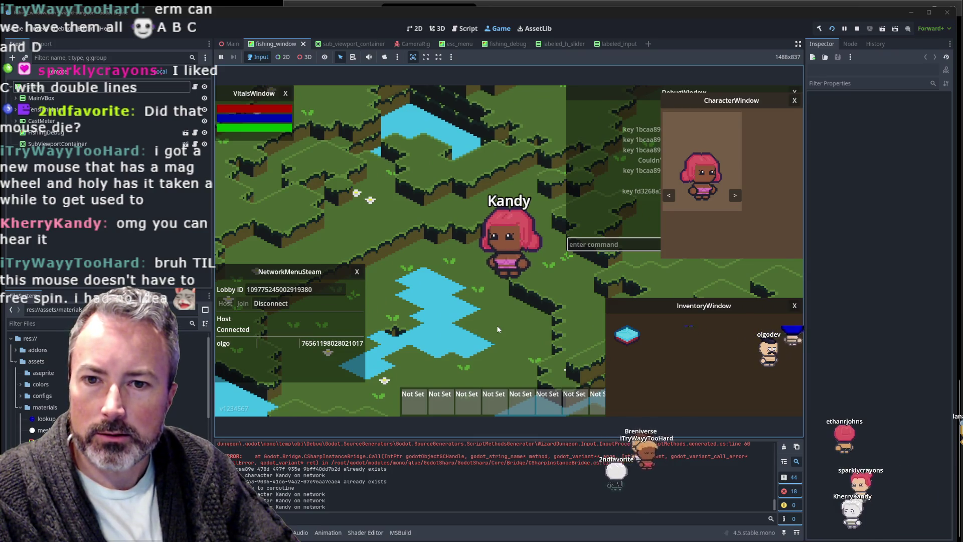
scroll(497, 326, down, 1)
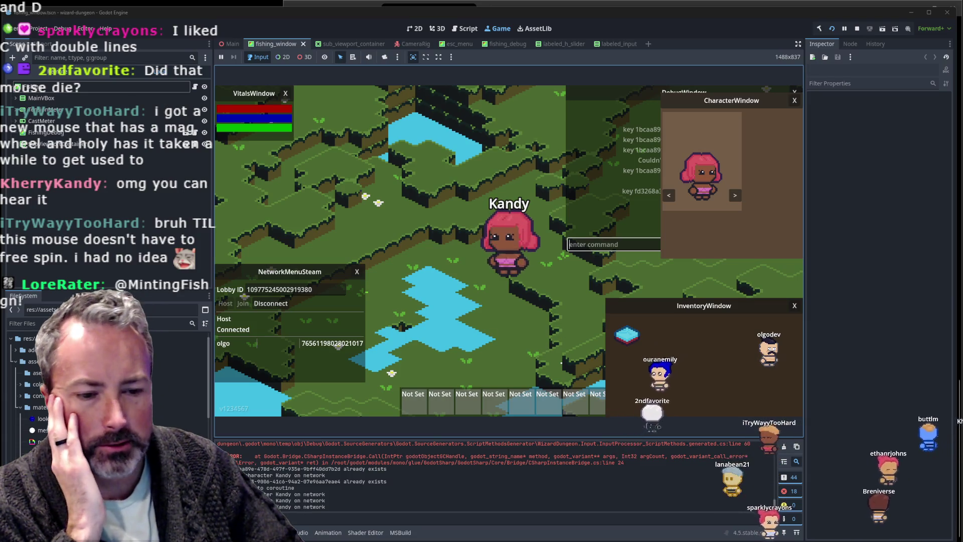
Search Google for 'cat with lime helmet' in a new Firefox tab.
key(alt+Tab)
click(812, 65)
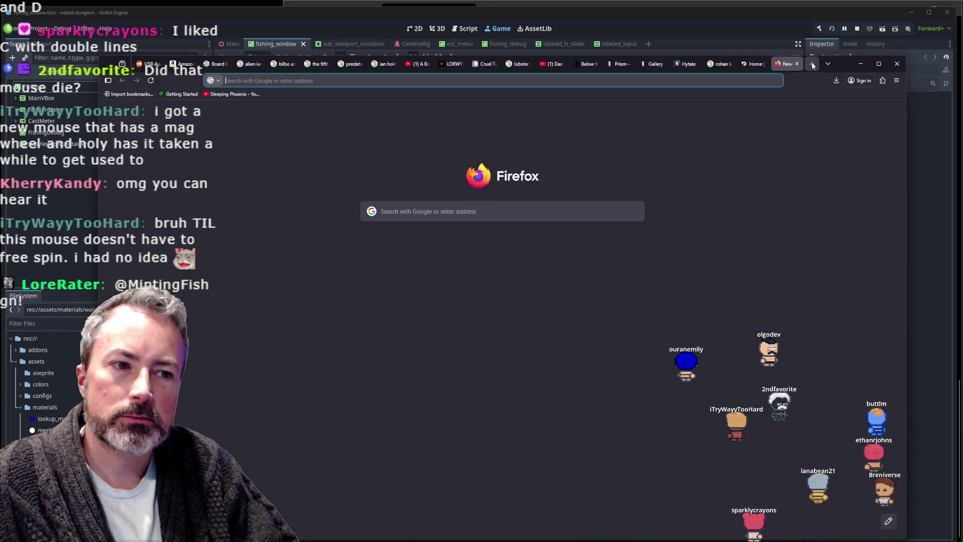
text(cat wi)
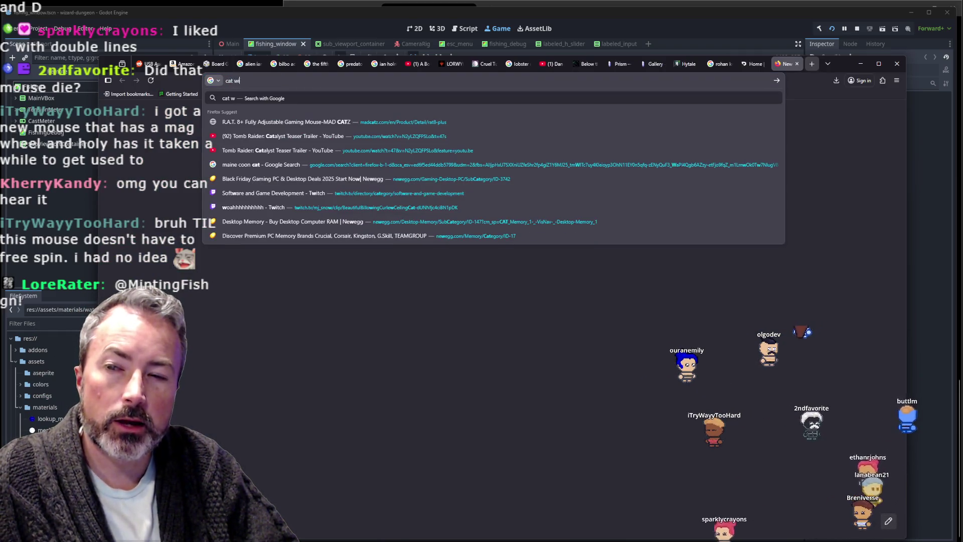
text(th lime)
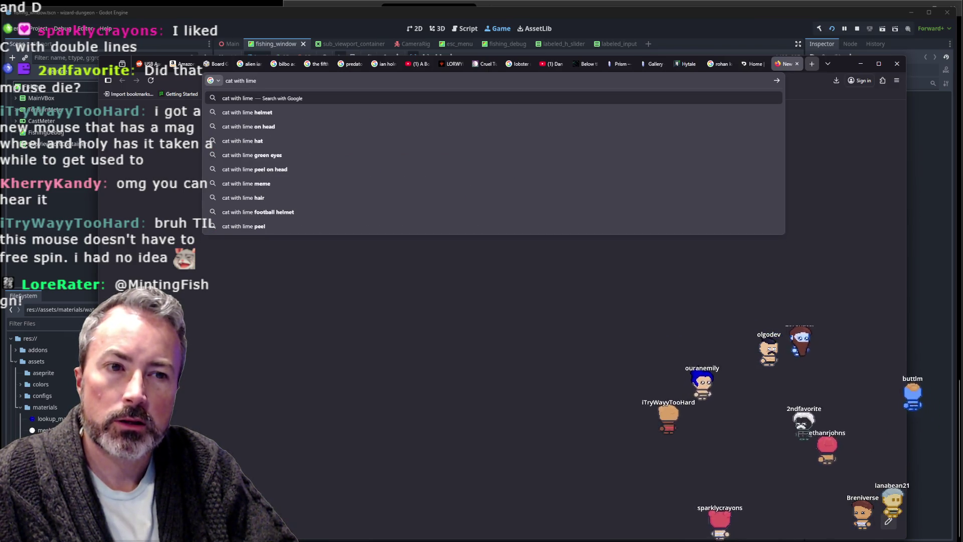
key(Down)
key(Return)
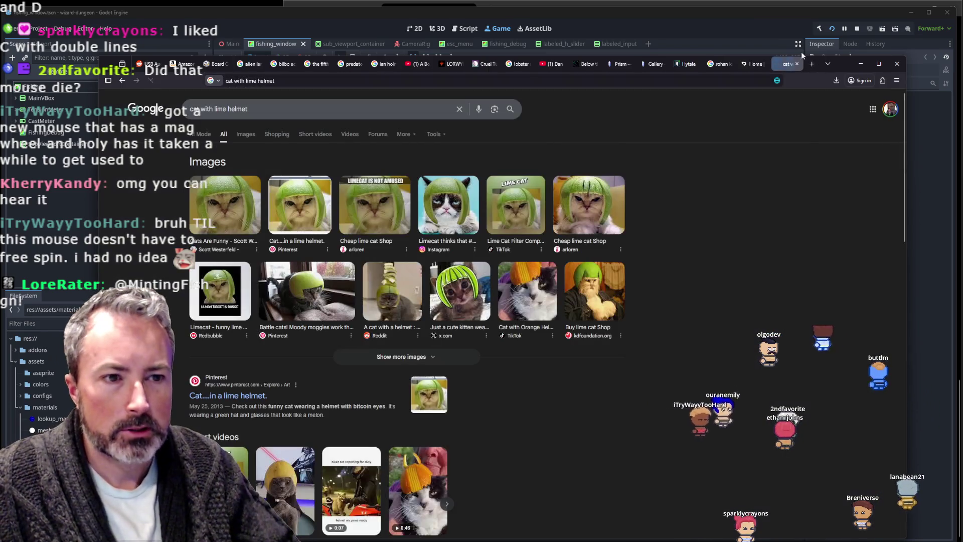
Show image results, enlarge the Limecat picture, then minimize Firefox to return to the game.
click(246, 134)
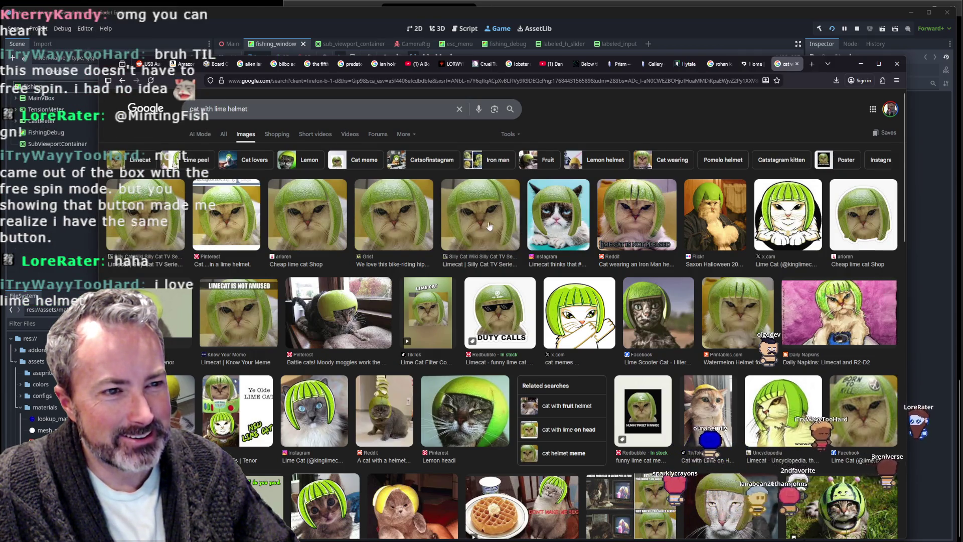
click(444, 229)
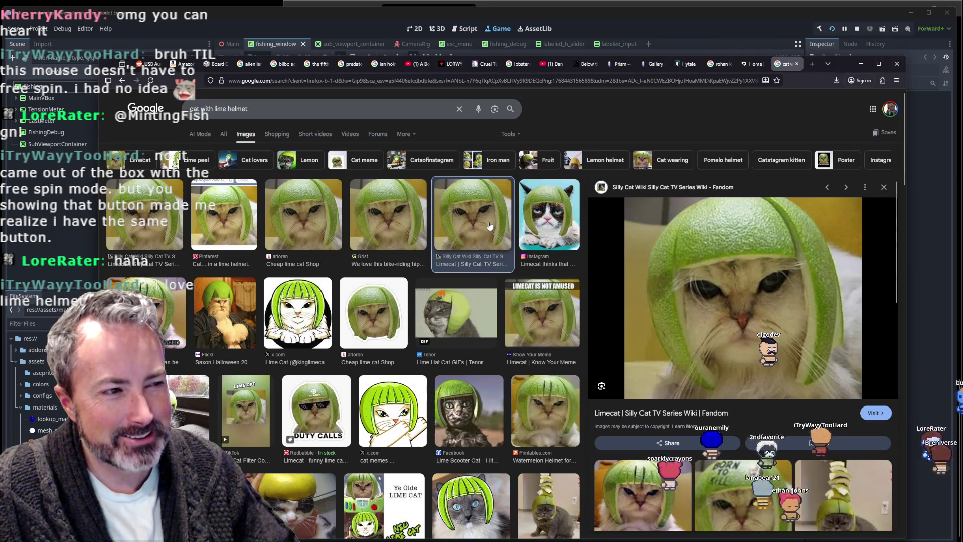
click(635, 12)
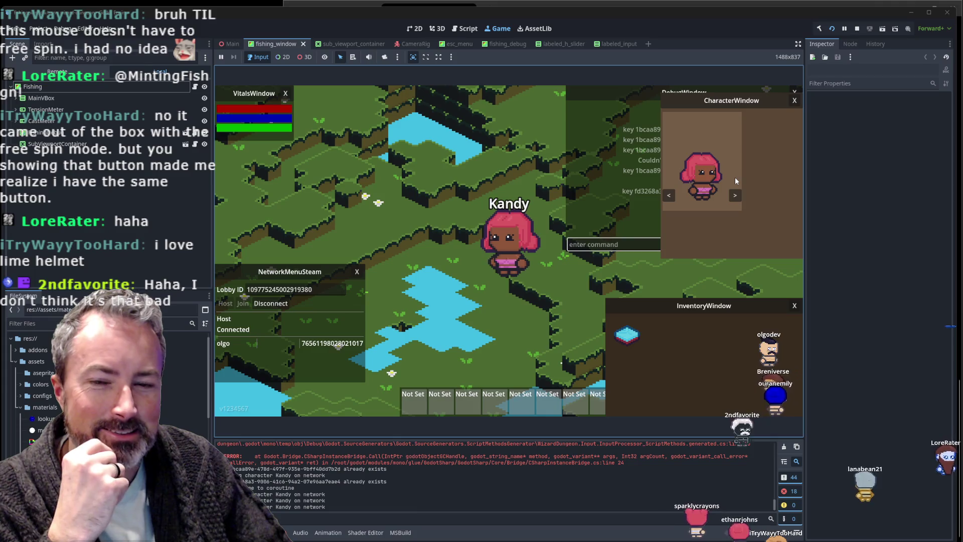
Bring Firefox with the lime-helmet cat image results back in front of Godot.
key(alt+Tab)
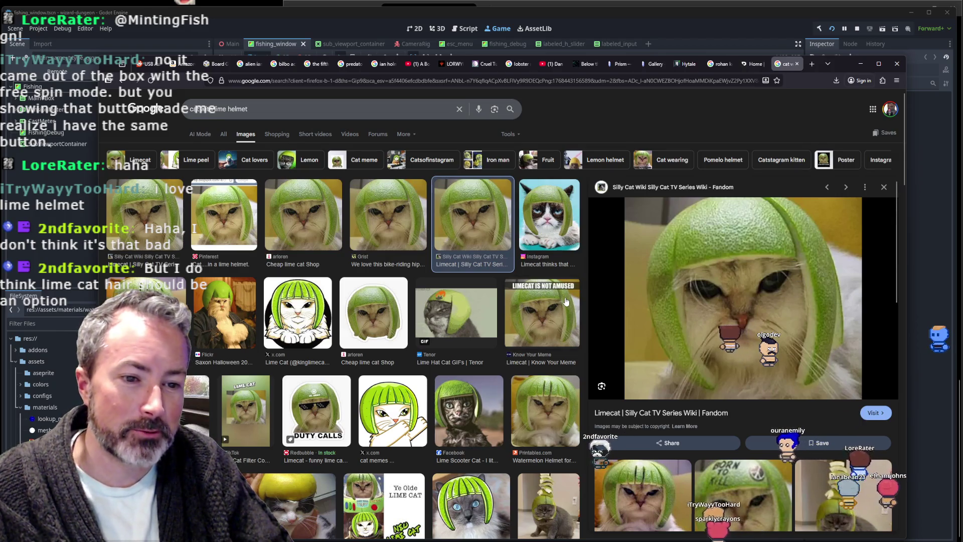
Scroll through more lime-helmet cat images, briefly check the game, then switch to Aseprite.
scroll(416, 307, down, 3)
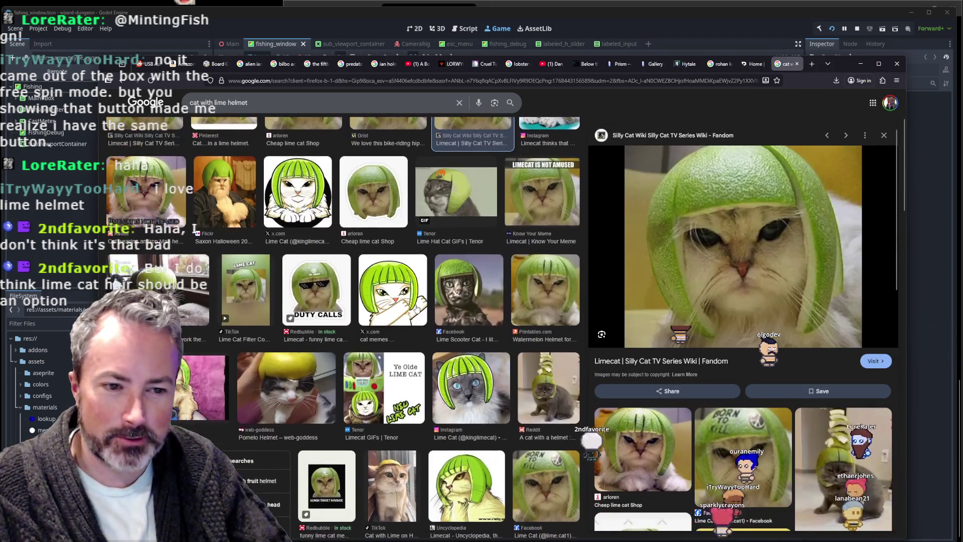
scroll(417, 307, down, 2)
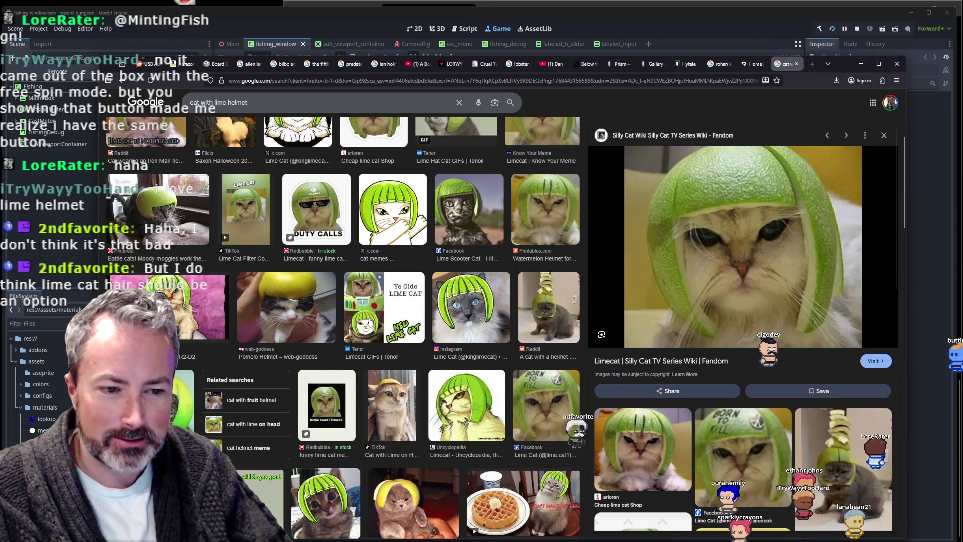
scroll(463, 225, up, 5)
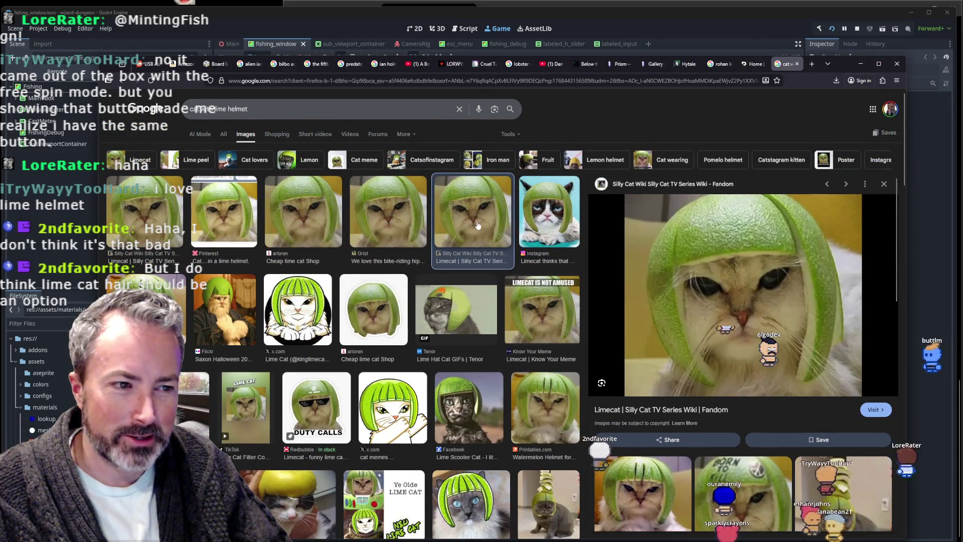
key(alt+Tab)
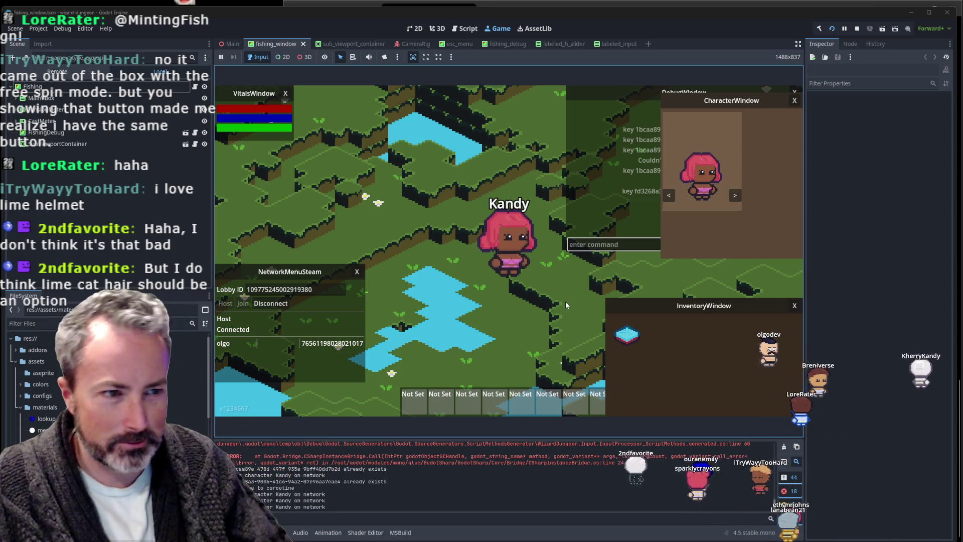
key(alt+Tab)
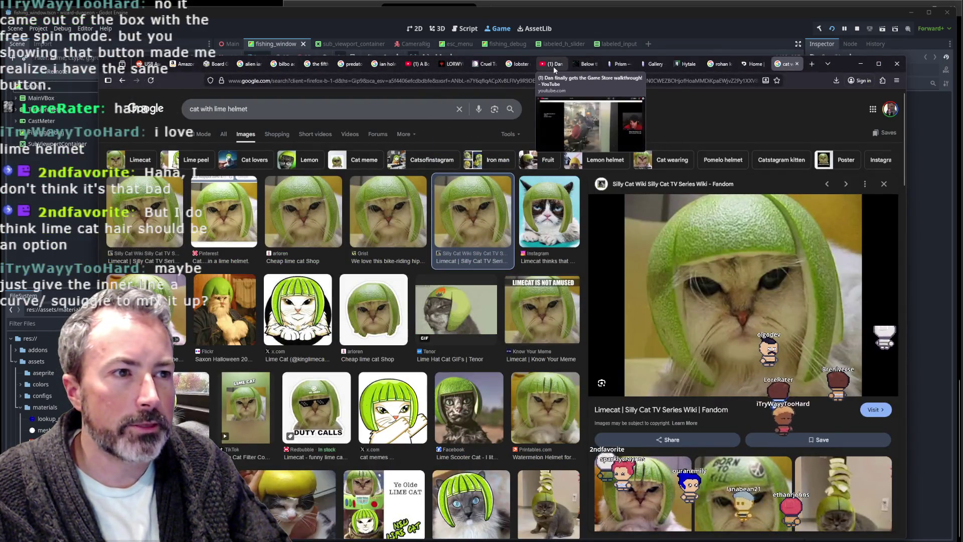
key(alt+Tab)
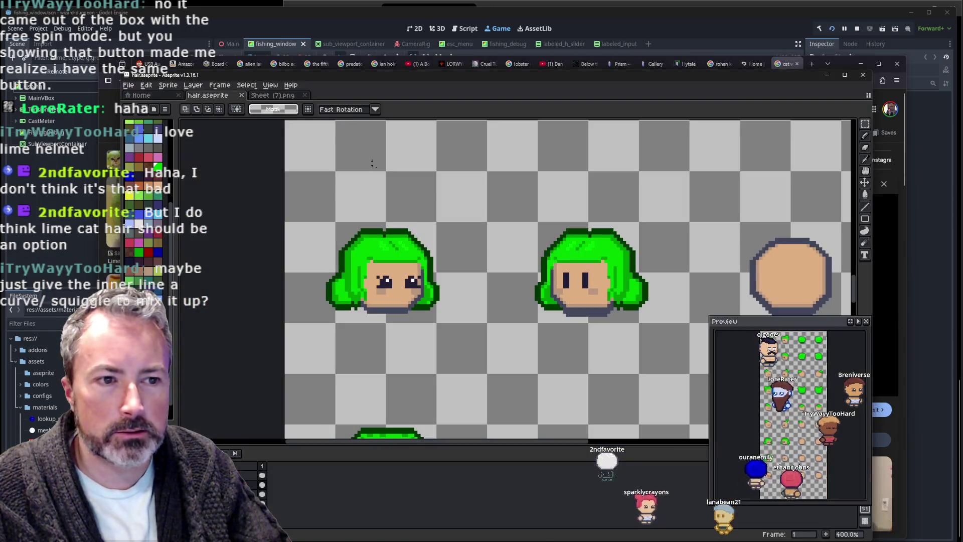
Pan and zoom around hair.aseprite to bring the green-haired heads into view.
drag(377, 165, 387, 189)
scroll(387, 188, up, 3)
scroll(406, 229, up, 2)
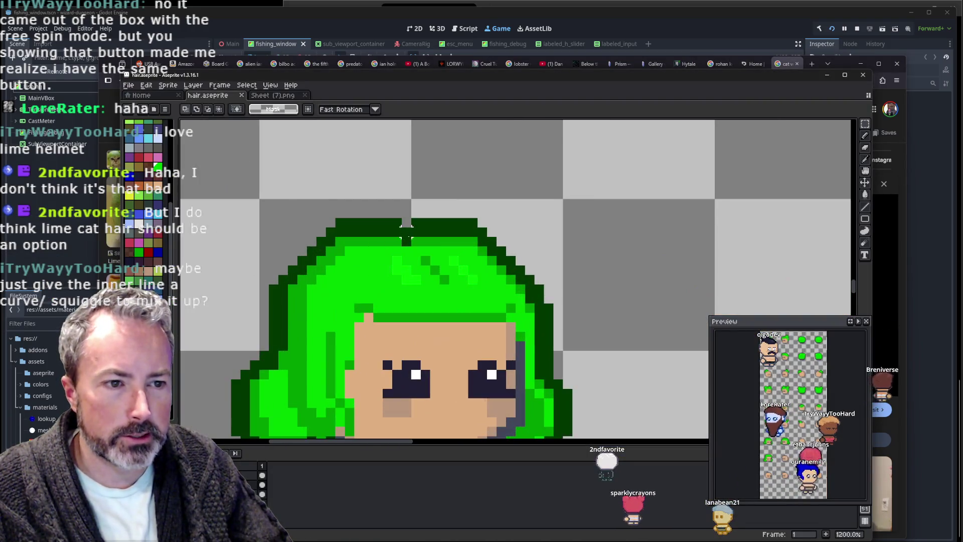
scroll(406, 240, down, 2)
scroll(436, 266, down, 3)
scroll(466, 294, up, 1)
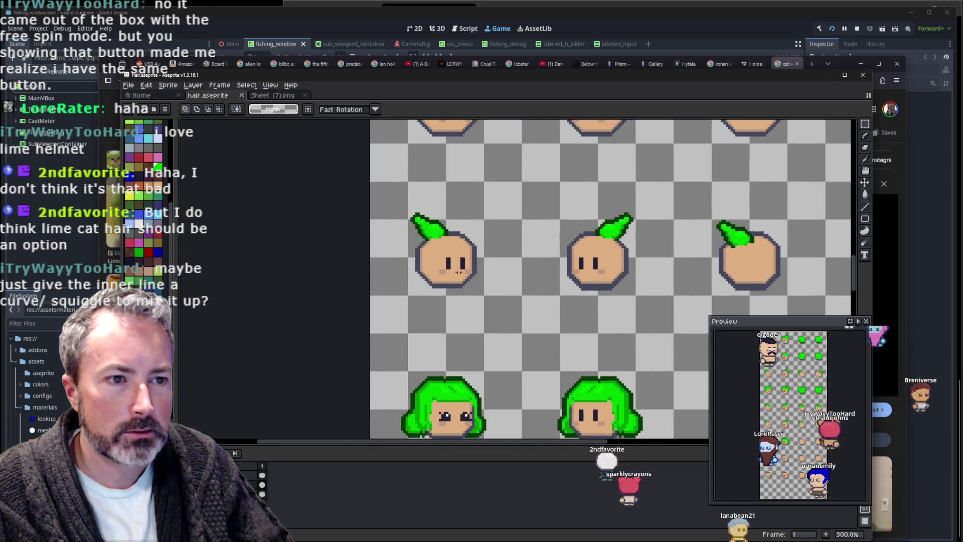
scroll(452, 251, up, 1)
scroll(439, 215, up, 2)
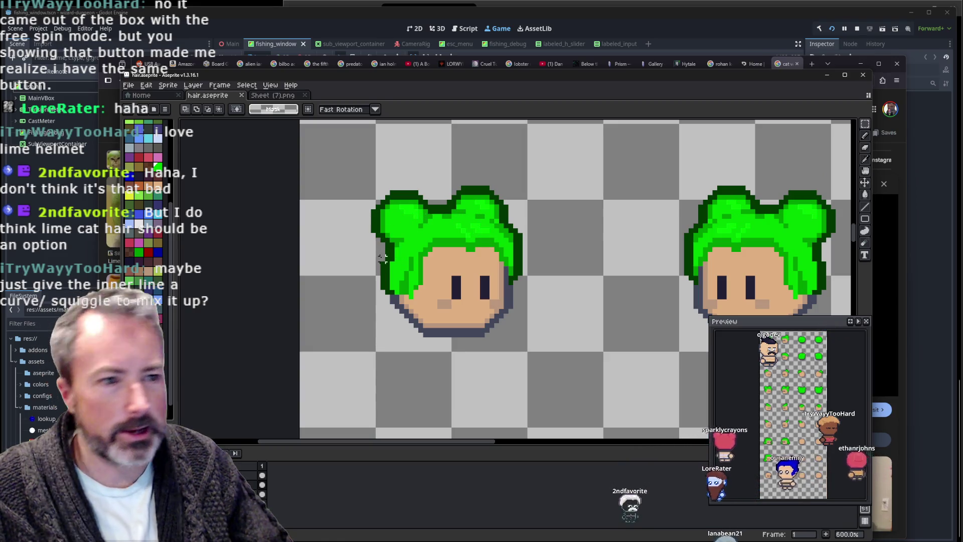
scroll(457, 251, down, 3)
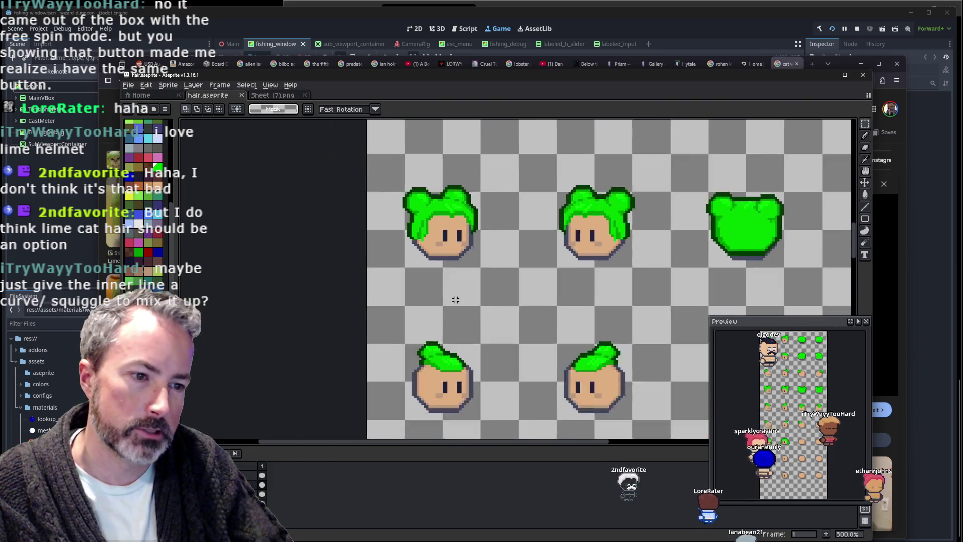
scroll(455, 229, down, 1)
scroll(441, 391, up, 4)
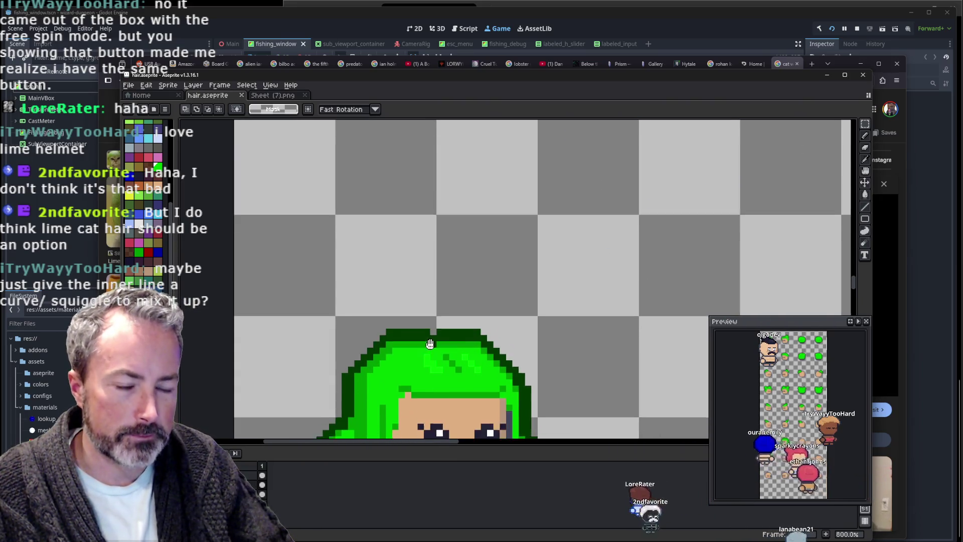
scroll(436, 321, up, 1)
Sample the green hair colour with the eyedropper and switch to the pencil for pixel edits.
key(i)
scroll(436, 306, up, 3)
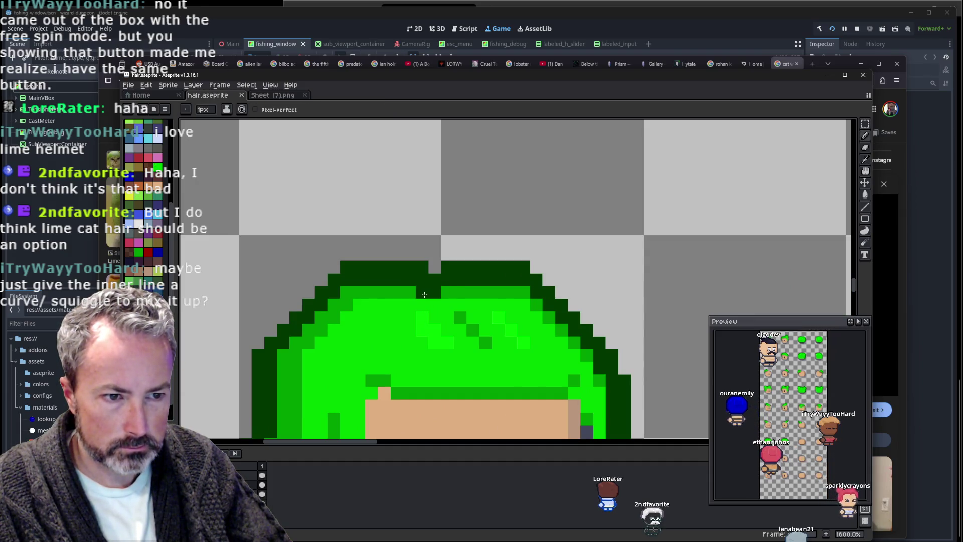
key(b)
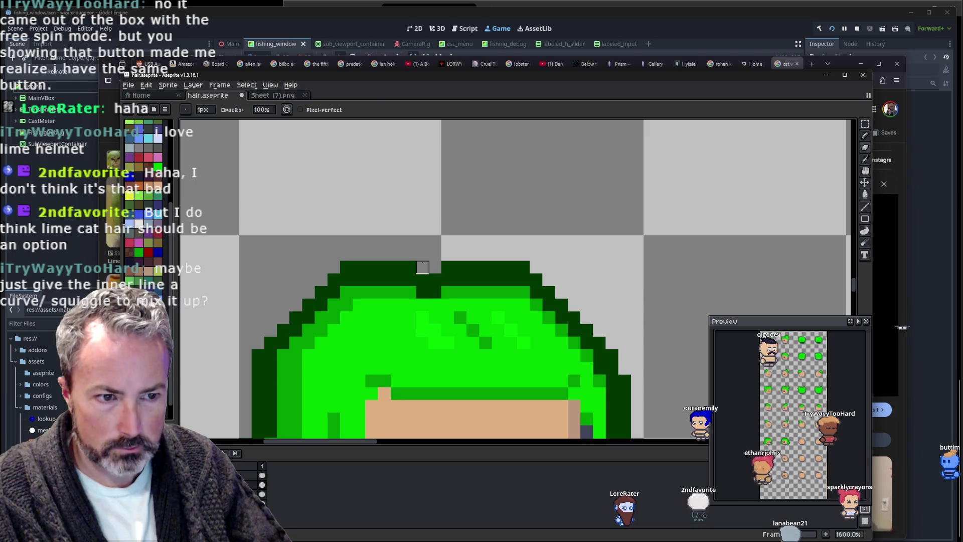
scroll(460, 229, down, 4)
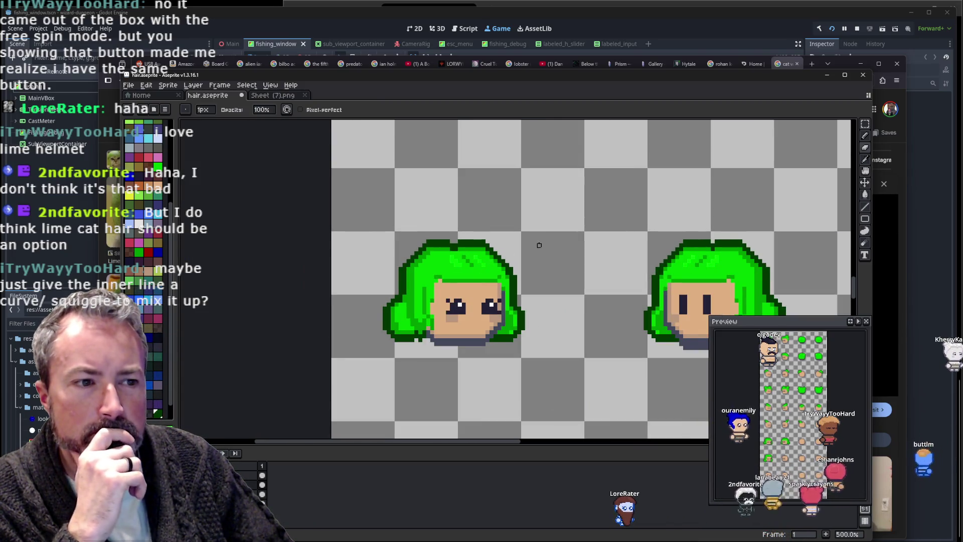
scroll(535, 241, down, 2)
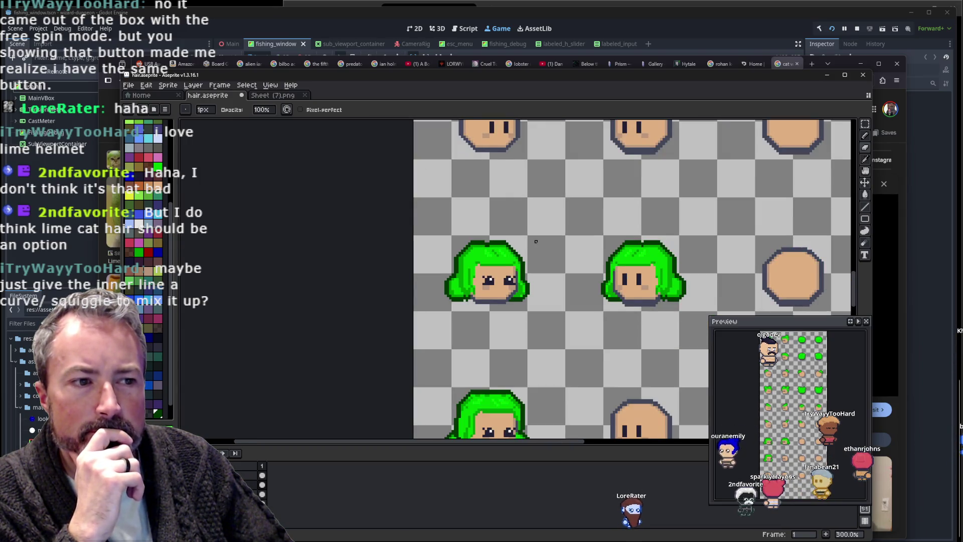
scroll(533, 241, up, 3)
scroll(492, 248, up, 1)
scroll(448, 255, up, 2)
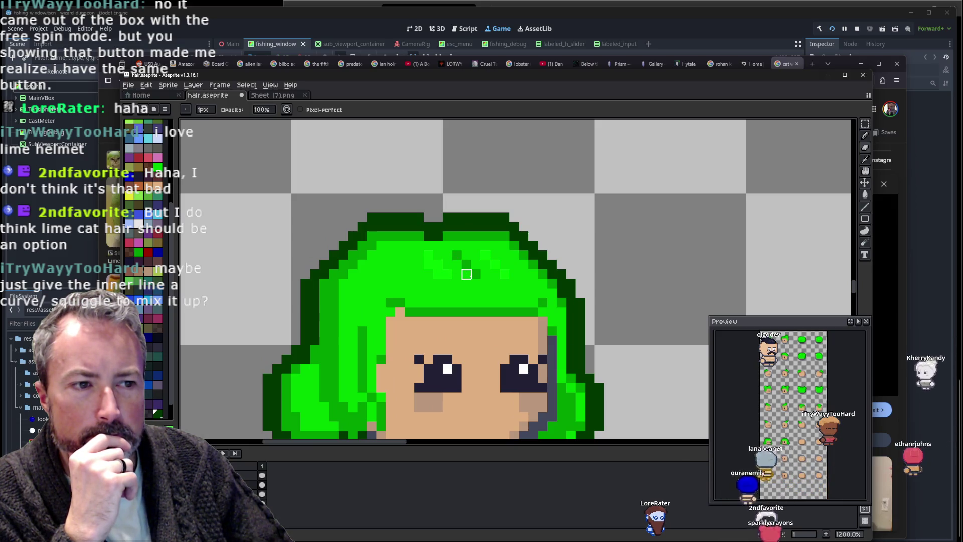
scroll(467, 274, down, 3)
scroll(545, 246, down, 1)
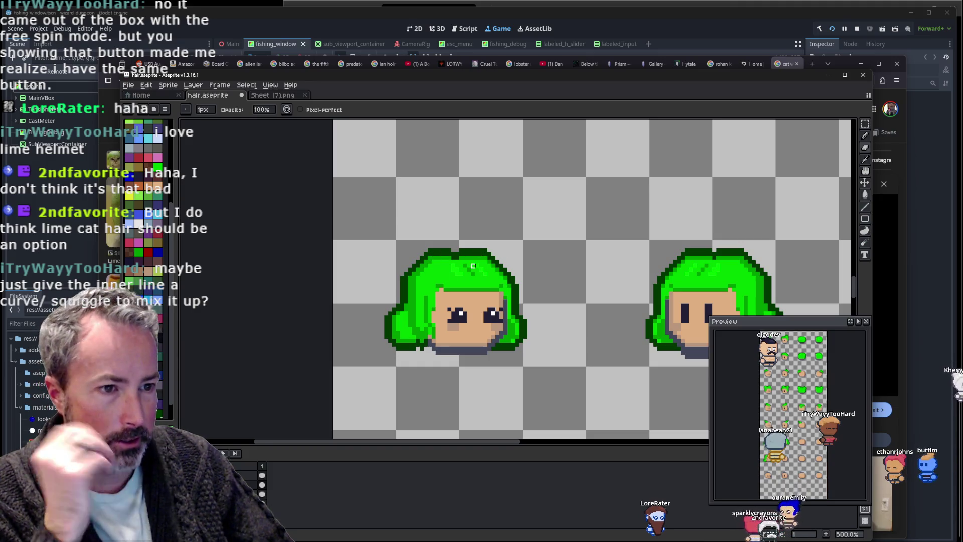
Sample the hair's green with the Eyedropper and make the bright green swatch the drawing colour.
key(i)
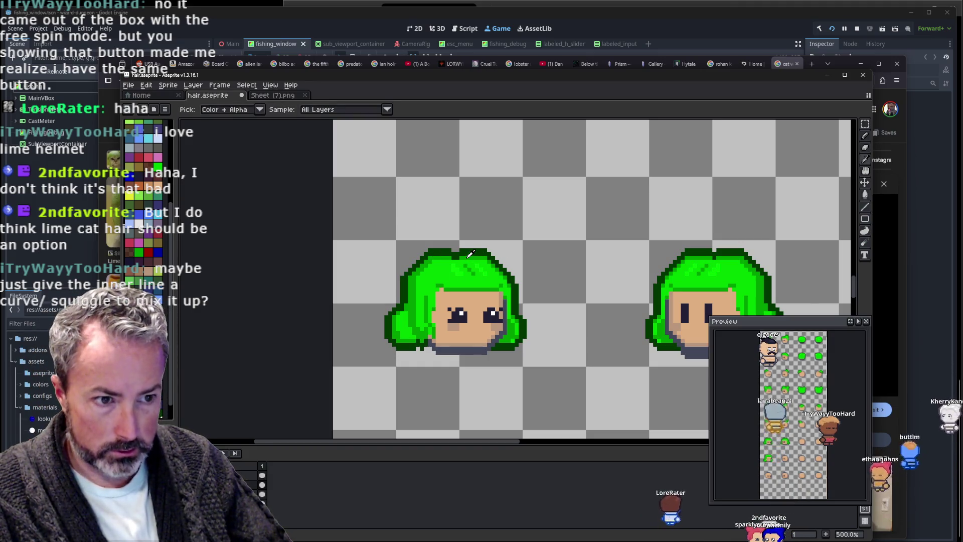
scroll(470, 254, up, 4)
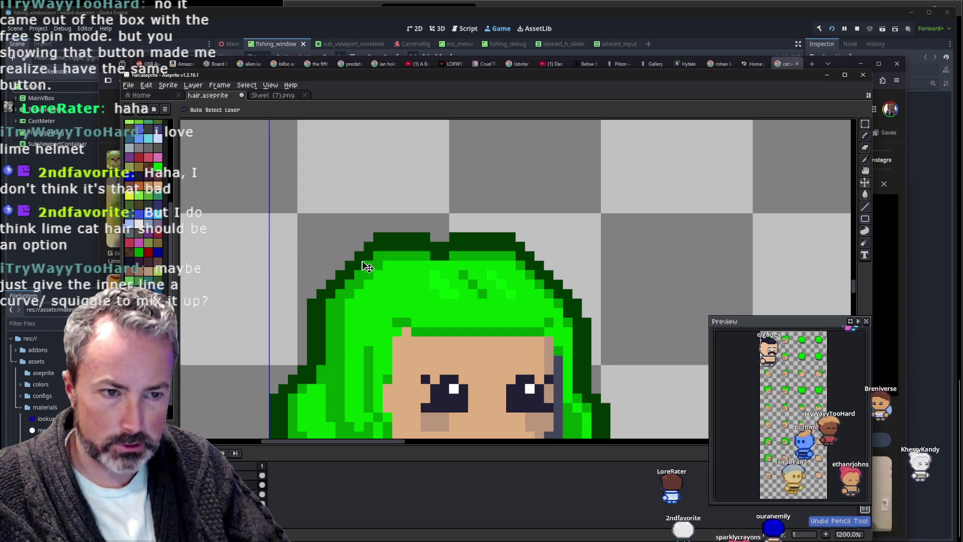
scroll(437, 254, down, 4)
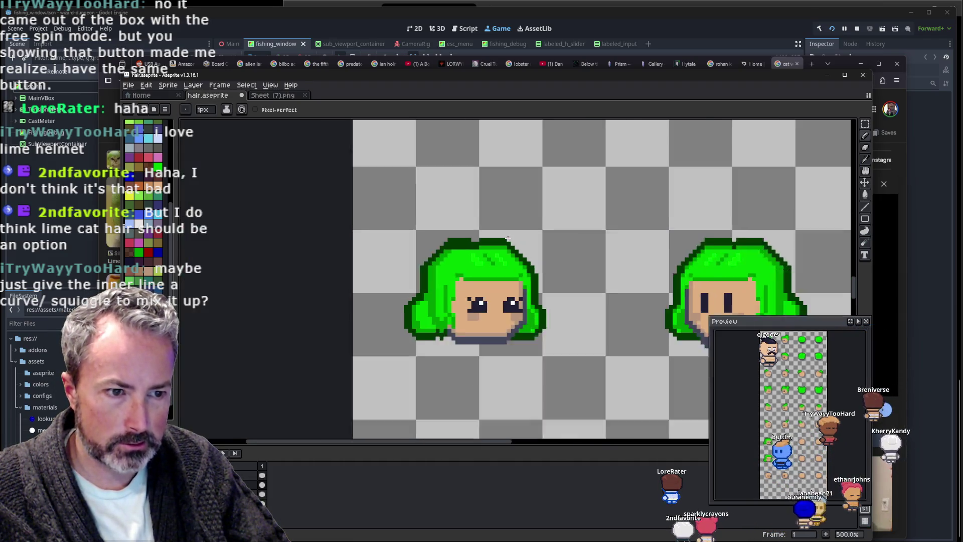
scroll(550, 221, down, 1)
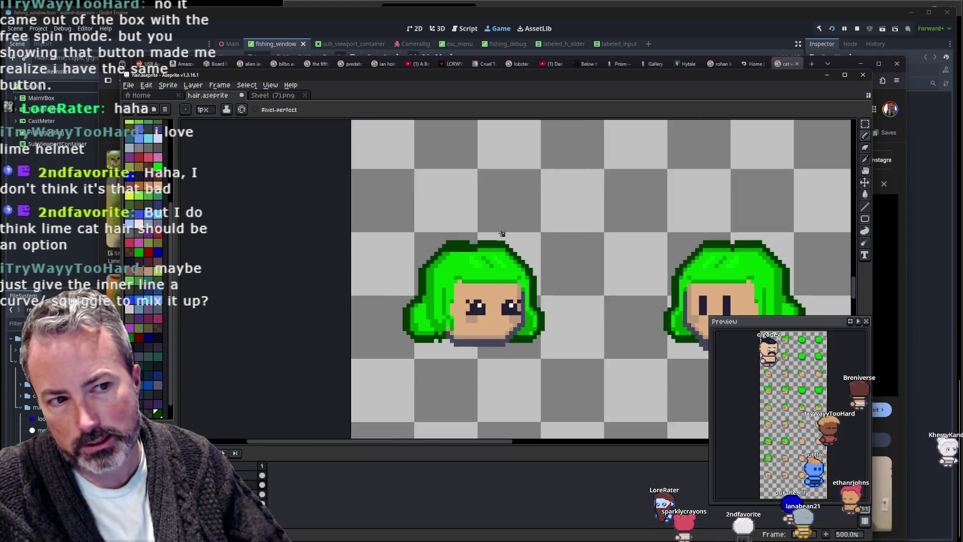
scroll(462, 280, up, 3)
scroll(462, 280, up, 2)
key(i)
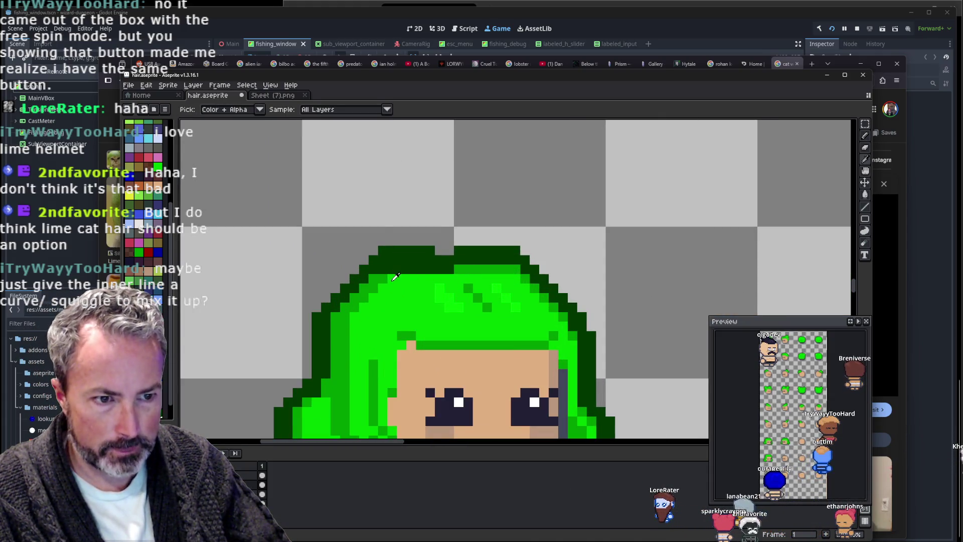
alt+click(394, 278)
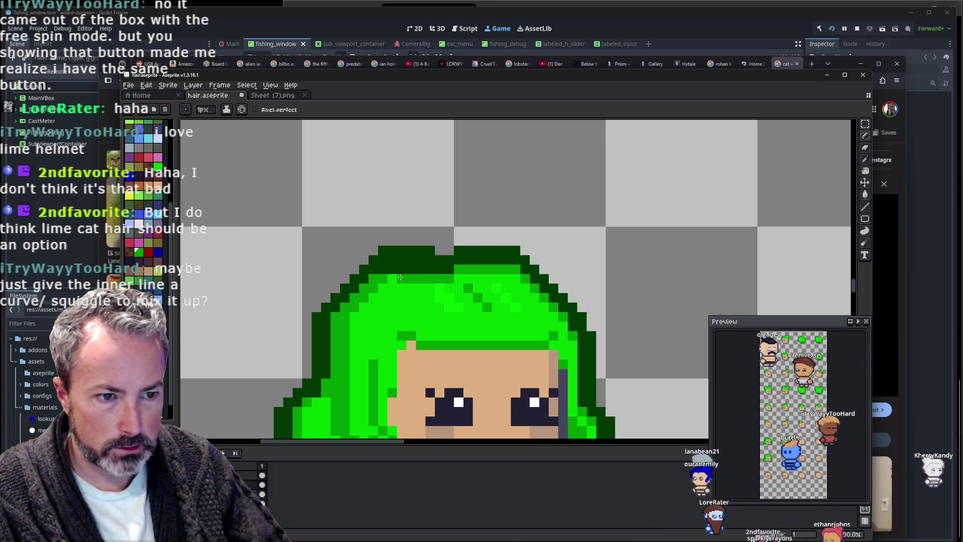
alt+click(435, 288)
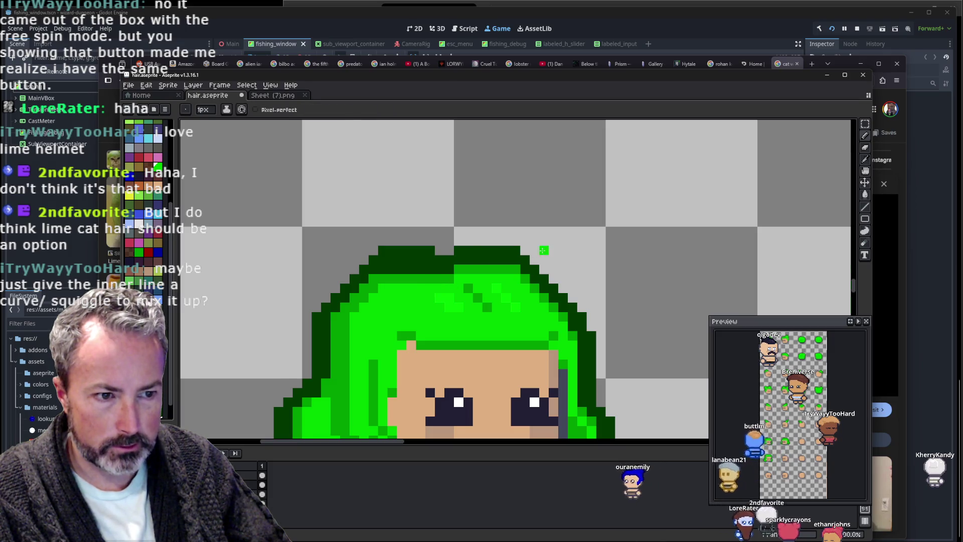
Zoom and pan across the sheet to bring the fourth column of heads into view.
scroll(544, 249, down, 3)
scroll(572, 232, down, 1)
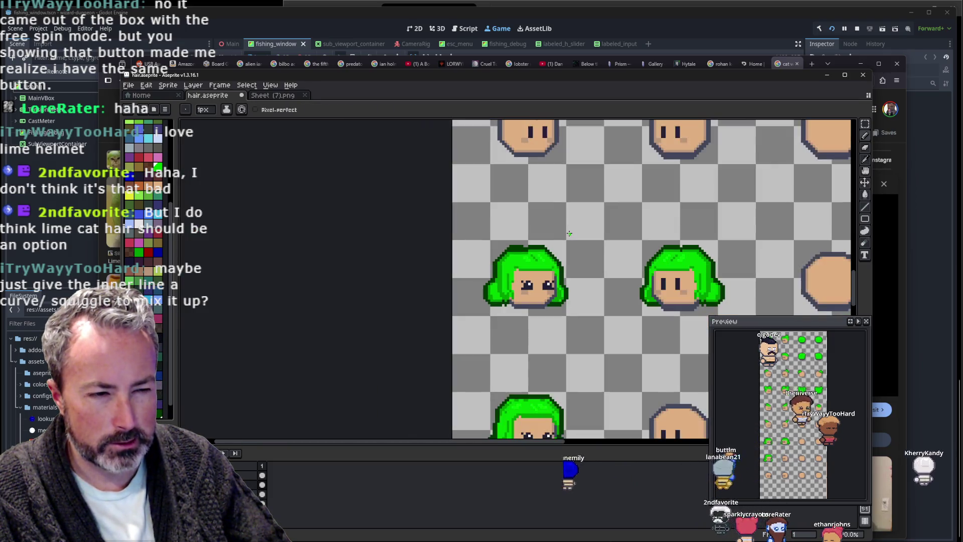
scroll(569, 233, up, 1)
scroll(529, 246, up, 1)
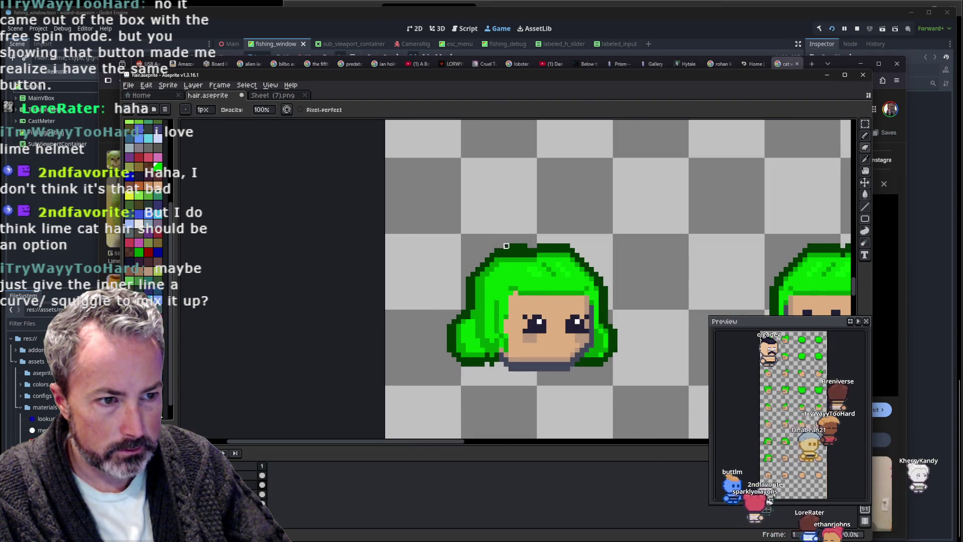
scroll(619, 219, down, 1)
scroll(622, 223, down, 1)
scroll(623, 223, down, 1)
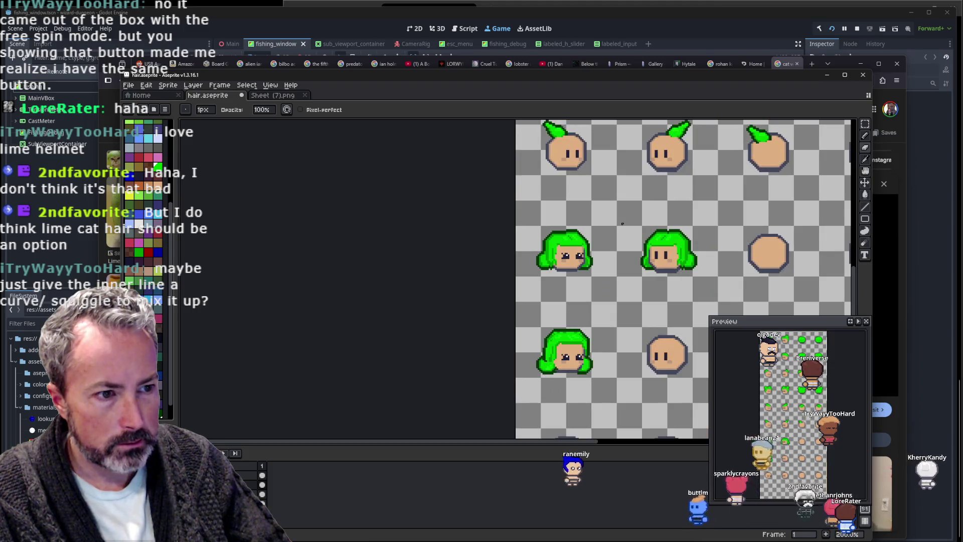
drag(623, 223, 555, 225)
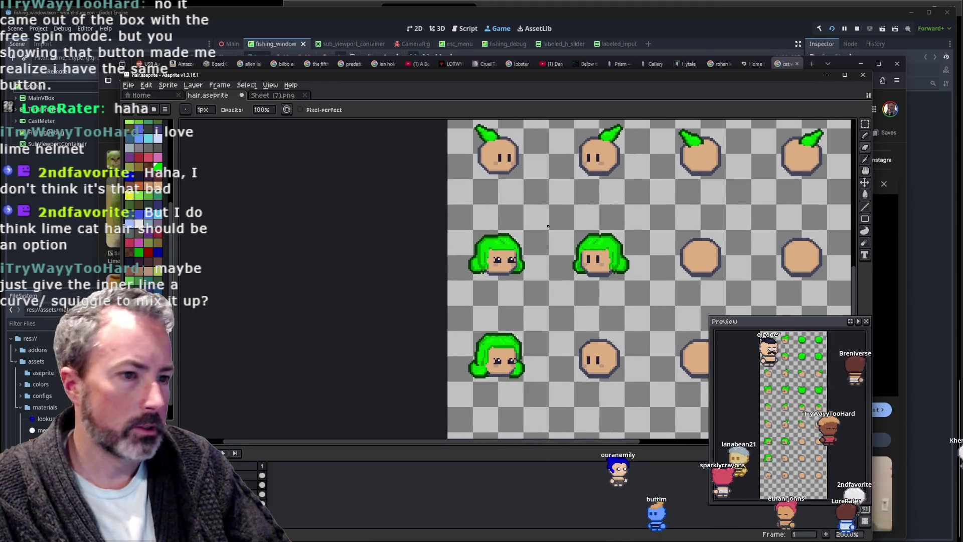
scroll(547, 226, down, 1)
scroll(548, 225, down, 3)
scroll(513, 240, up, 4)
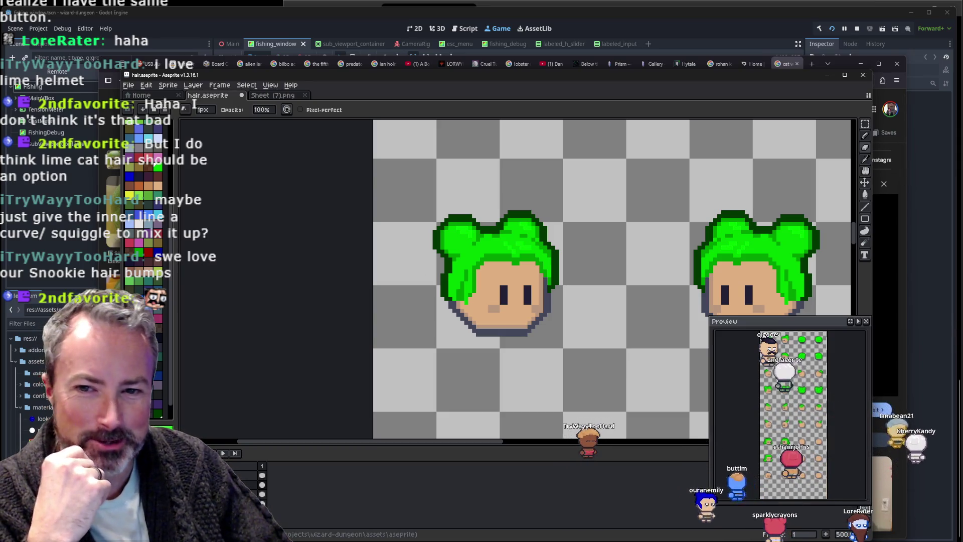
scroll(438, 217, down, 3)
scroll(439, 240, down, 3)
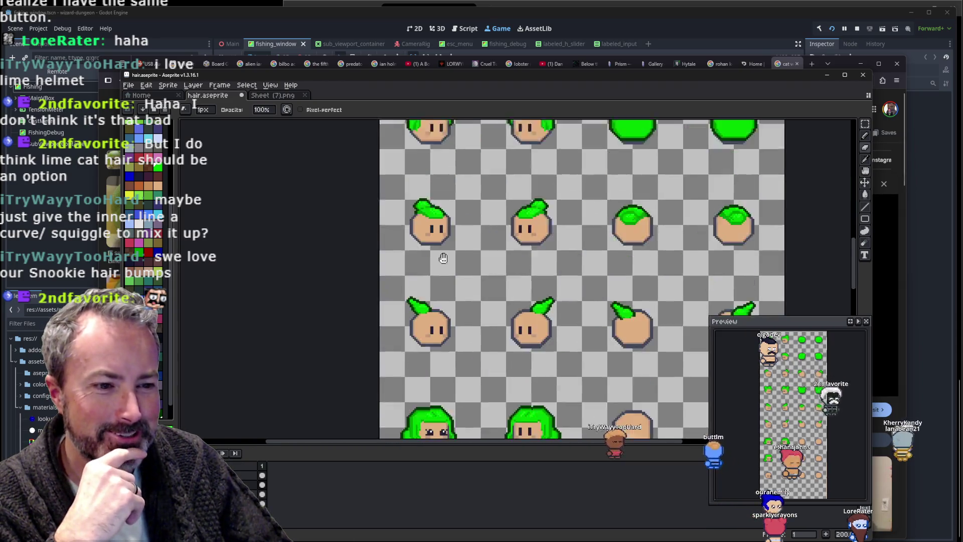
scroll(439, 301, down, 3)
scroll(438, 345, up, 3)
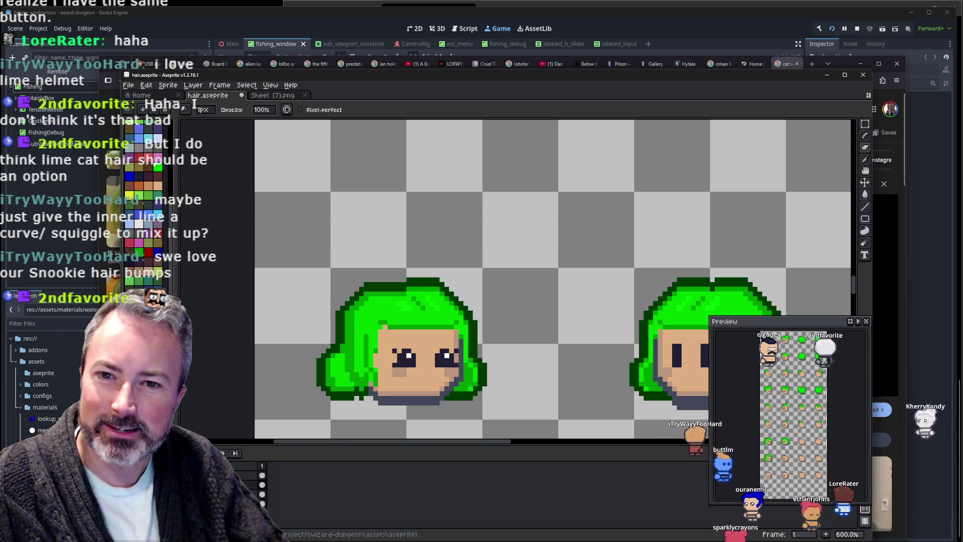
scroll(401, 223, down, 1)
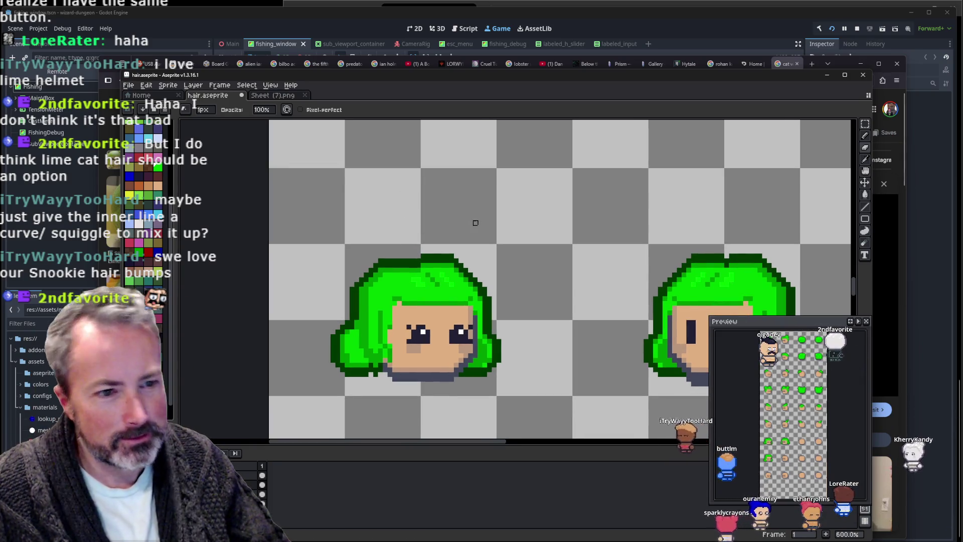
scroll(476, 219, down, 1)
scroll(477, 204, down, 1)
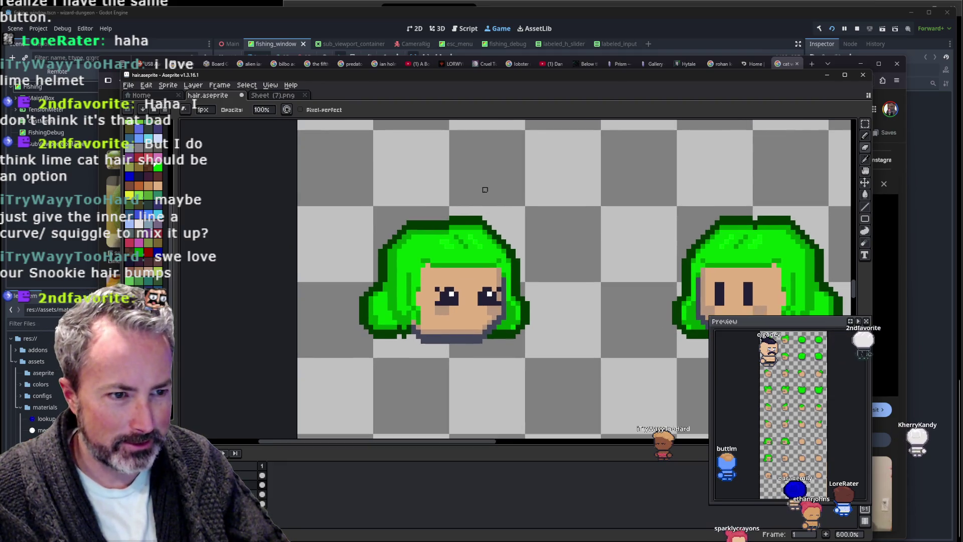
key(v)
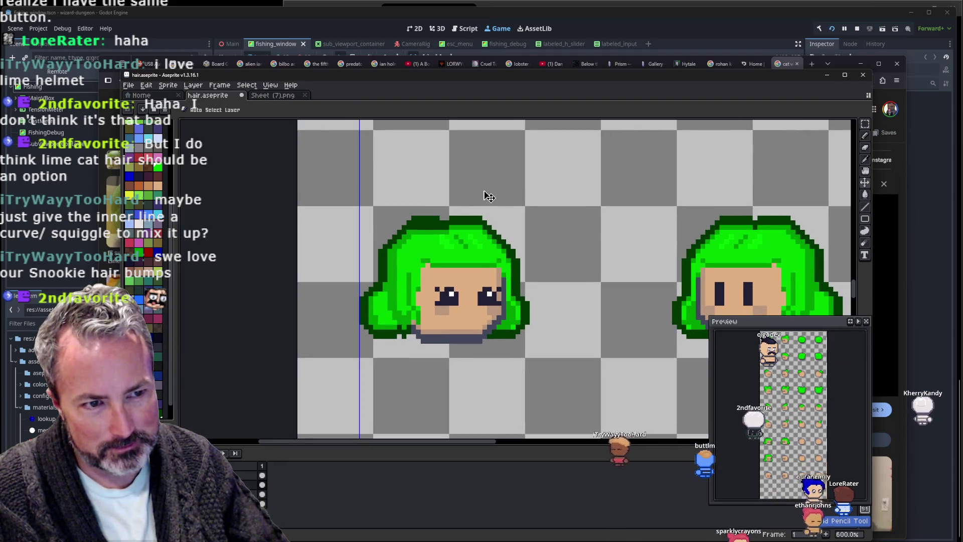
scroll(487, 193, down, 2)
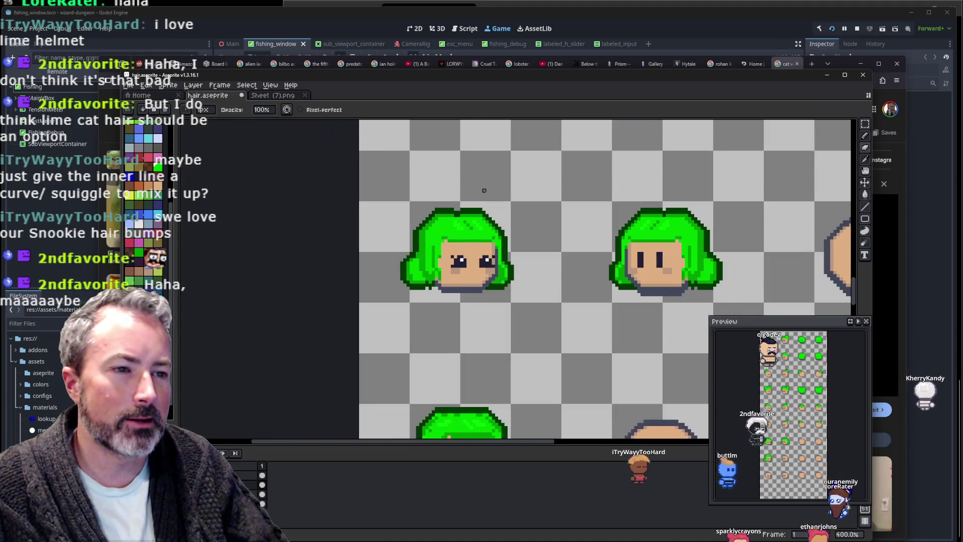
scroll(485, 191, down, 2)
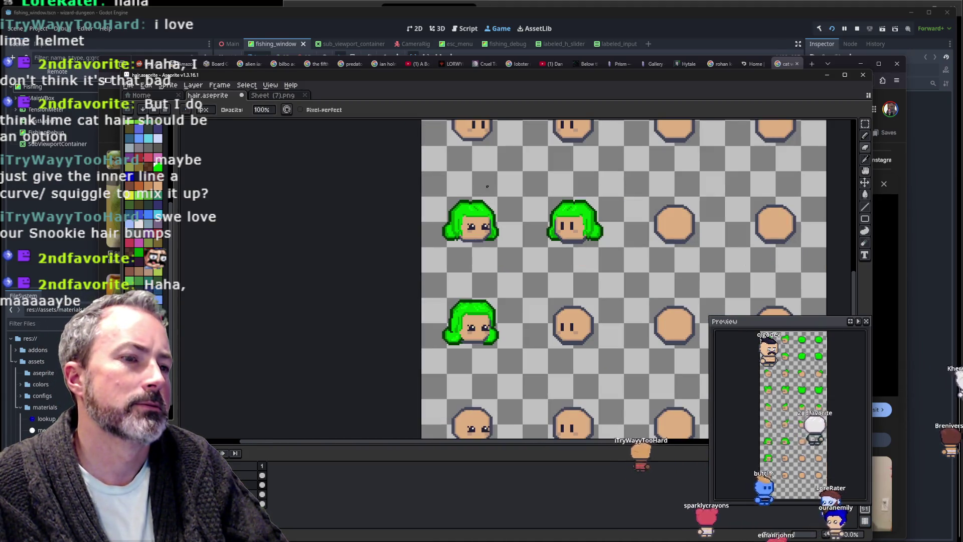
scroll(486, 187, up, 2)
scroll(451, 220, up, 2)
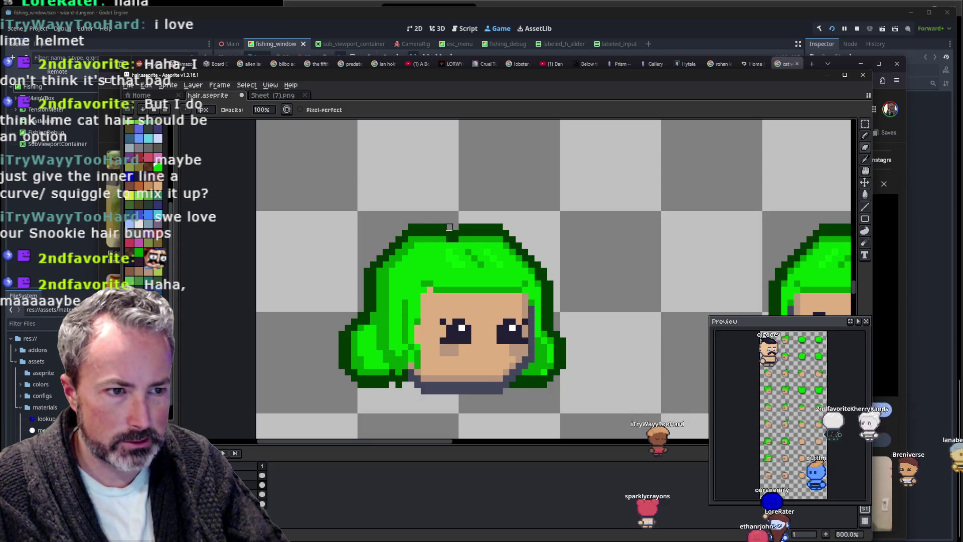
scroll(457, 220, down, 4)
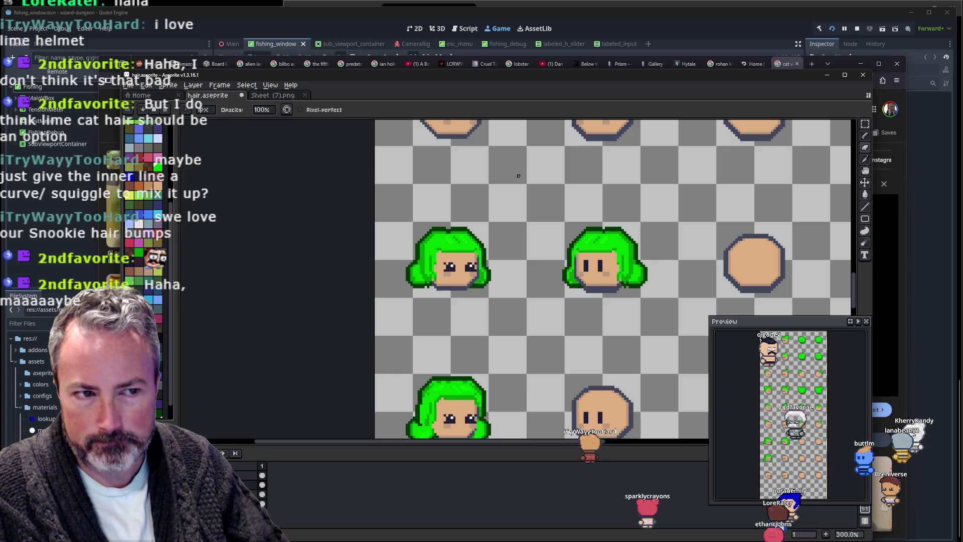
Erase the top-right pixel of the green hair's dark outline.
scroll(473, 204, up, 2)
scroll(476, 271, up, 2)
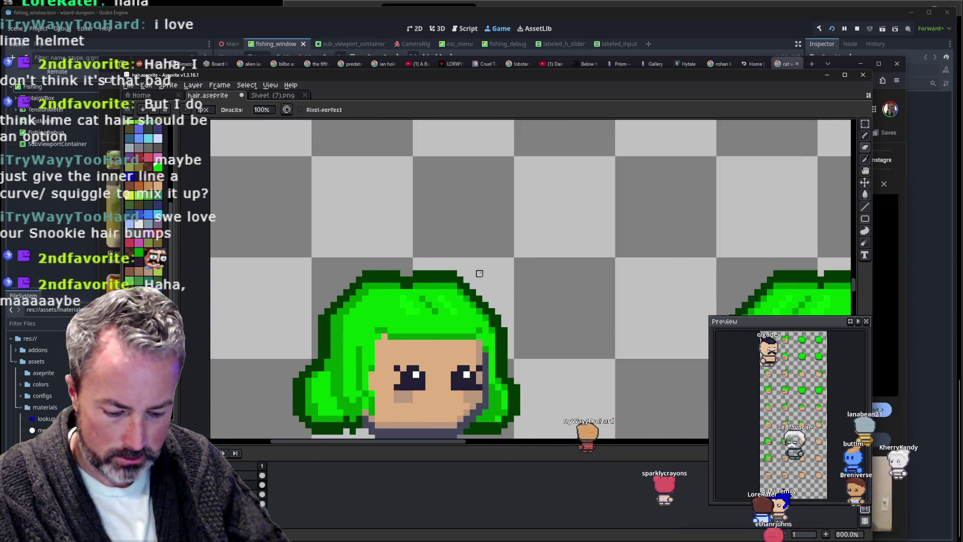
scroll(478, 272, up, 2)
click(441, 273)
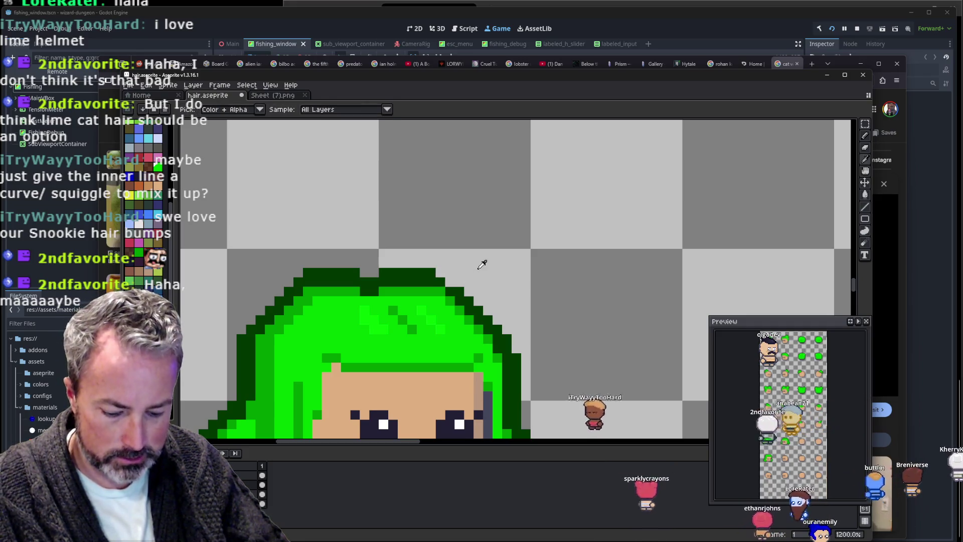
key(i)
key(b)
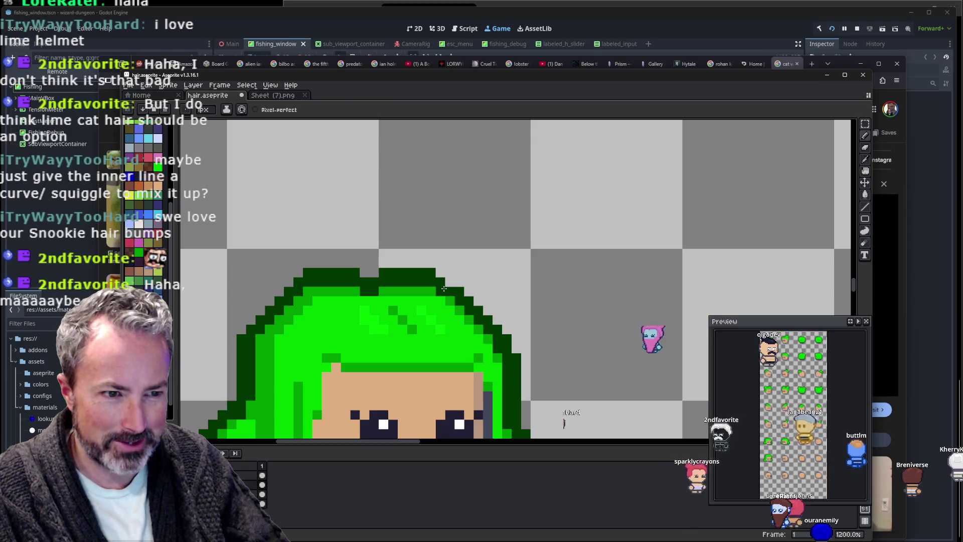
scroll(478, 265, down, 3)
scroll(497, 259, down, 2)
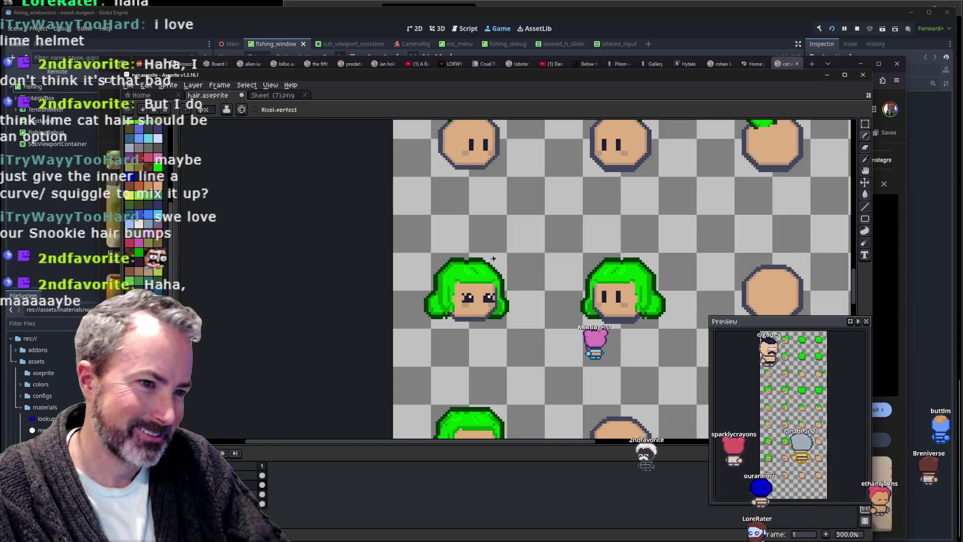
scroll(478, 275, up, 5)
scroll(541, 234, down, 4)
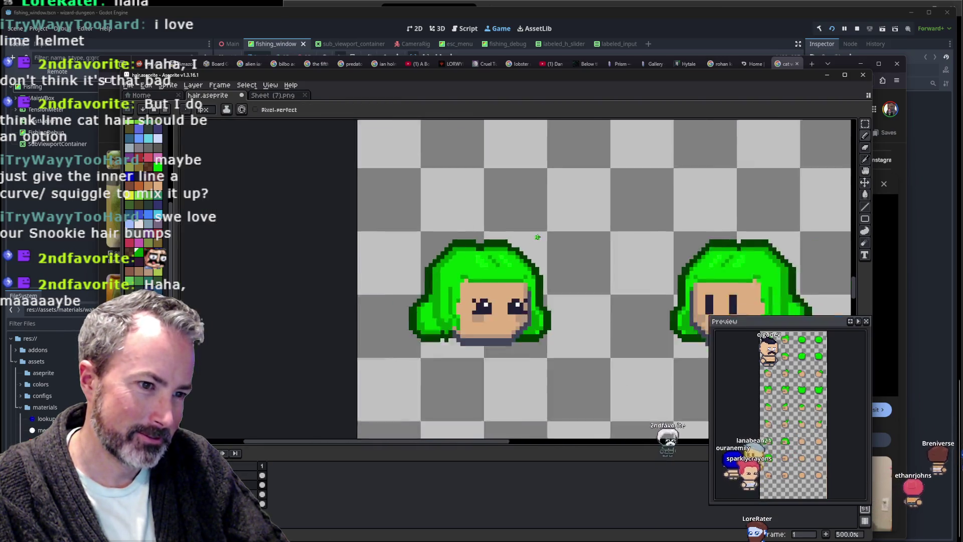
scroll(541, 234, down, 1)
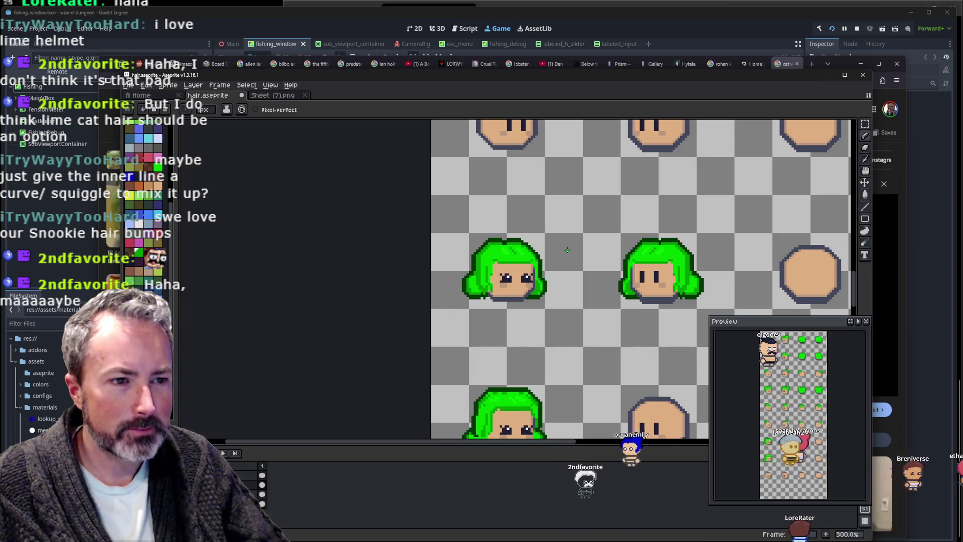
Save hair.aseprite and switch to the MSYS2 export terminal.
key(m)
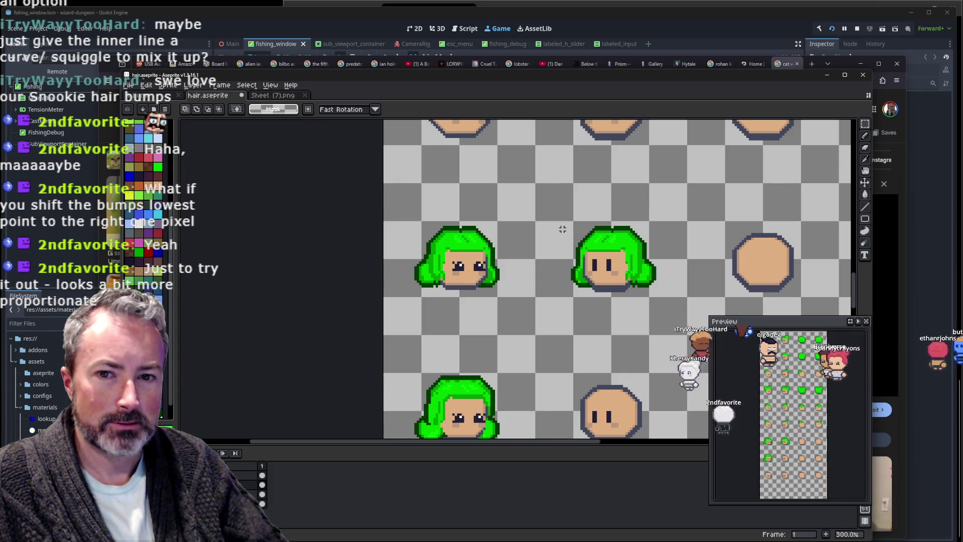
key(ctrl+s)
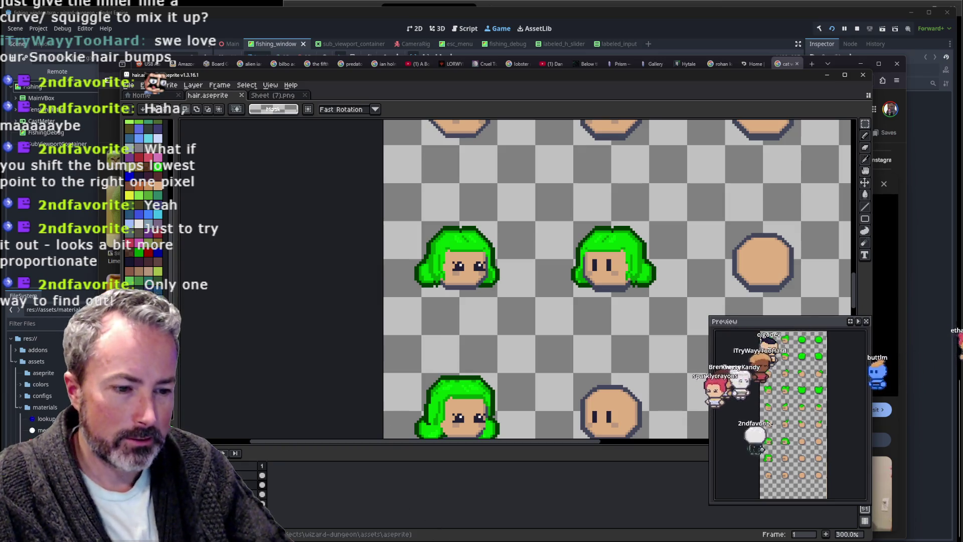
key(alt+Tab)
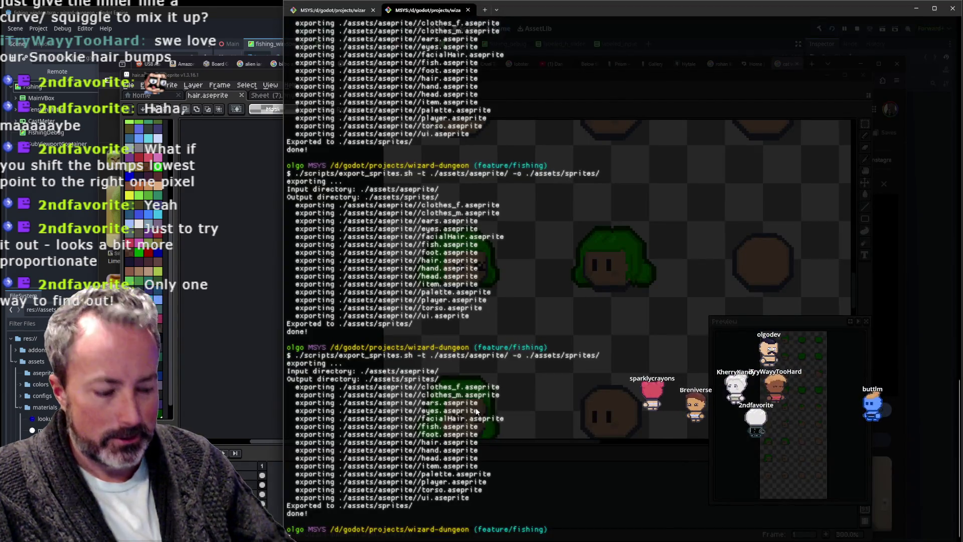
Rerun the previous sprite export command twice, then bring the running Godot game forward.
key(Up)
key(Return)
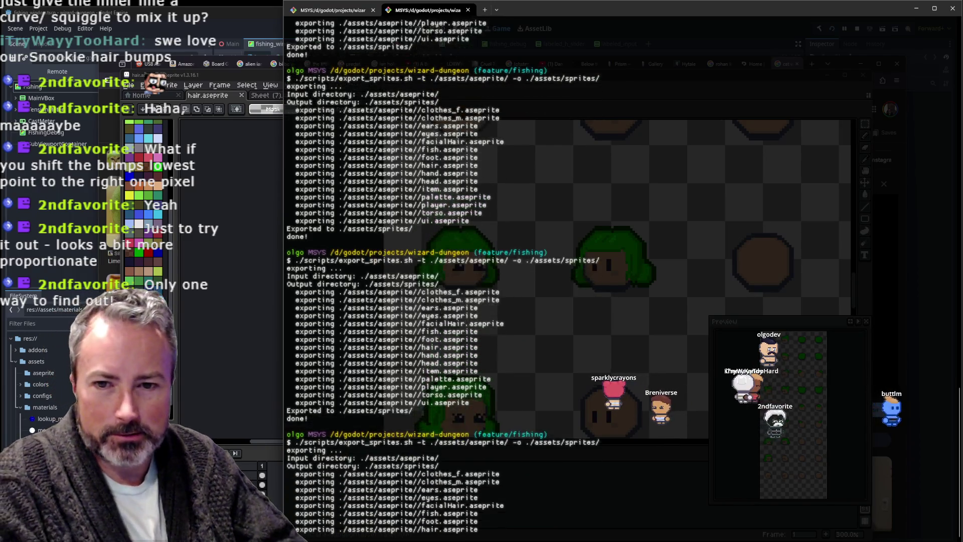
key(Up)
key(Return)
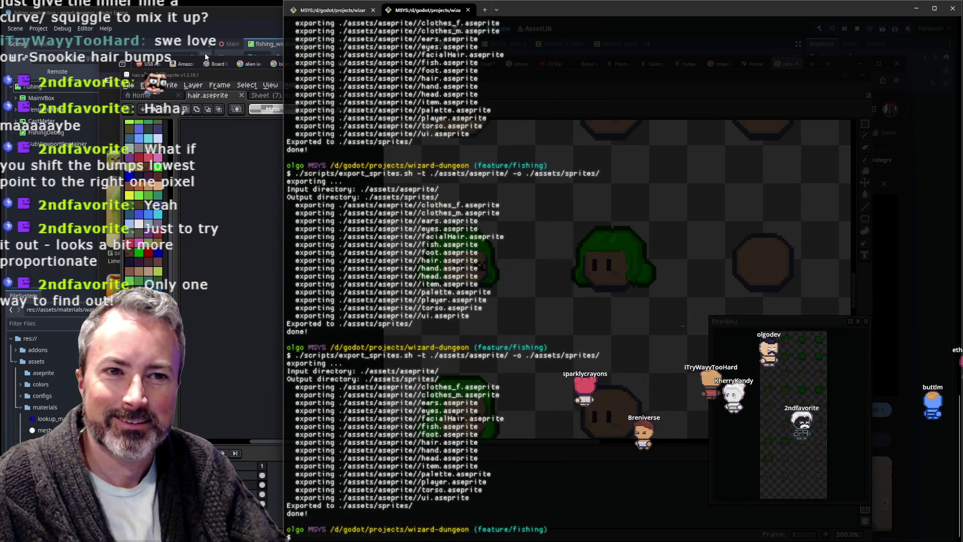
click(213, 79)
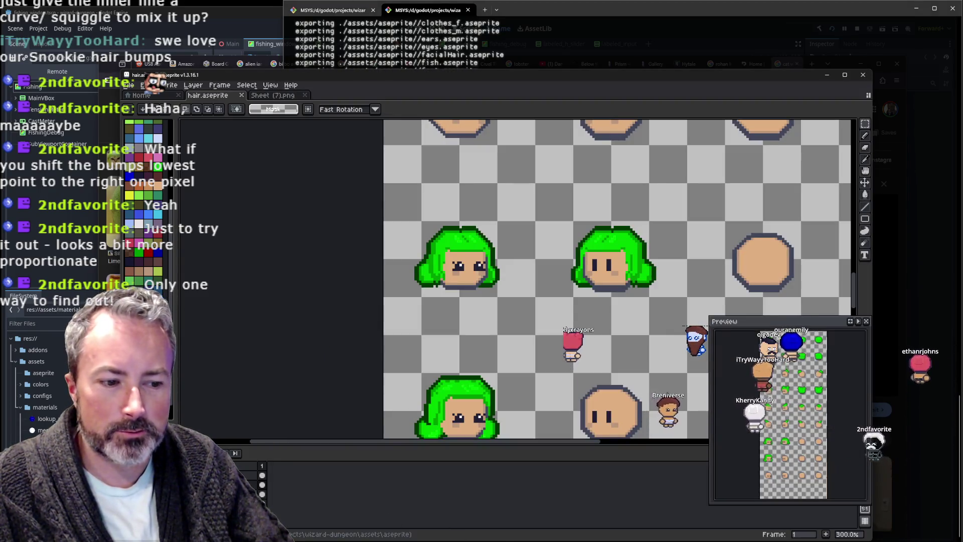
click(467, 520)
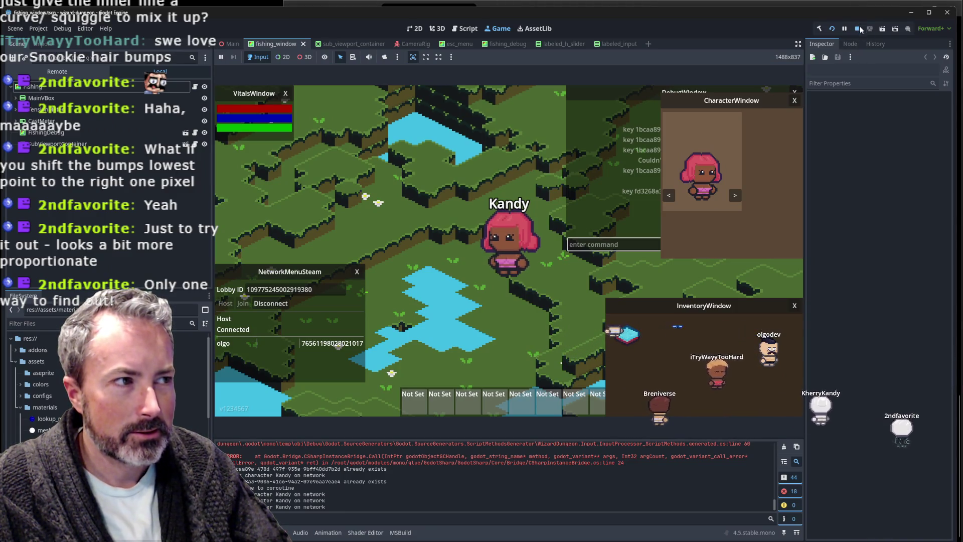
Stop and relaunch the game, then spawn the character into the world.
click(857, 29)
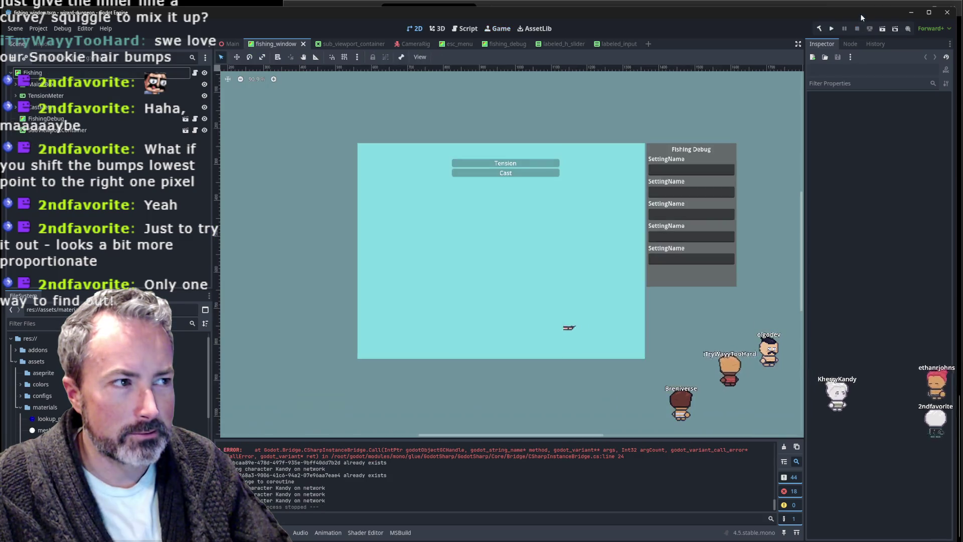
click(834, 29)
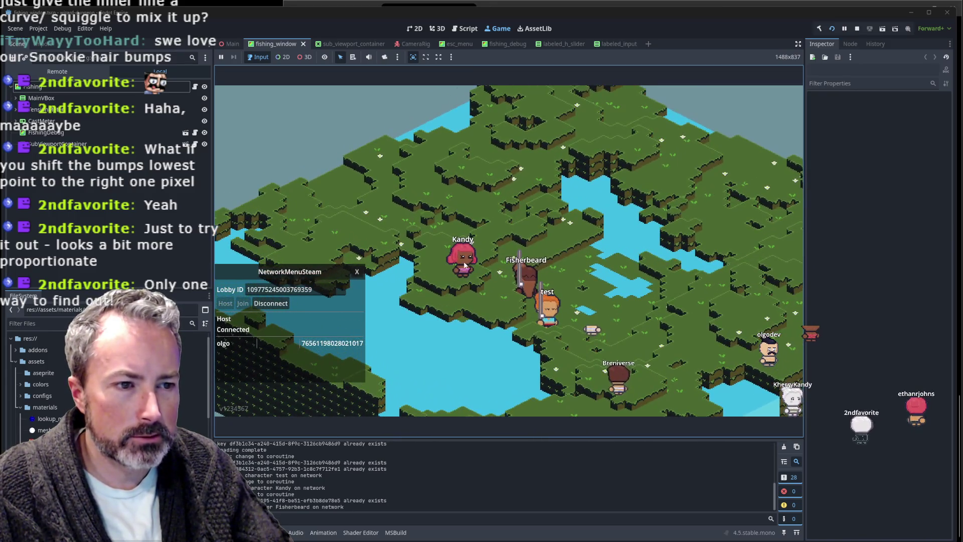
click(464, 265)
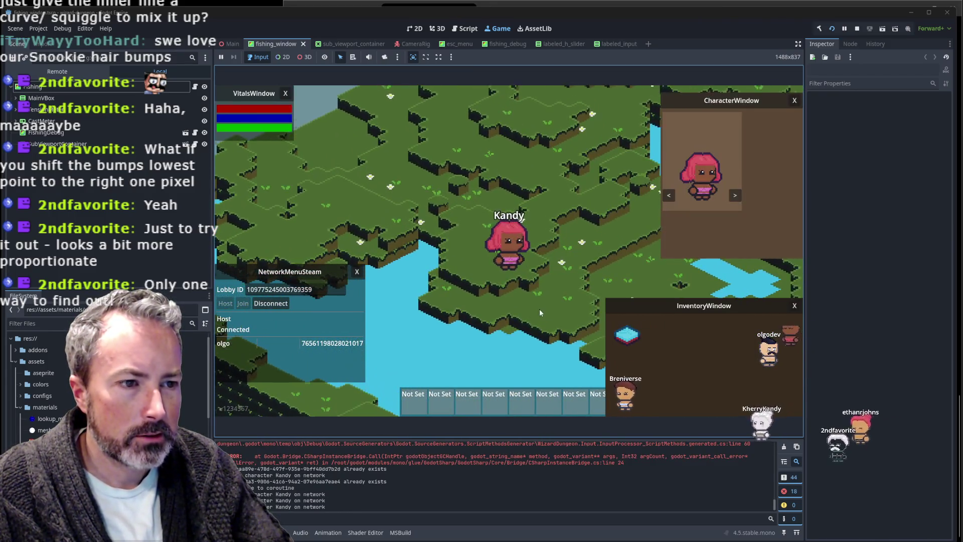
scroll(545, 315, up, 1)
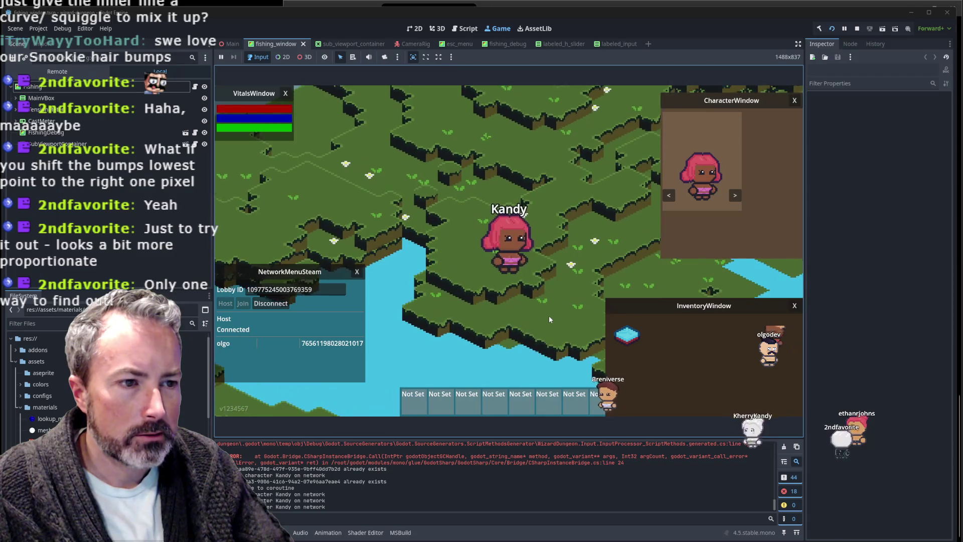
scroll(549, 320, up, 1)
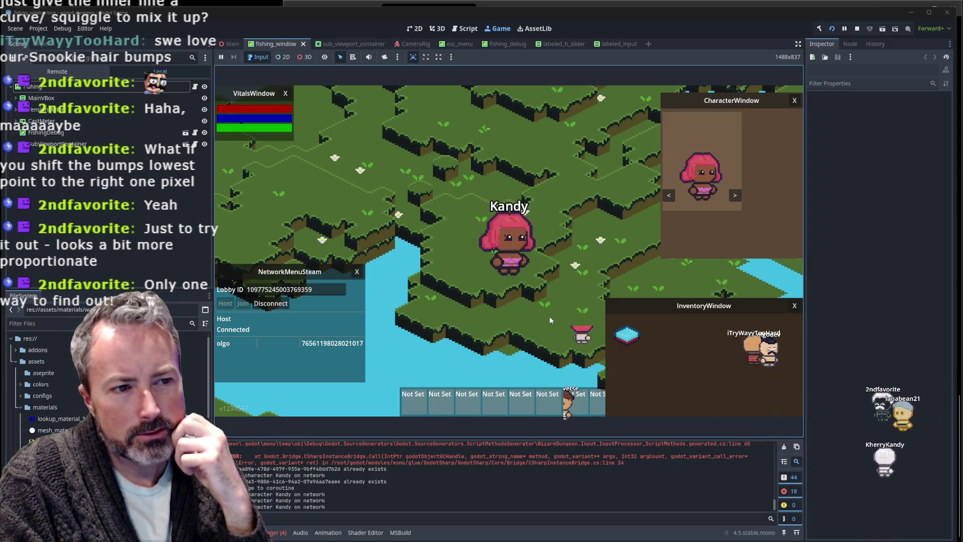
Walk the character in every direction to view her hair from each side, then stop the game.
key(d)
key(w)
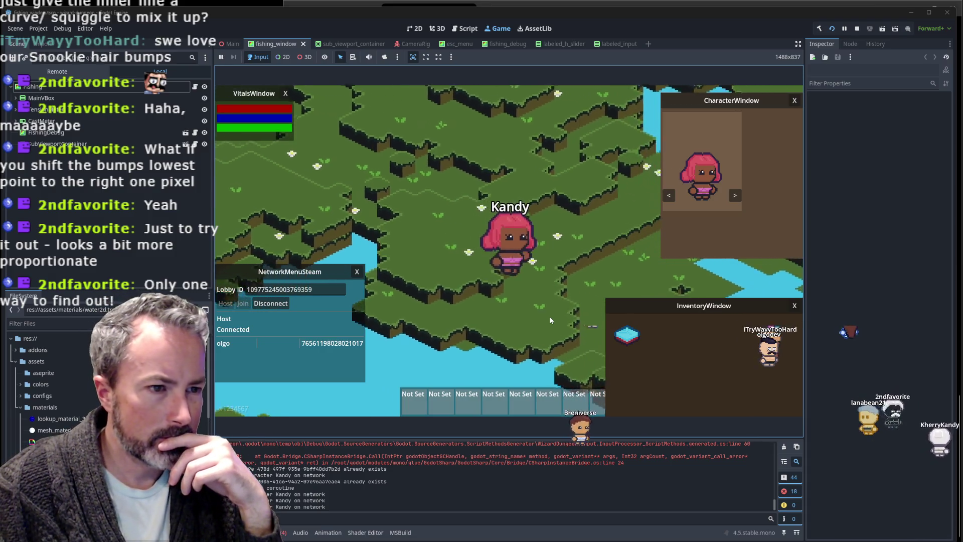
key(a)
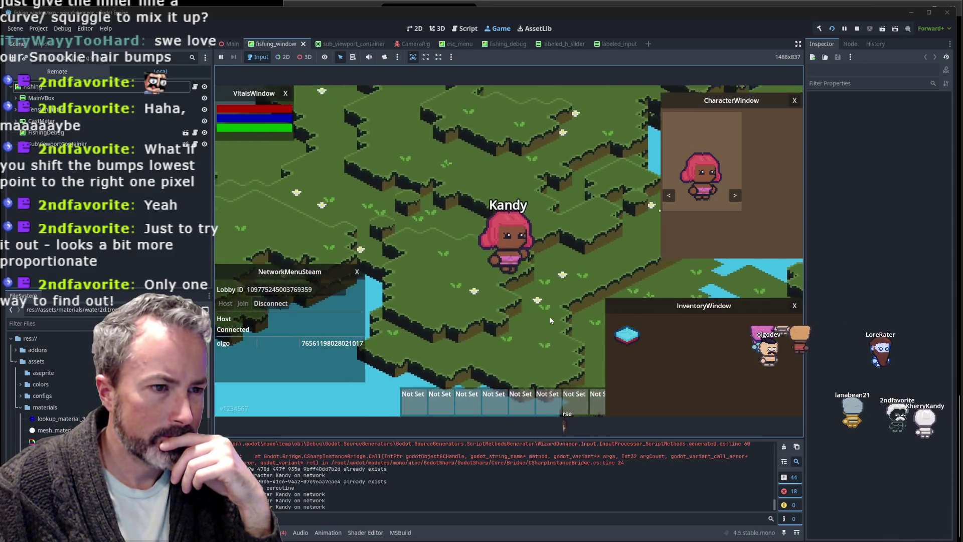
key(s)
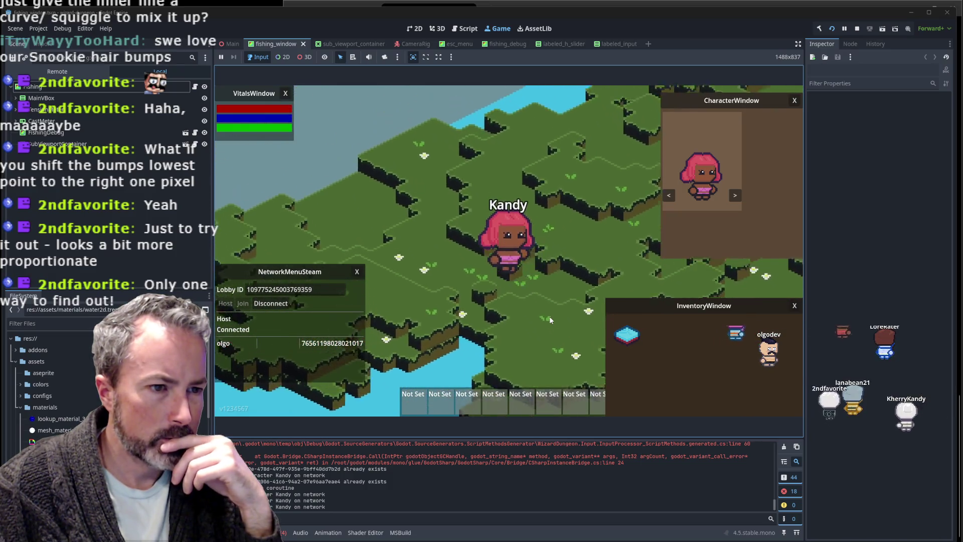
key(a)
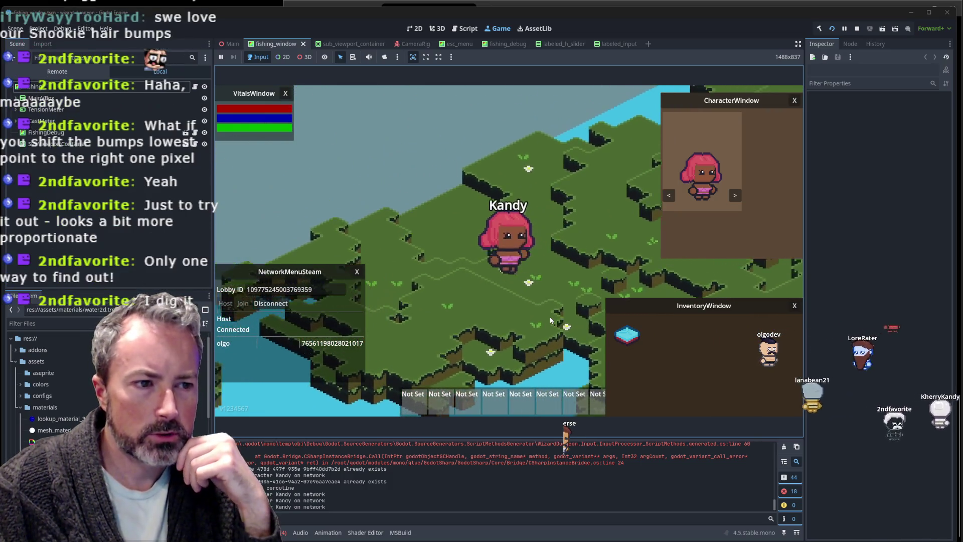
key(d)
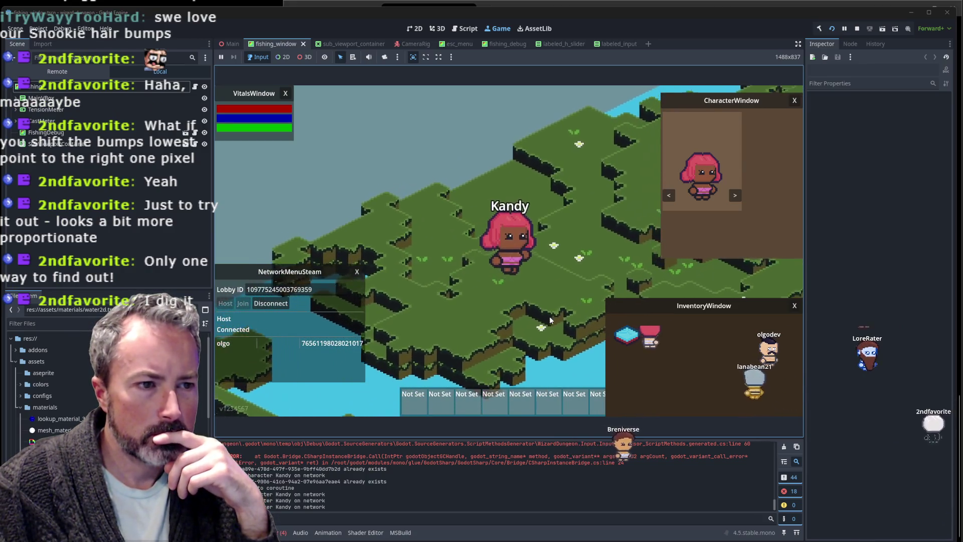
key(w)
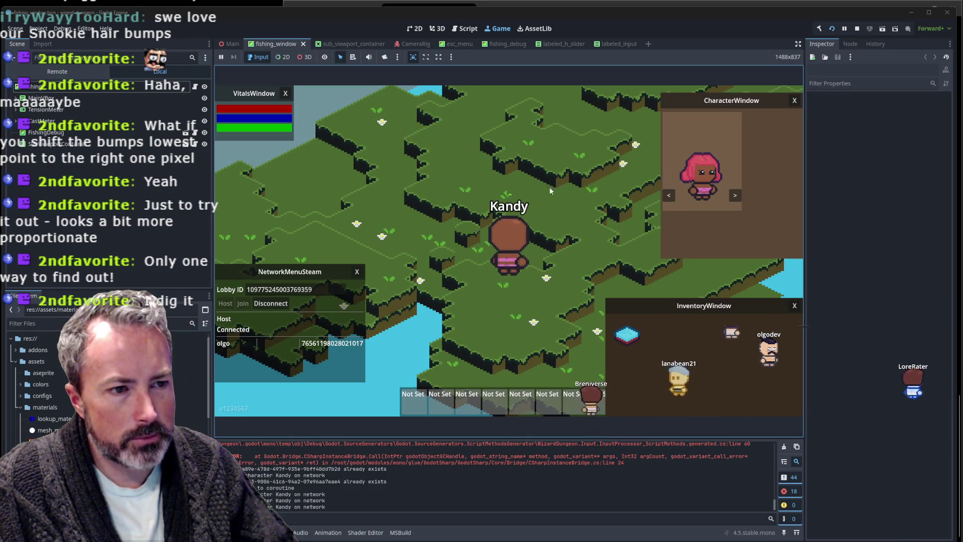
click(856, 29)
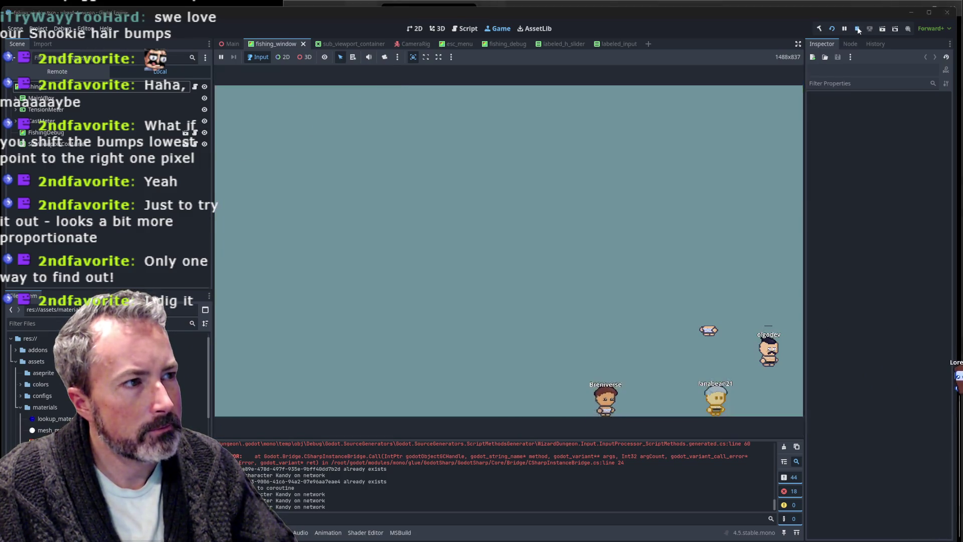
In Aseprite, duplicate the selected green hair and place the copy on the next head.
key(alt+Tab)
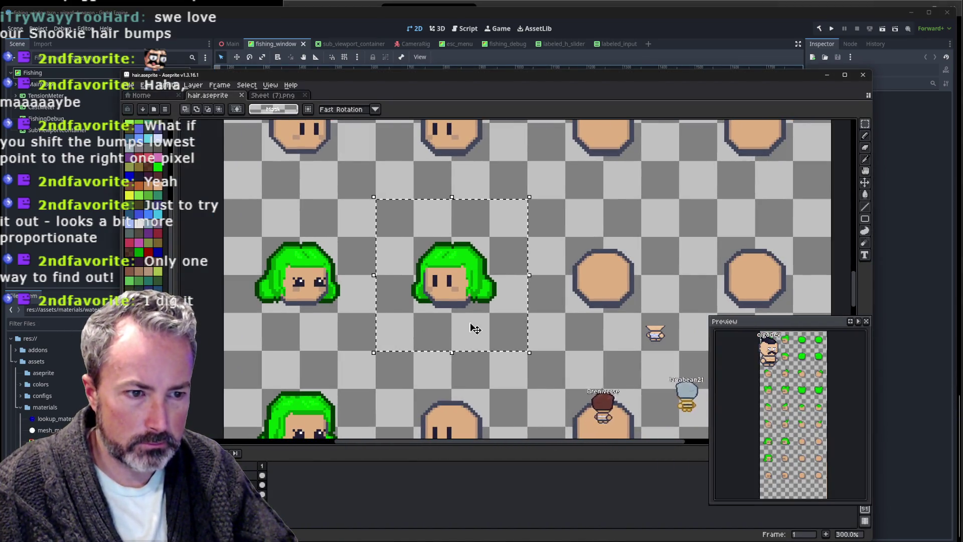
key(ctrl+c)
key(ctrl+v)
key(shift+Right)
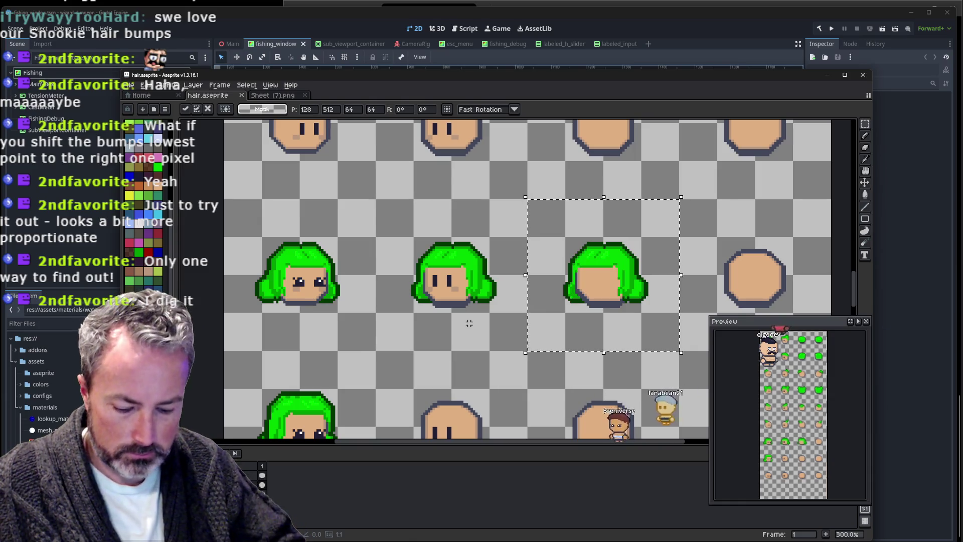
scroll(515, 317, down, 2)
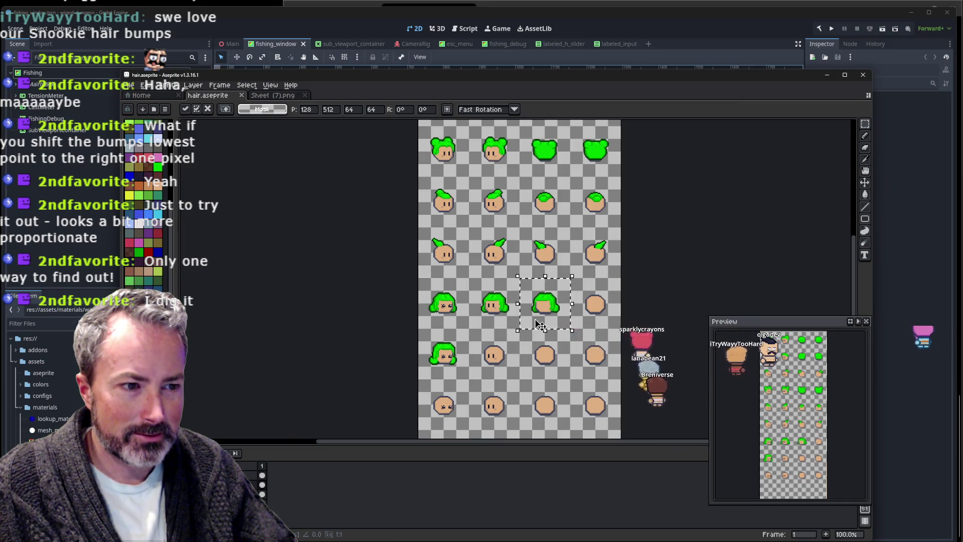
scroll(539, 325, up, 4)
key(Return)
Pan the view over the rows of hair sprites and switch to the Eyedropper.
drag(554, 327, 497, 335)
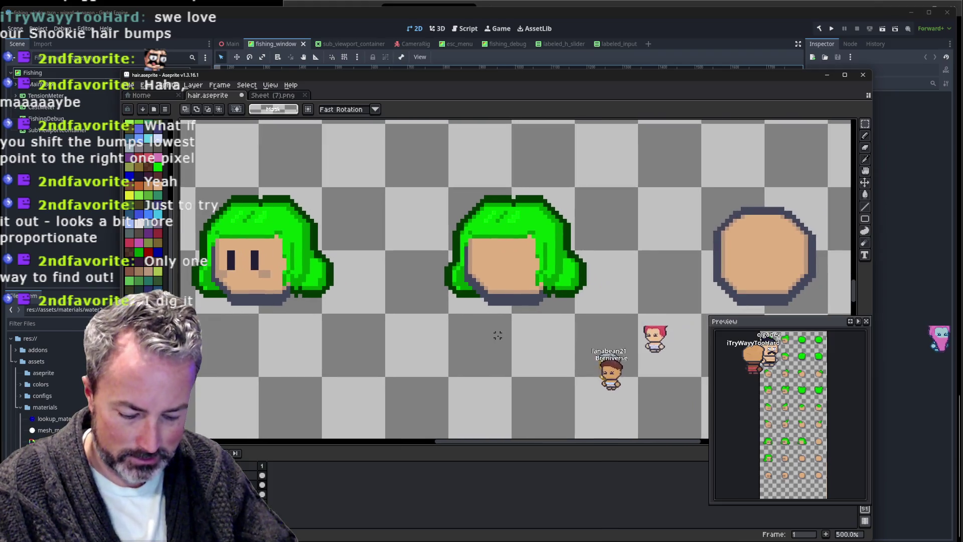
scroll(498, 335, down, 2)
scroll(498, 335, down, 2)
scroll(522, 255, up, 2)
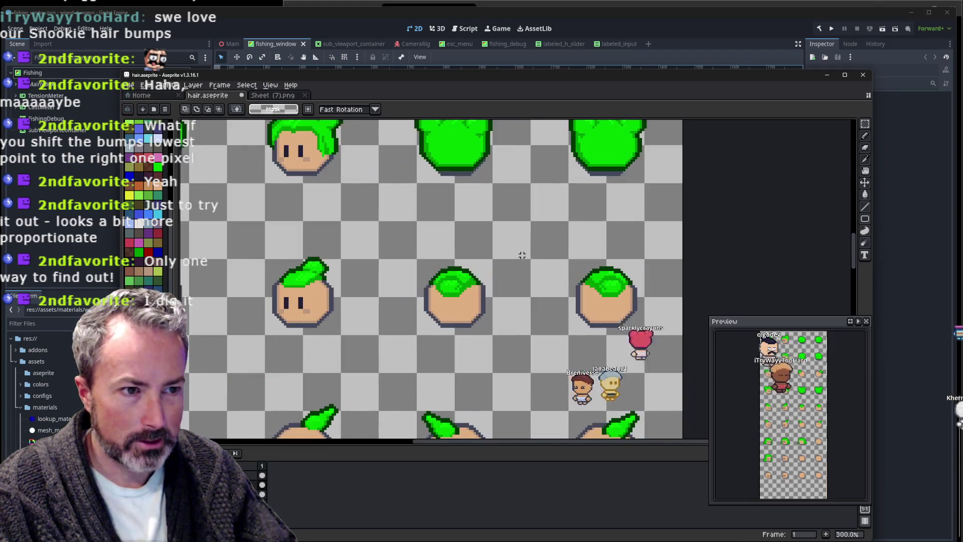
drag(488, 225, 474, 271)
scroll(477, 284, down, 2)
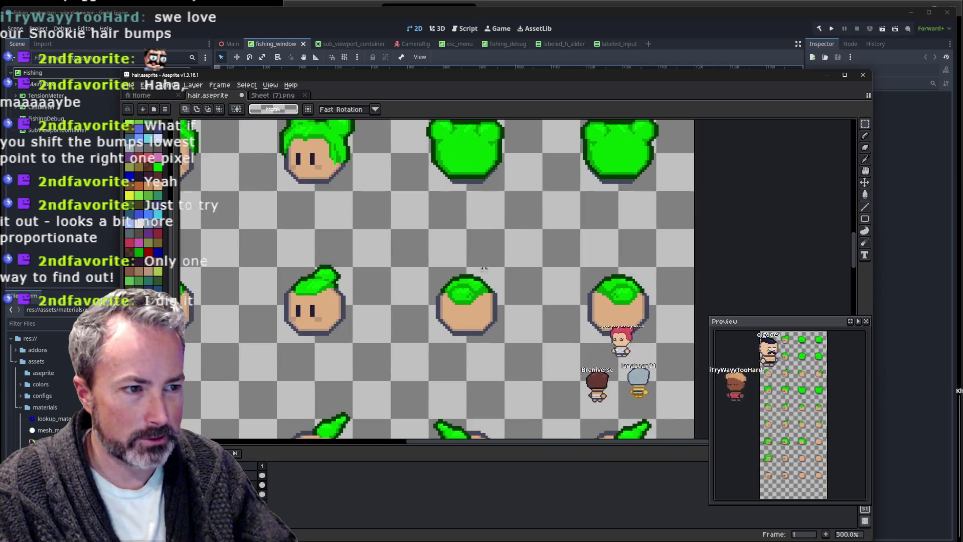
scroll(478, 291, down, 2)
scroll(478, 301, down, 1)
scroll(479, 310, down, 1)
scroll(479, 310, up, 1)
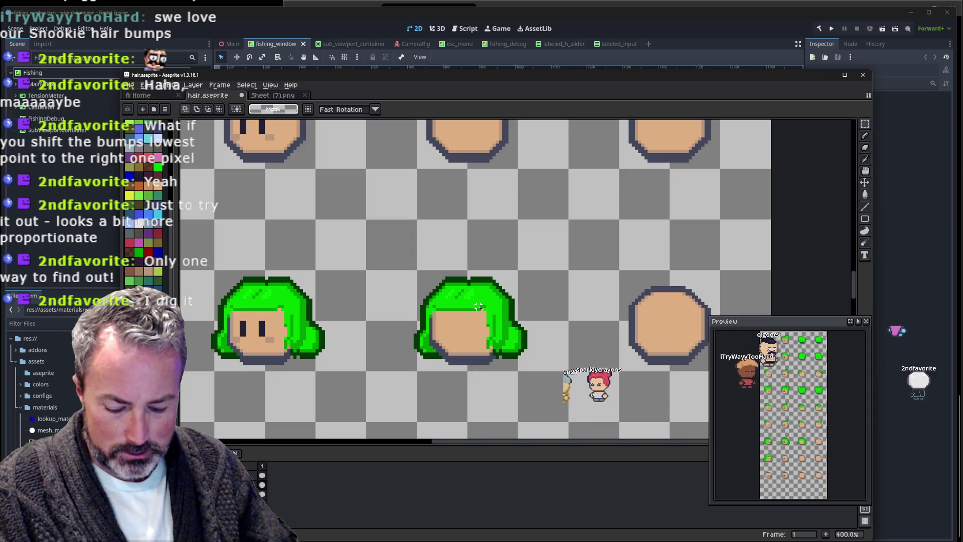
key(i)
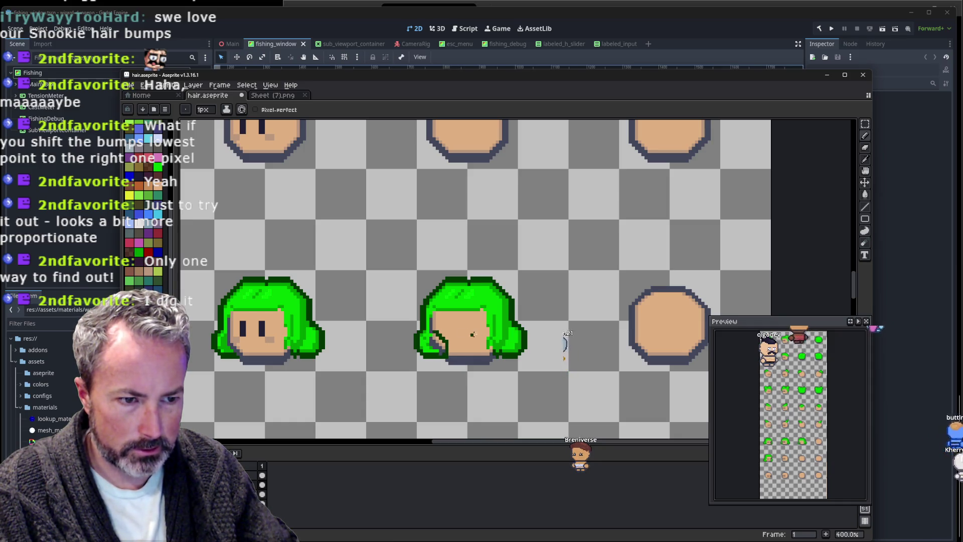
Duplicate the right-hand hair bump of the back-of-head sprite and drop the copy one pixel lower.
scroll(472, 334, up, 1)
scroll(465, 337, up, 1)
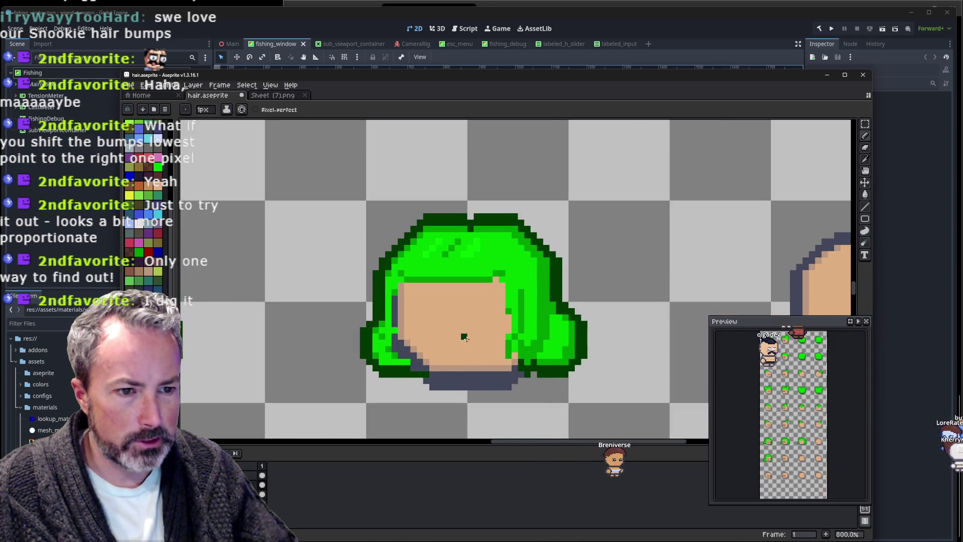
drag(465, 338, 496, 287)
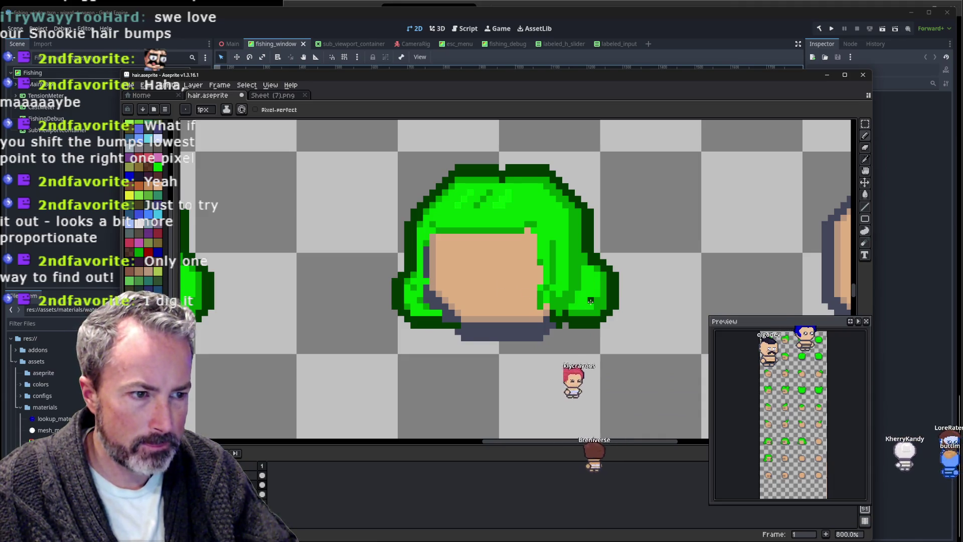
key(m)
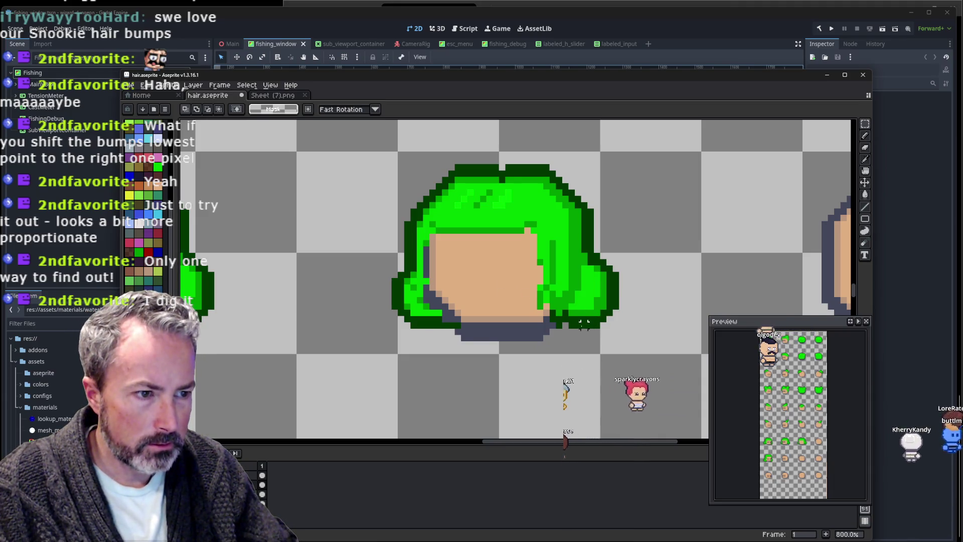
drag(616, 326, 557, 260)
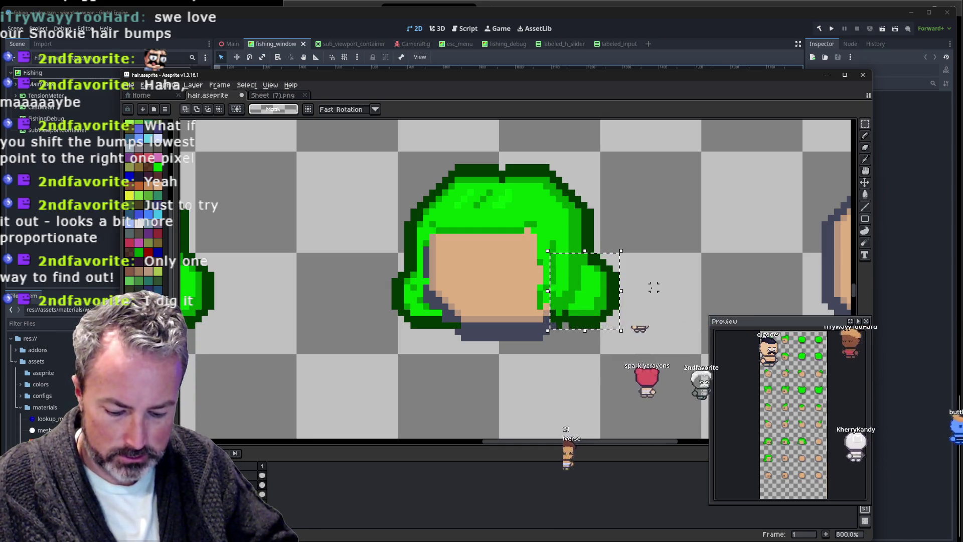
key(ctrl+c)
key(ctrl+v)
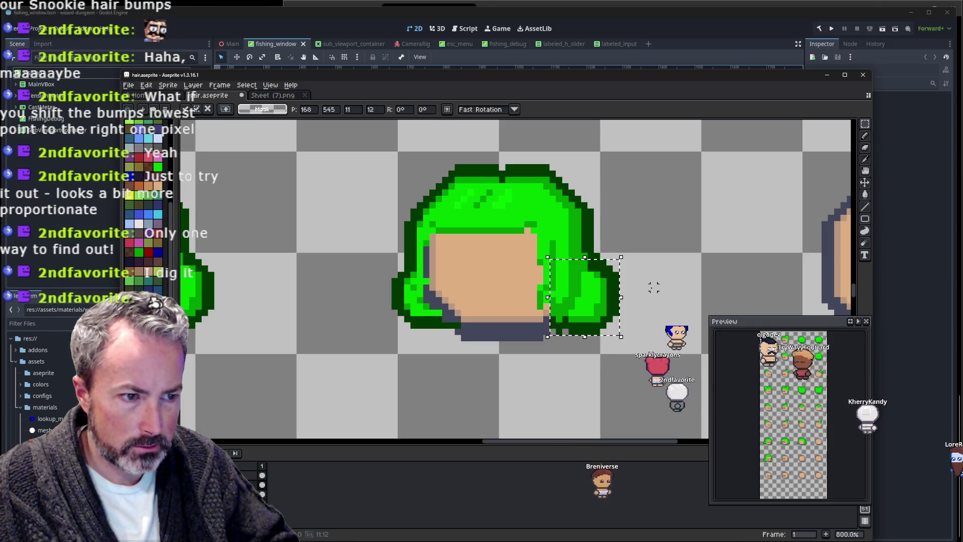
key(Down)
key(Down)
key(Down)
key(Down)
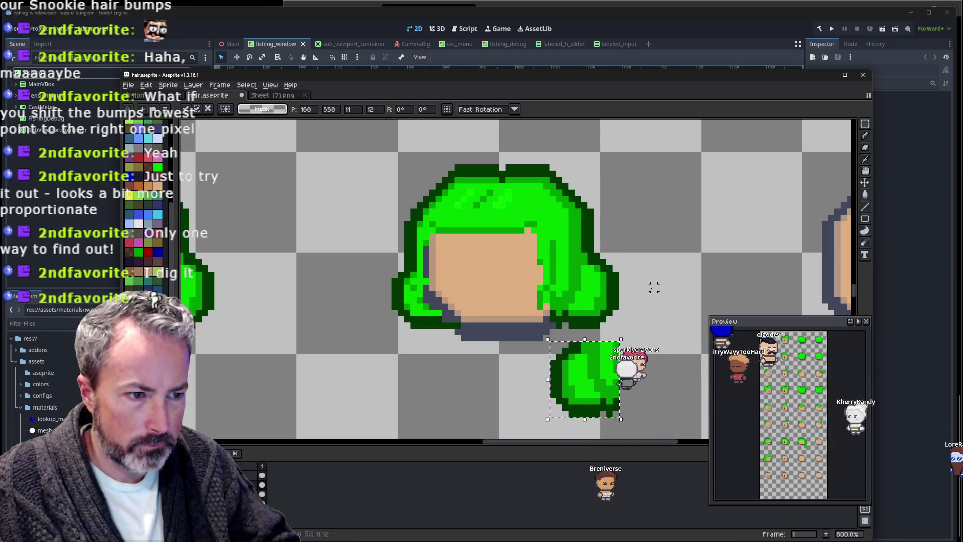
key(ctrl+d)
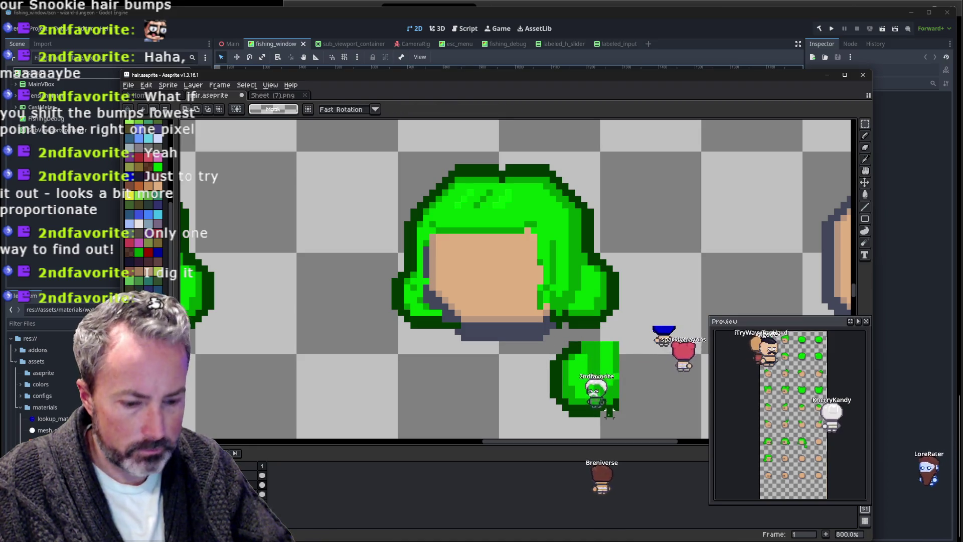
Select the loose hair tip and nudge it up and left against the head, then deselect.
key(b)
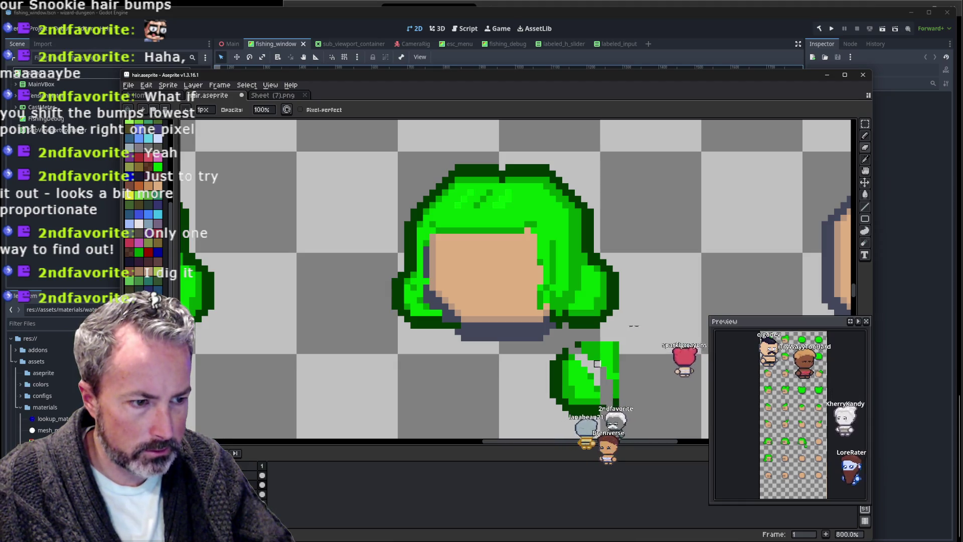
drag(598, 351, 610, 363)
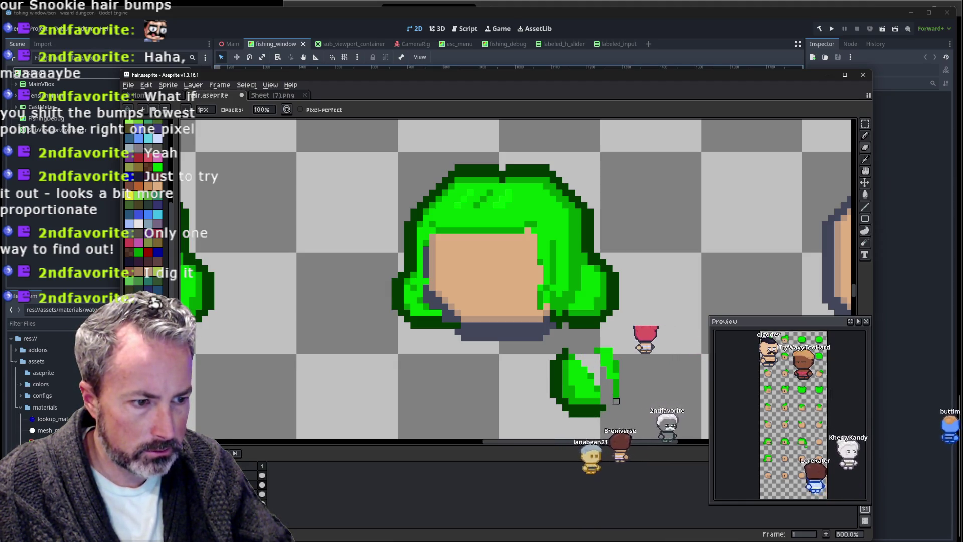
key(ctrl+z)
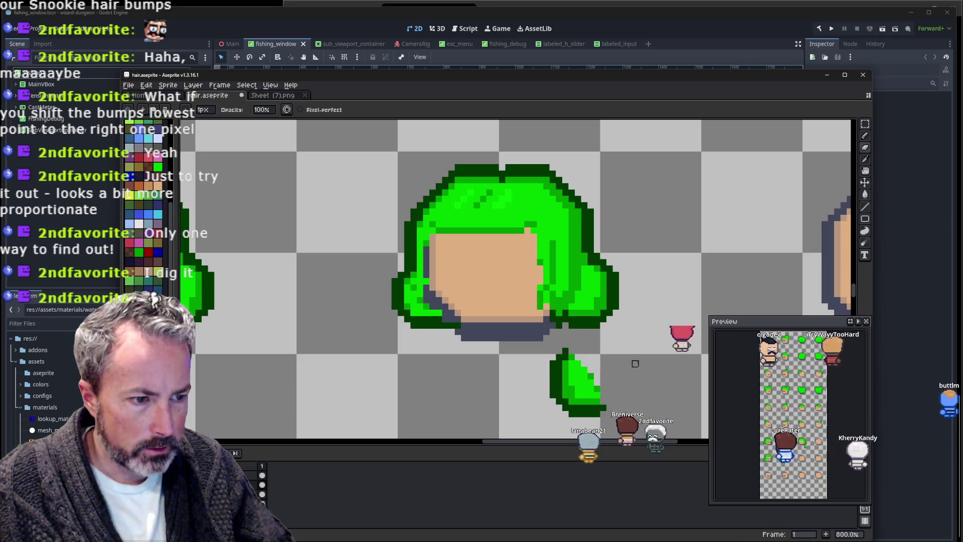
key(m)
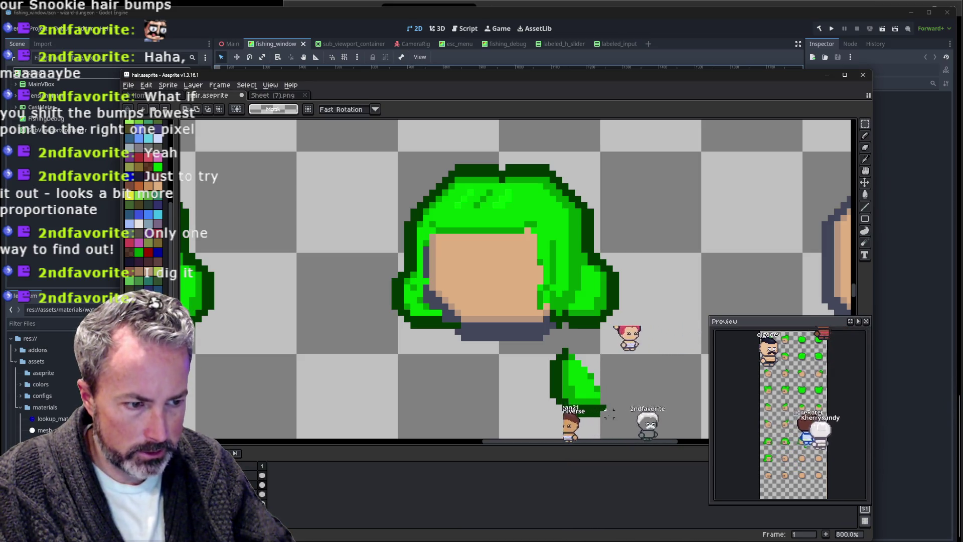
mouse_move(612, 416)
mouse_down()
mouse_move(563, 388)
mouse_move(553, 351)
mouse_up()
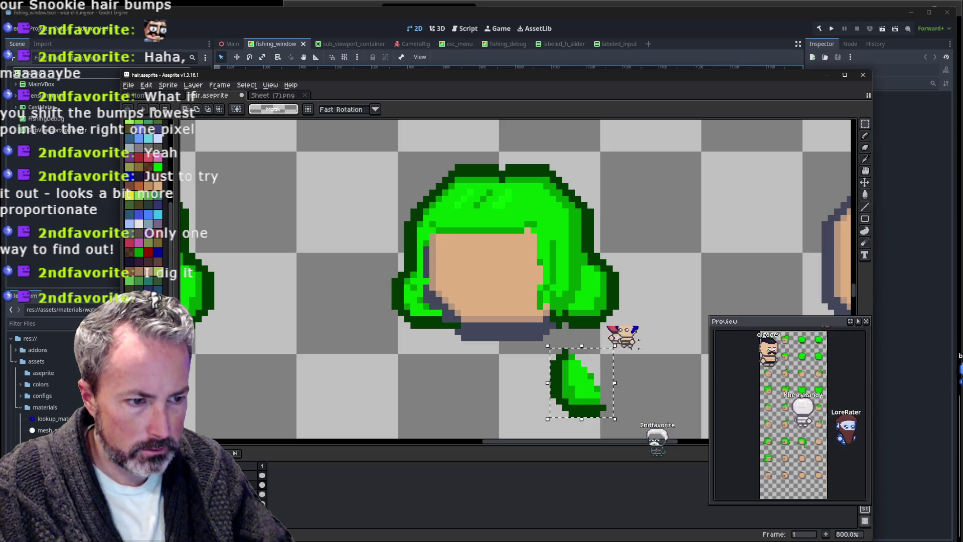
key(Up)
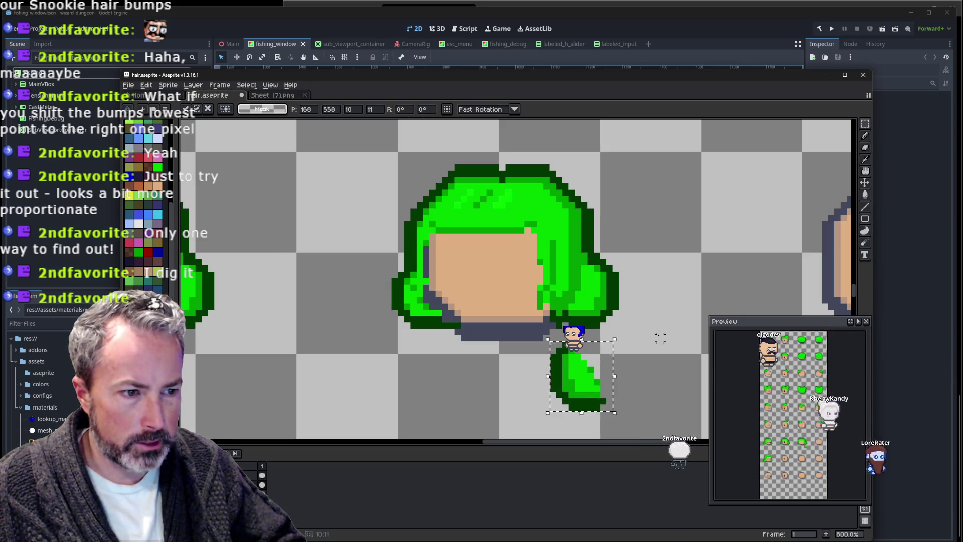
key(Up)
key(Up)
key(Up)
key(Up)
key(Up)
key(Up)
key(Up)
key(Up)
key(Up)
key(Up)
key(Left)
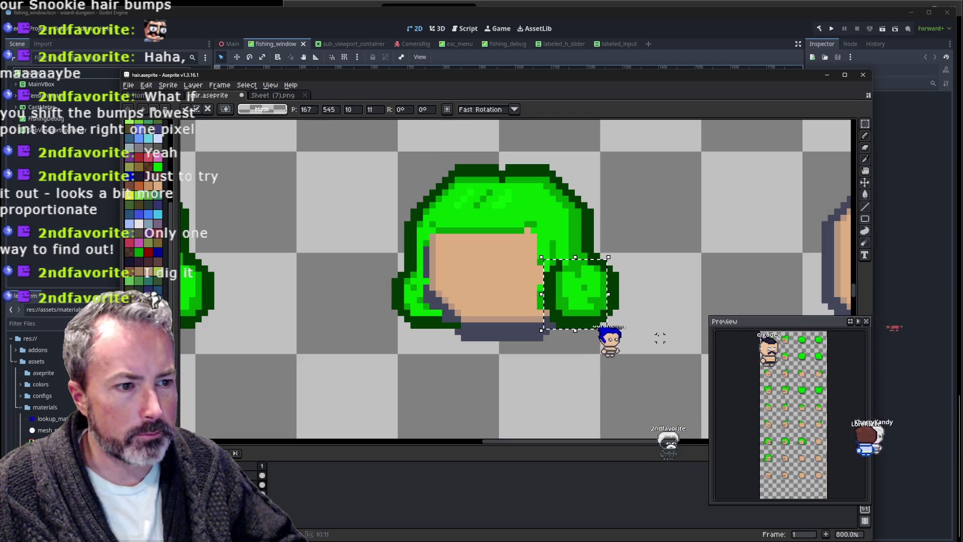
key(Left)
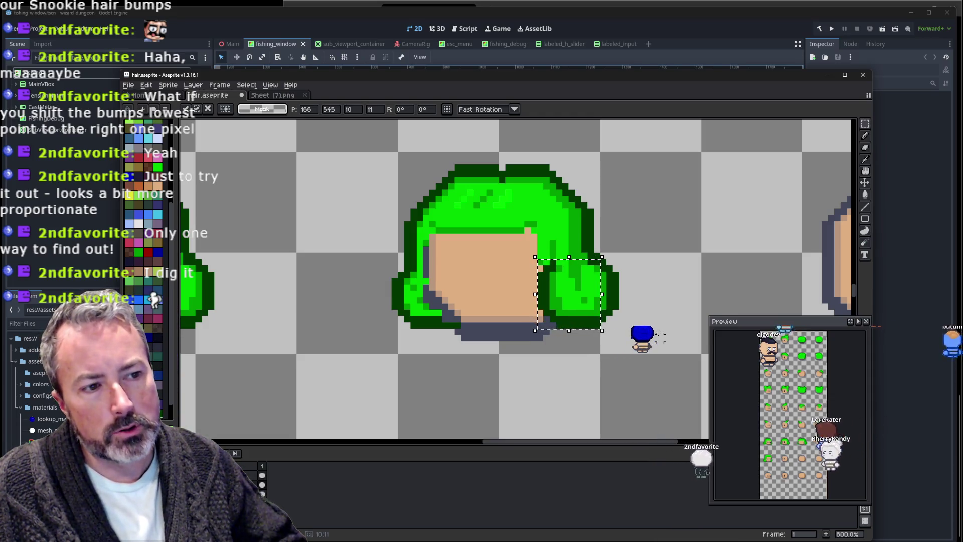
key(Left)
key(Left)
key(Down)
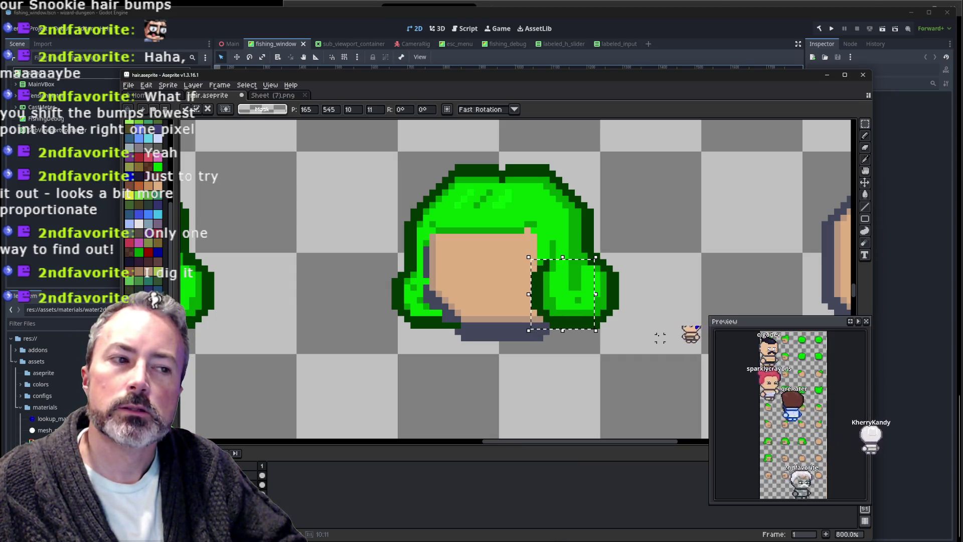
key(Left)
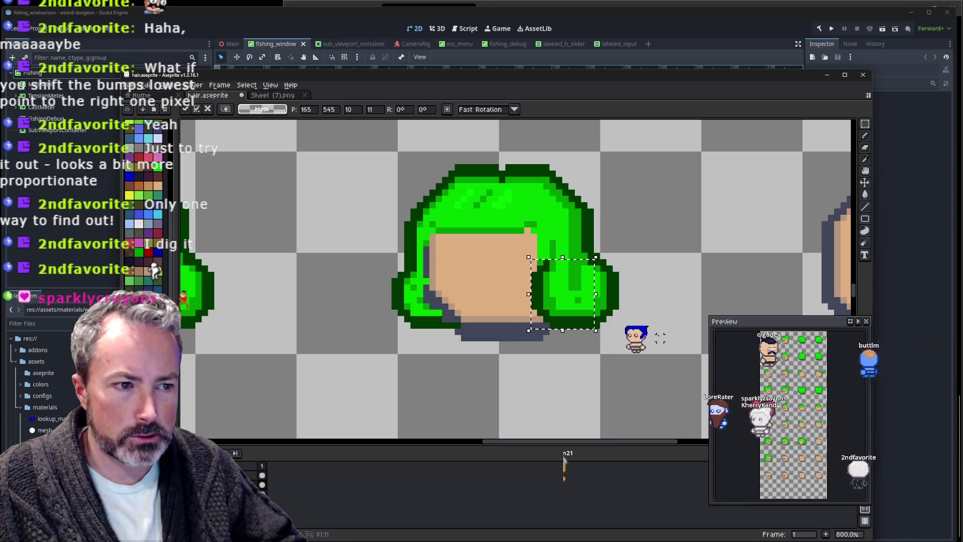
key(ctrl+d)
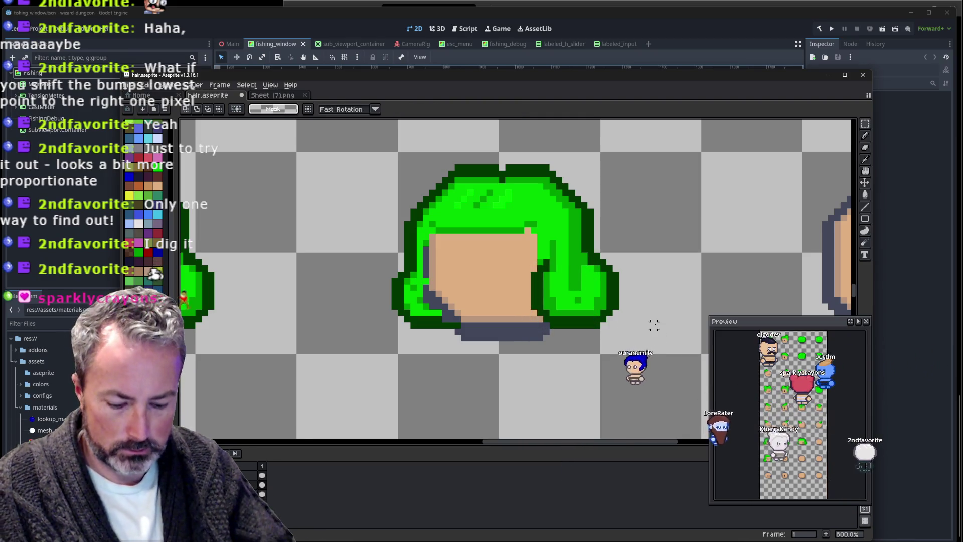
Marquee-select the hair bump on the right head.
key(i)
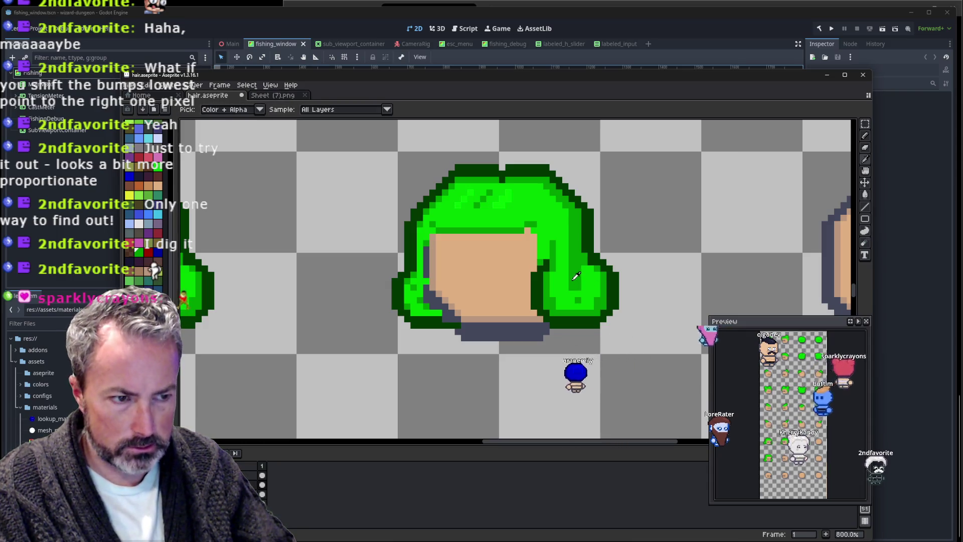
key(b)
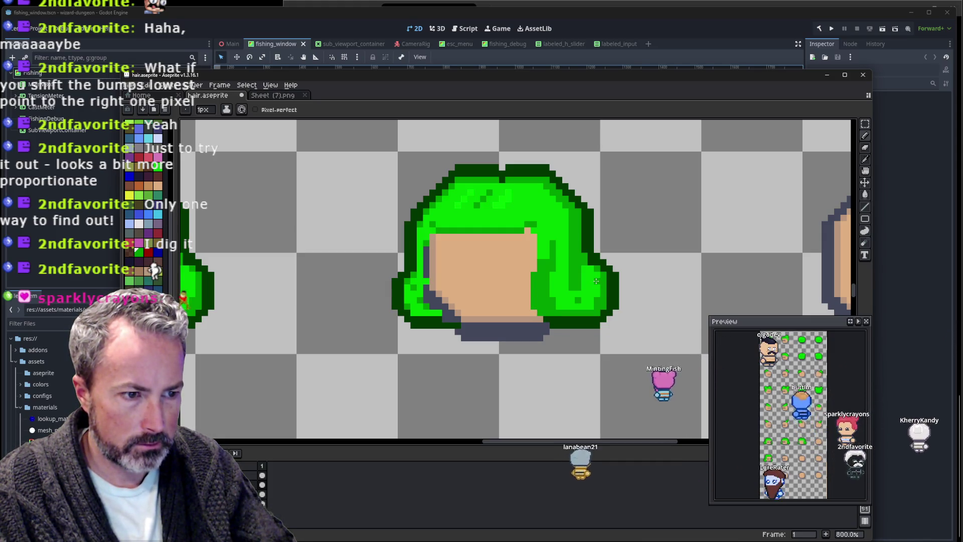
key(i)
scroll(723, 296, down, 2)
key(m)
drag(602, 268, 660, 323)
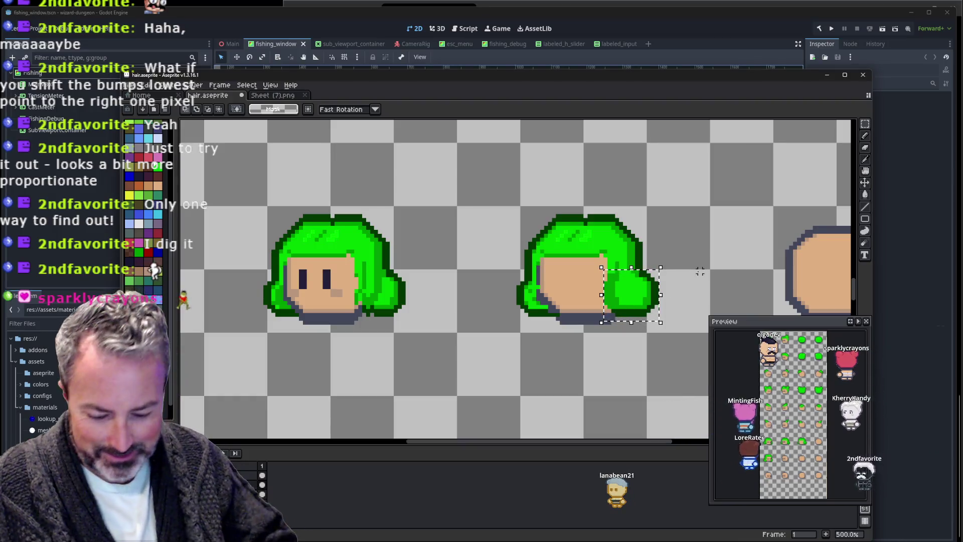
Nudge the selected hair bump leftward onto the head's lower left side and set it in place.
key(Left)
key(Left)
key(Left)
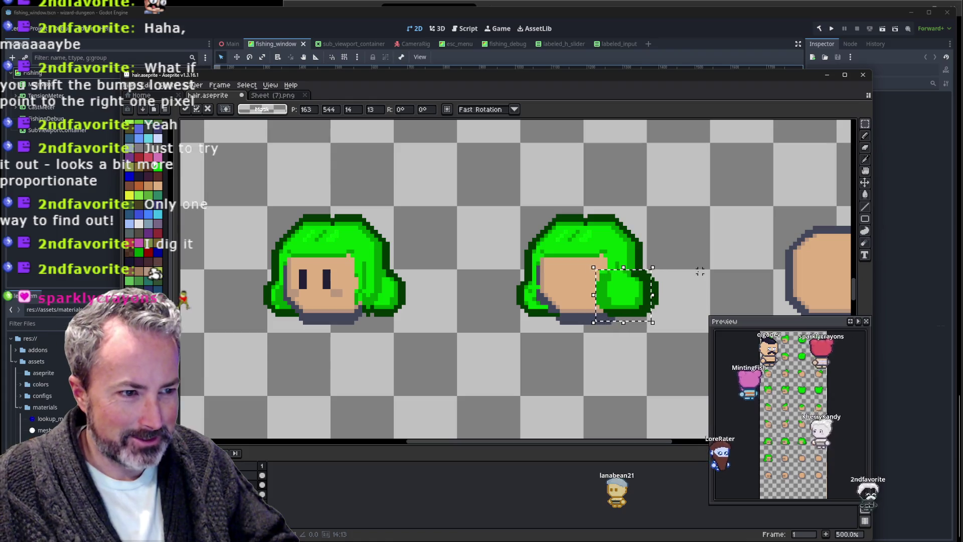
key(Left)
key(Left)
key(Left)
key(Left)
key(Left)
key(Left)
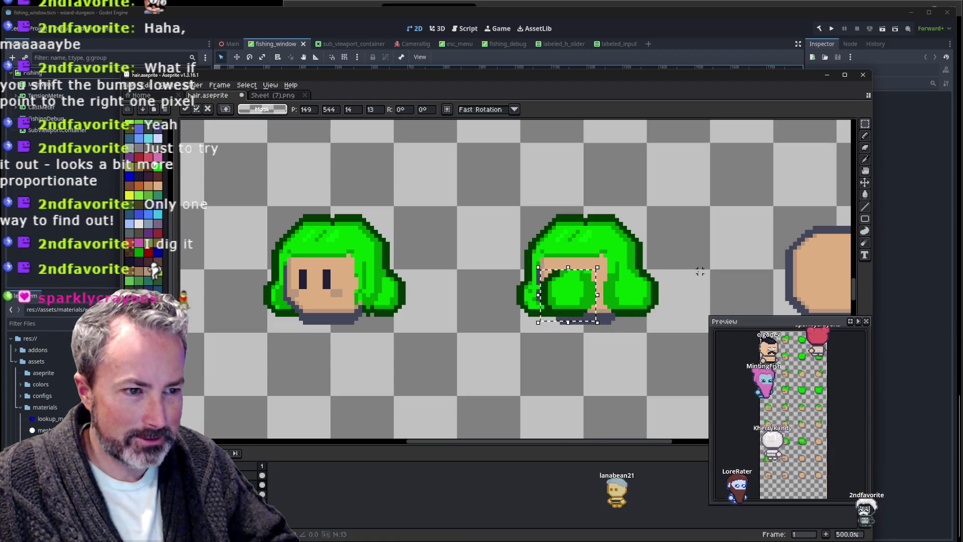
key(Left)
key(Left)
key(Left)
key(Left)
key(Left)
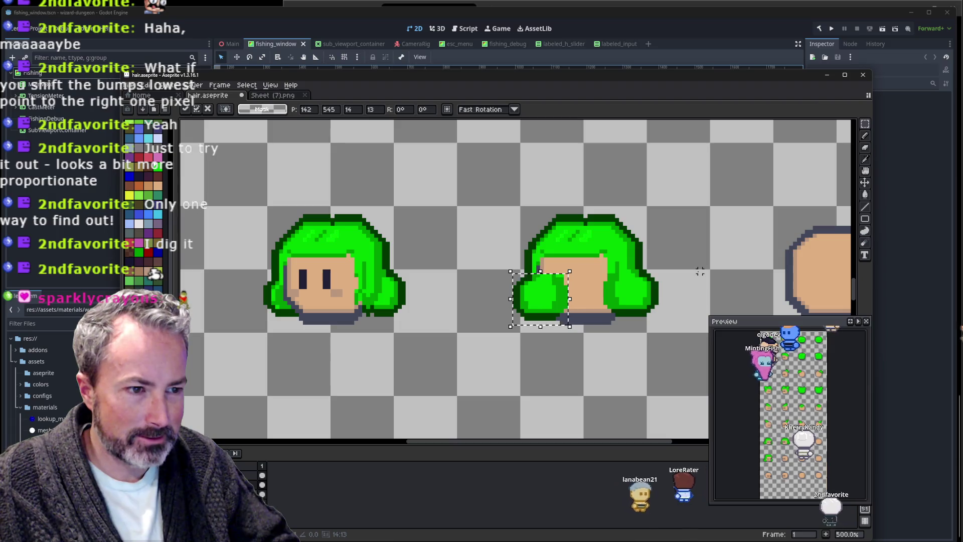
key(Right)
key(Right)
key(Up)
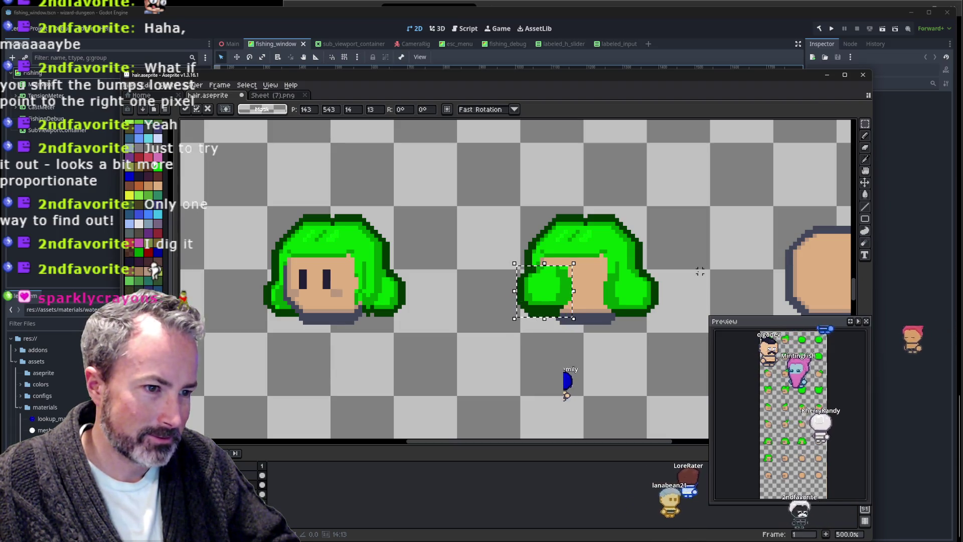
key(Left)
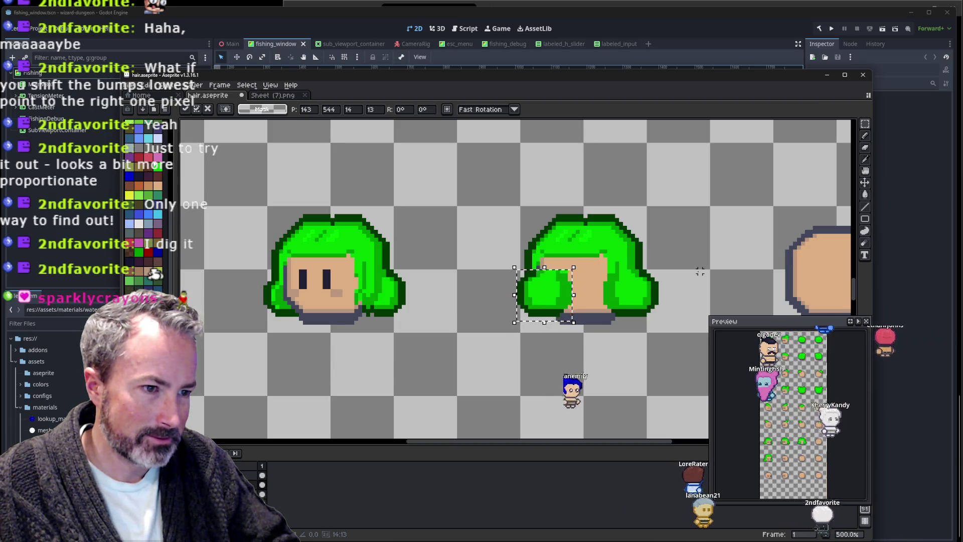
click(700, 271)
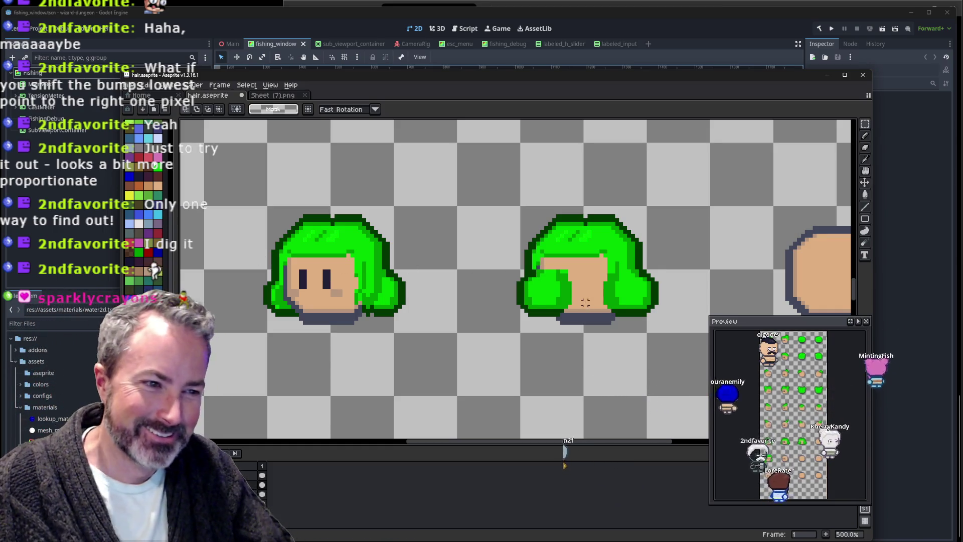
scroll(570, 285, up, 2)
Draw a green line under the face, then bucket-fill the tan face area bright green.
drag(569, 285, 487, 298)
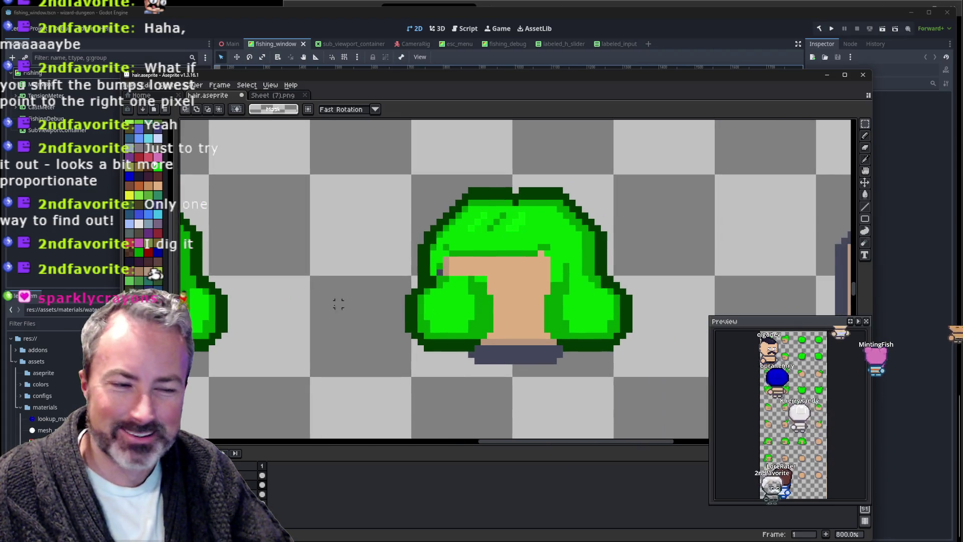
key(i)
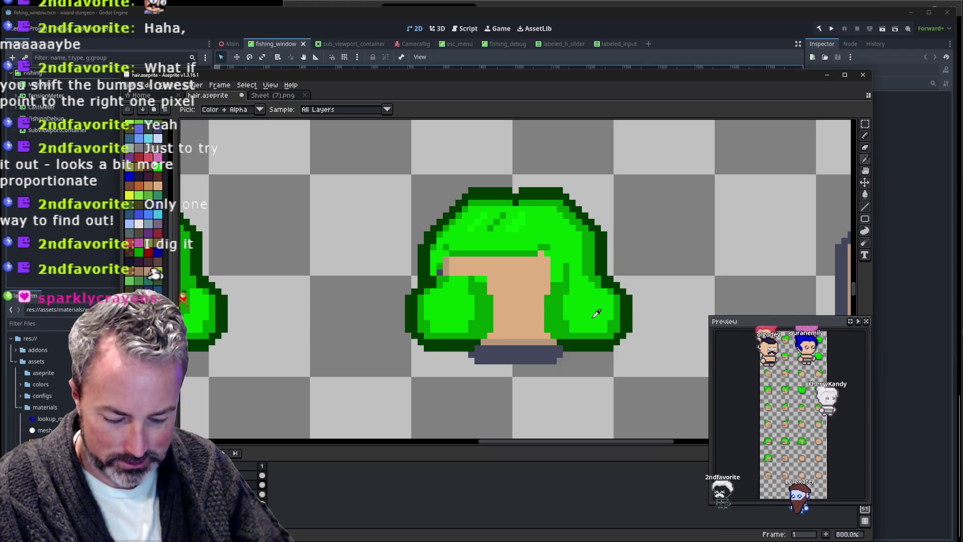
key(b)
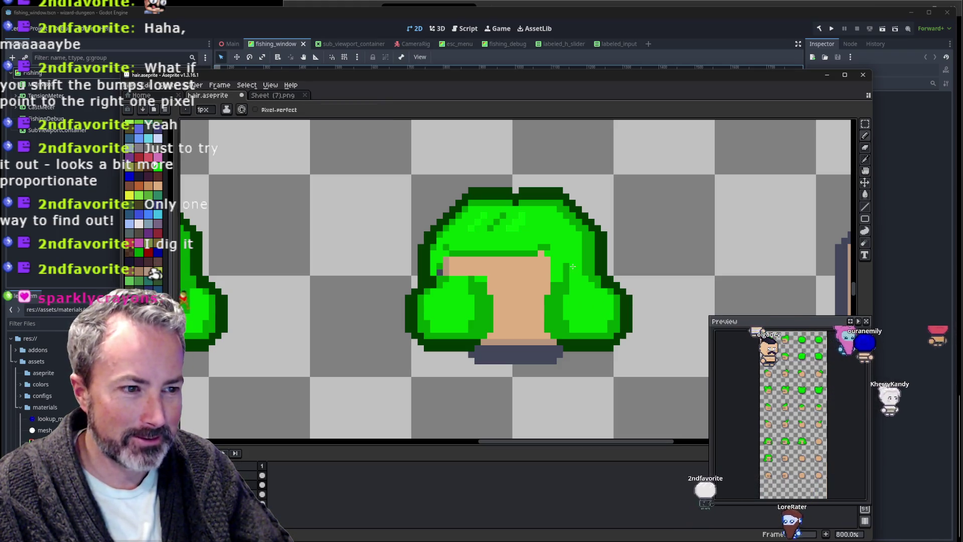
drag(546, 335, 495, 335)
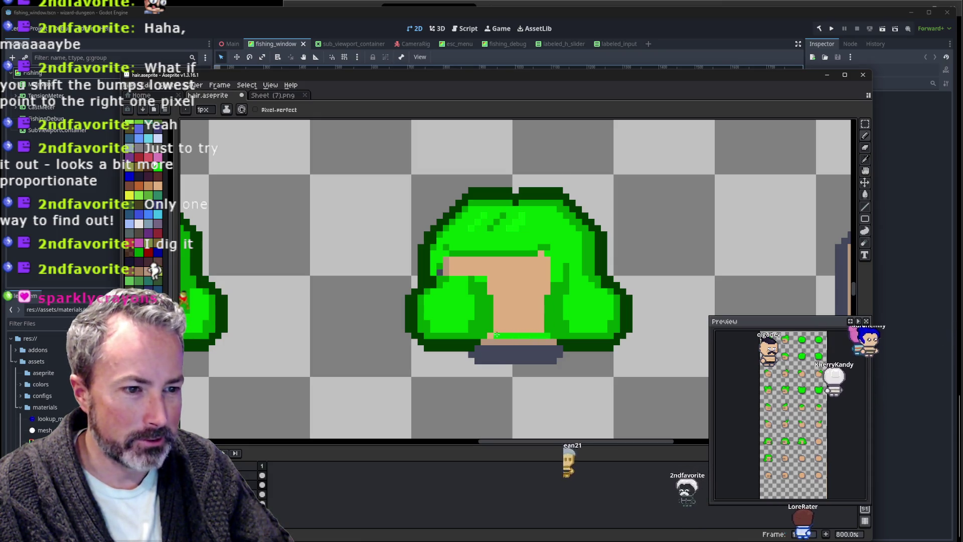
key(g)
click(520, 274)
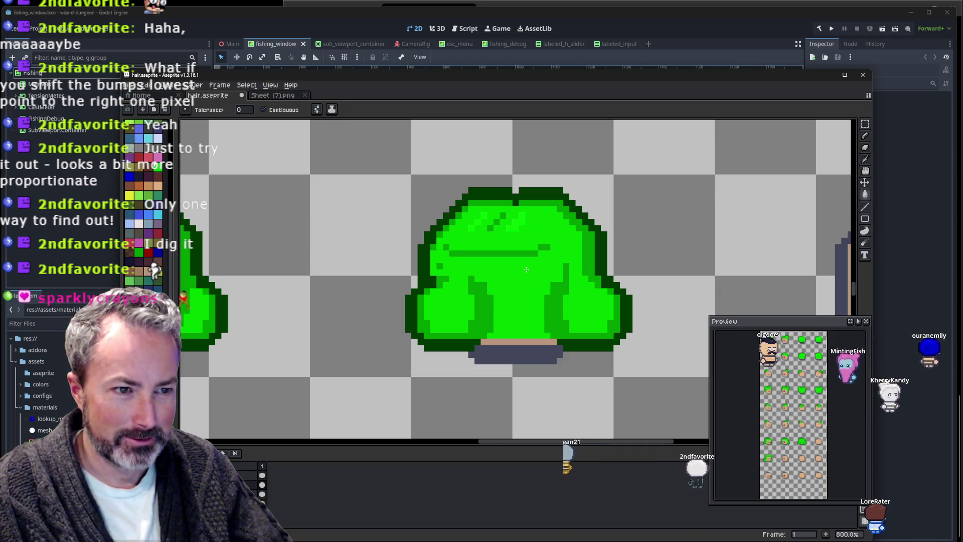
scroll(526, 270, down, 3)
Drag the selected lower hair bumps about six pixels left and commit them.
scroll(526, 269, down, 2)
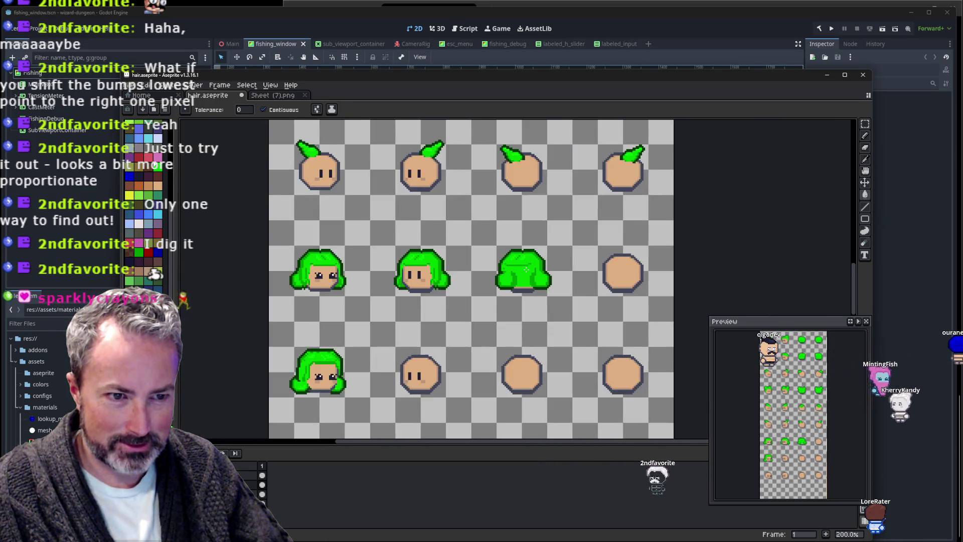
scroll(526, 269, up, 1)
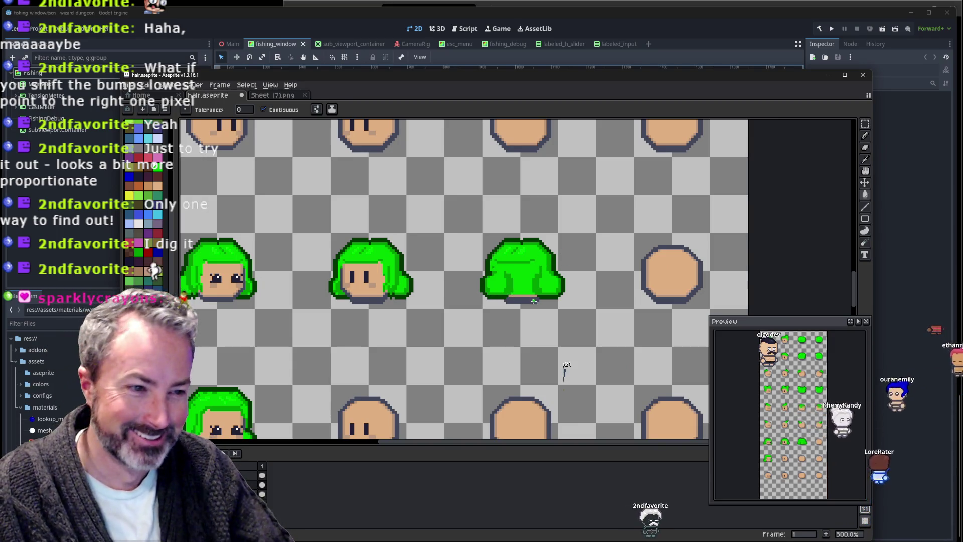
key(m)
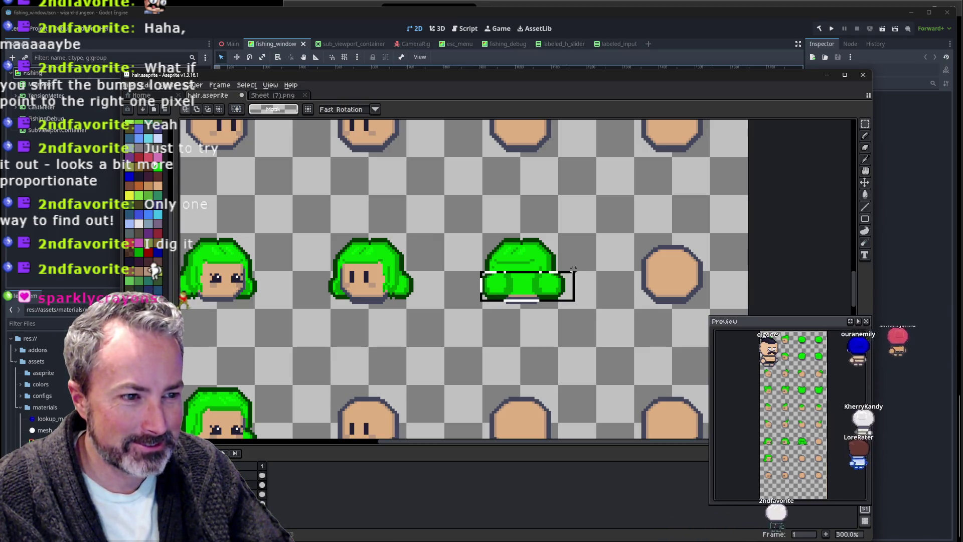
key(Right)
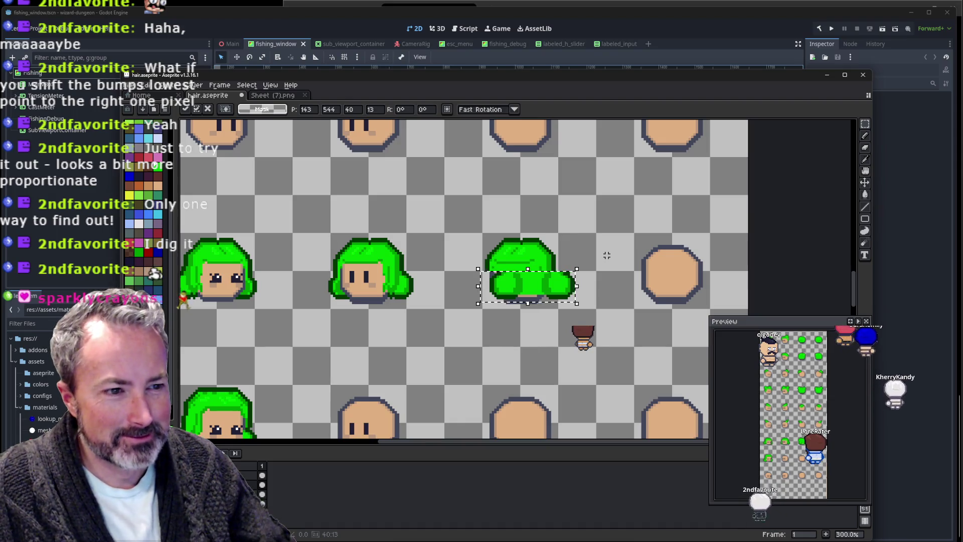
mouse_move(555, 291)
mouse_down()
mouse_move(541, 291)
mouse_move(550, 297)
mouse_up()
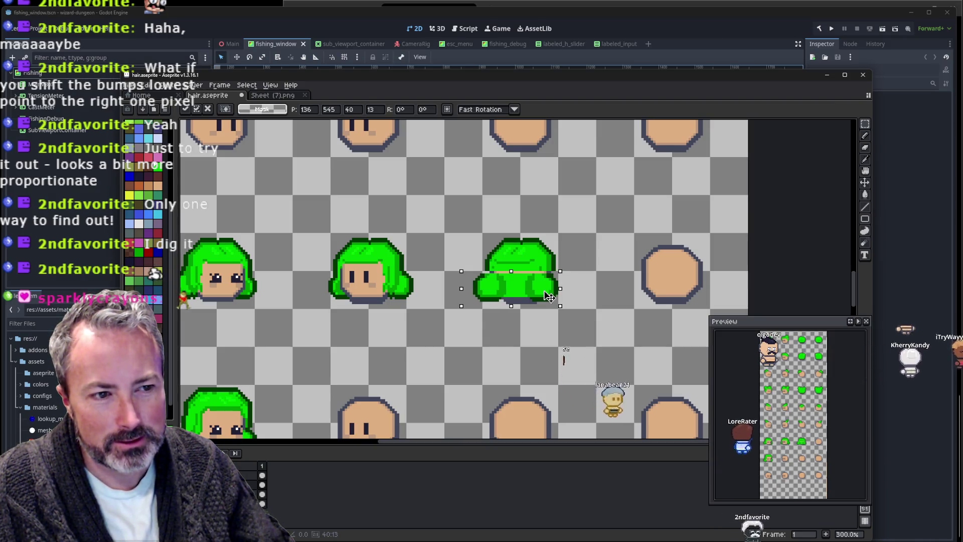
click(595, 286)
Select the hair's left lower bump and nudge it one pixel right.
scroll(577, 281, up, 1)
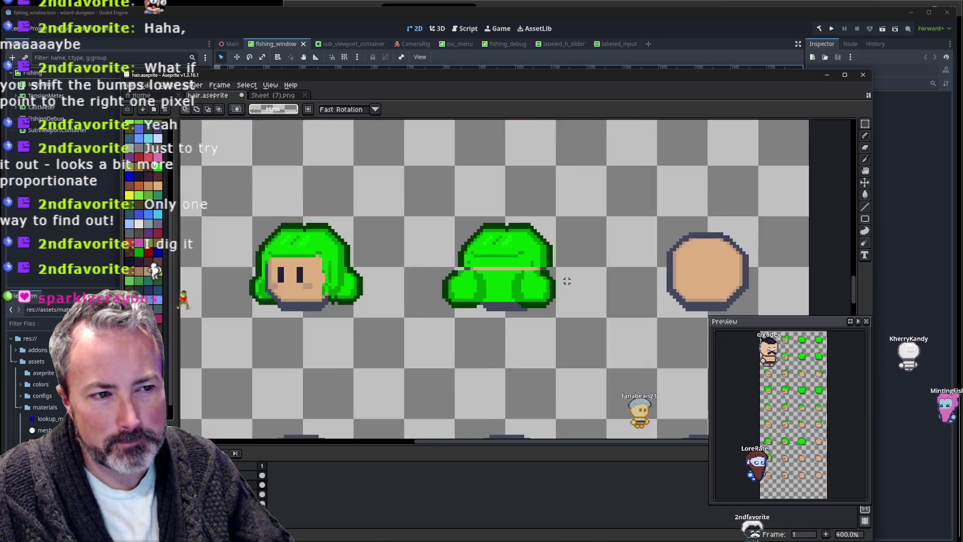
scroll(563, 280, up, 1)
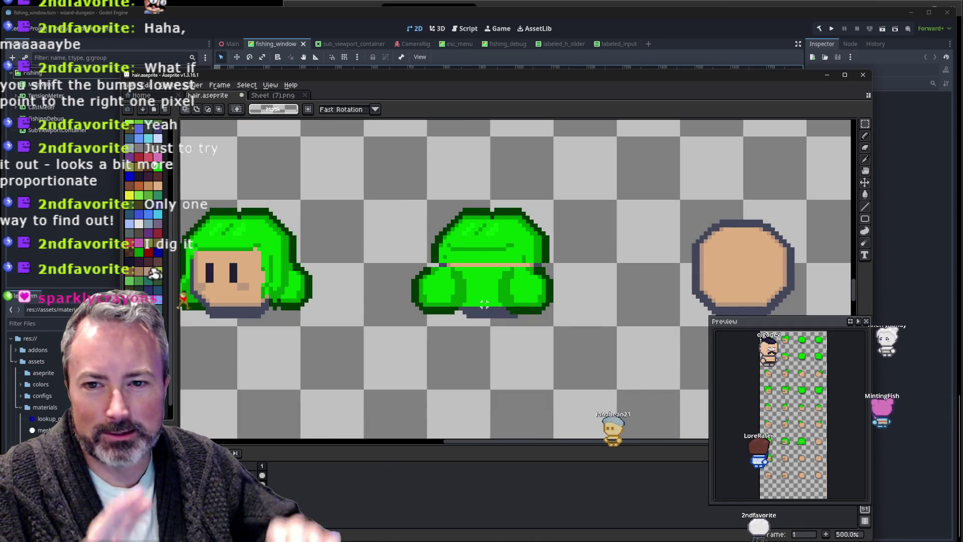
scroll(488, 300, up, 1)
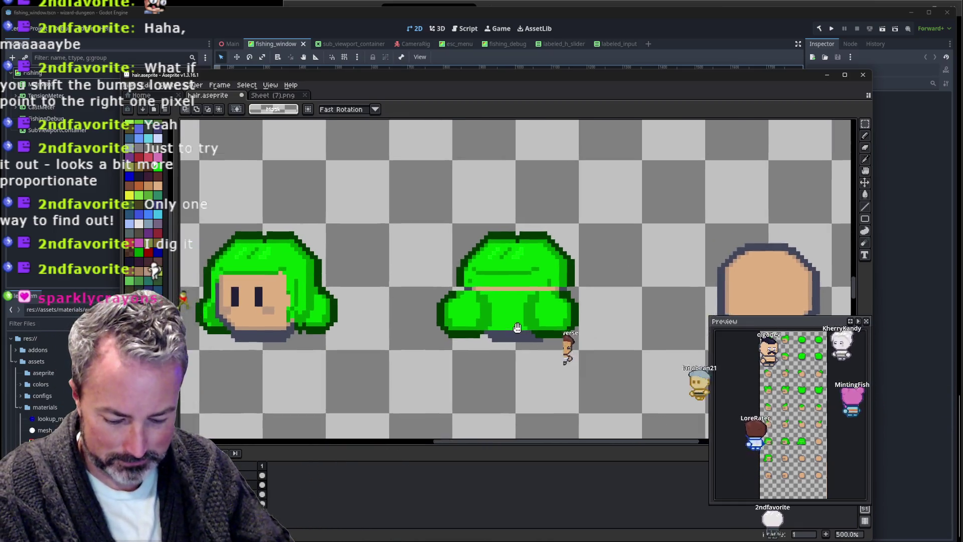
scroll(502, 333, up, 1)
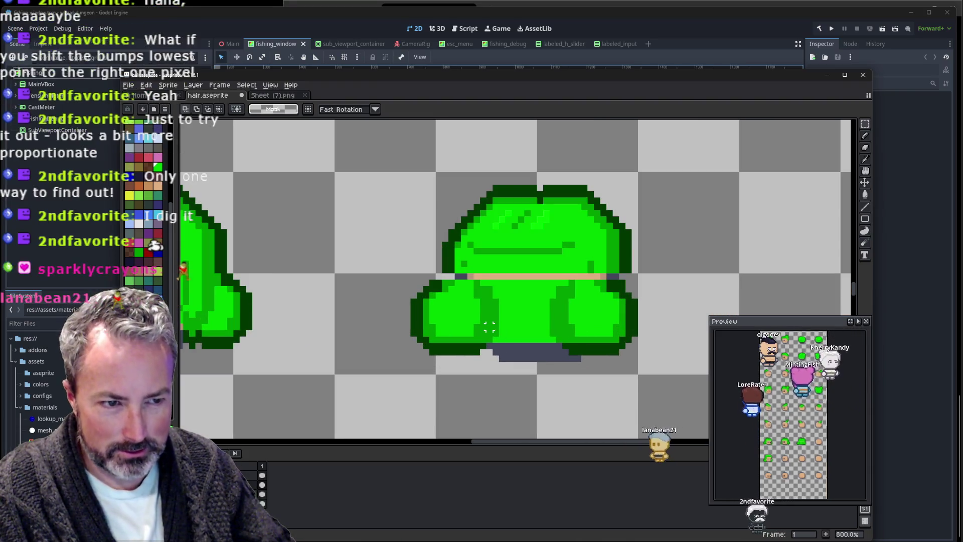
key(b)
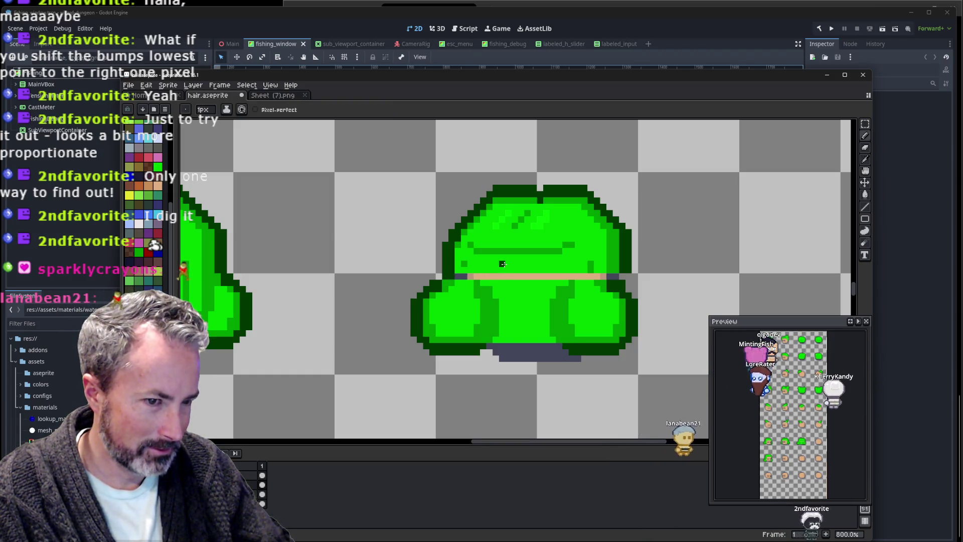
key(m)
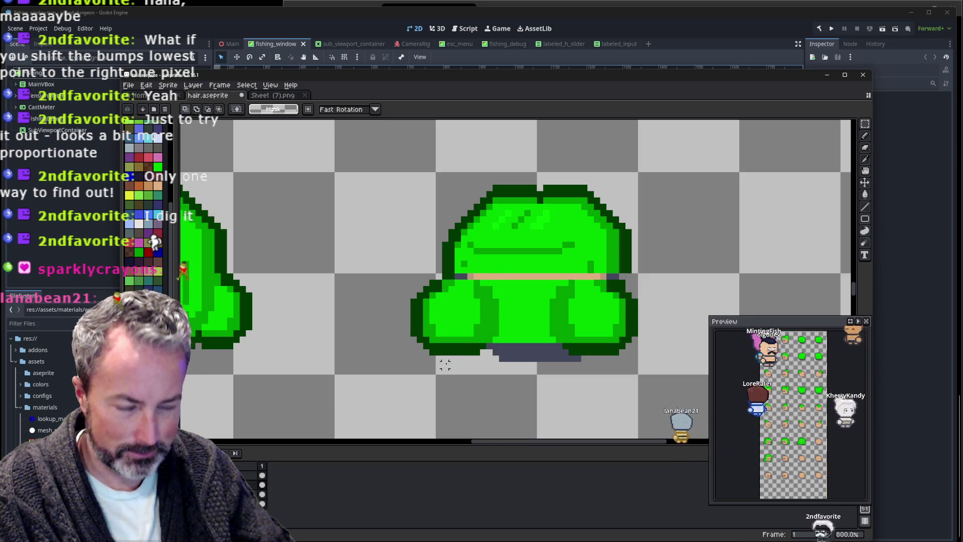
drag(445, 358, 399, 279)
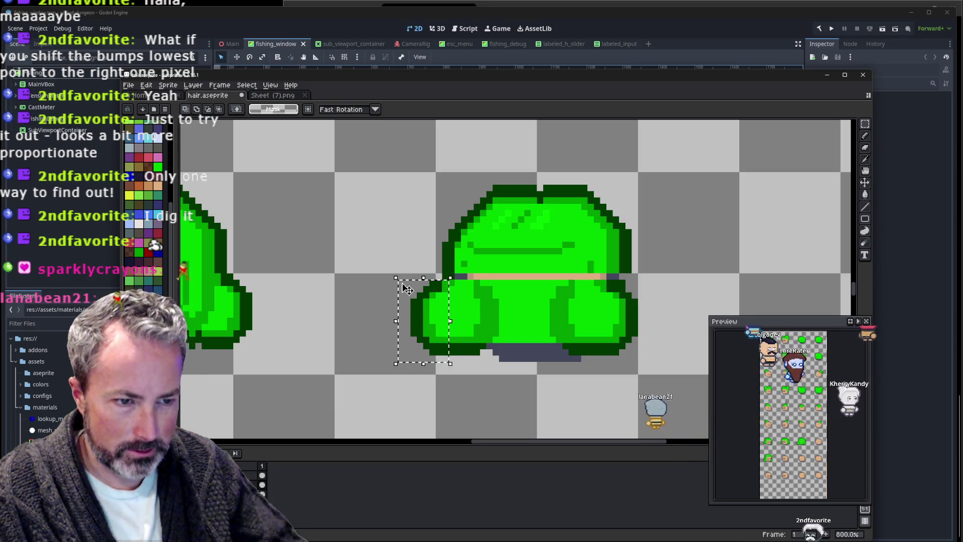
key(Right)
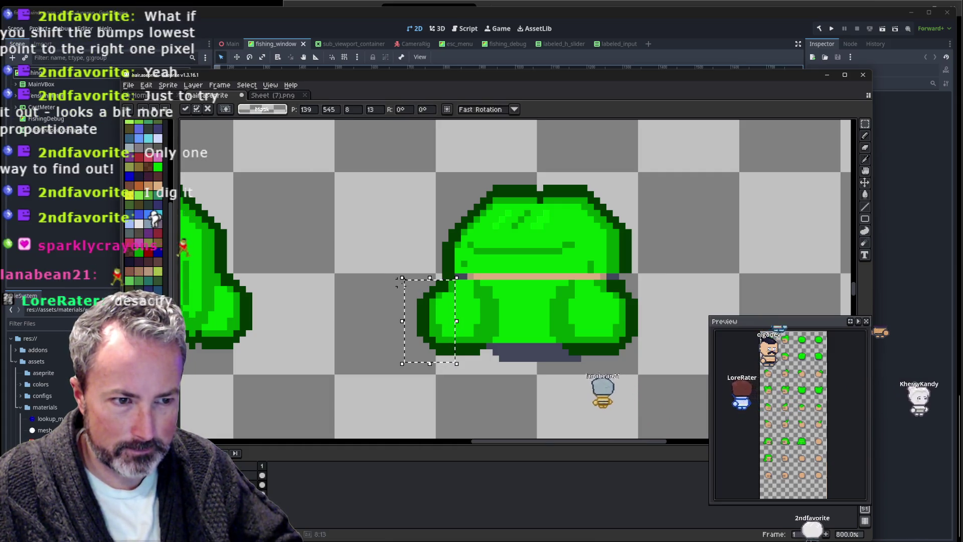
key(Return)
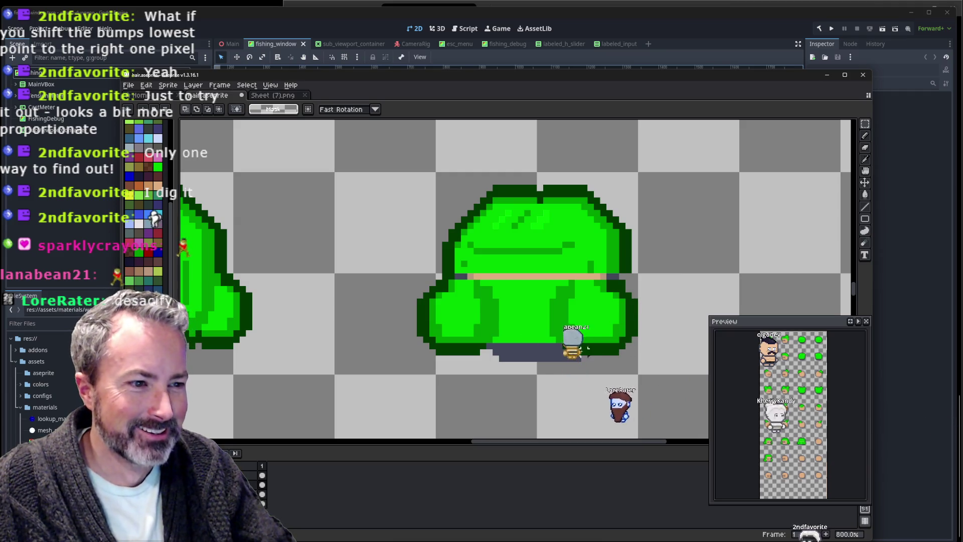
Undo the bump move, then select both lower bumps together and commit them.
drag(550, 367, 641, 280)
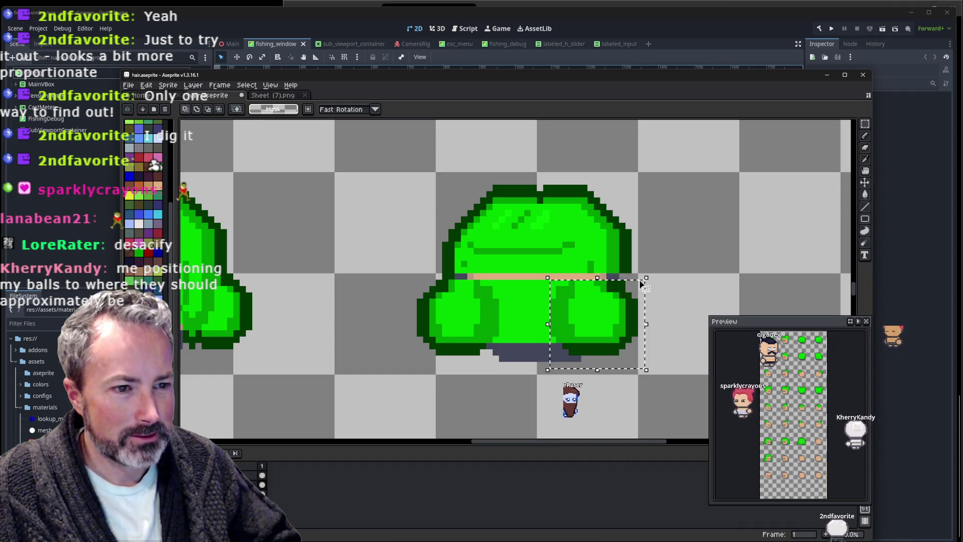
key(ctrl+z)
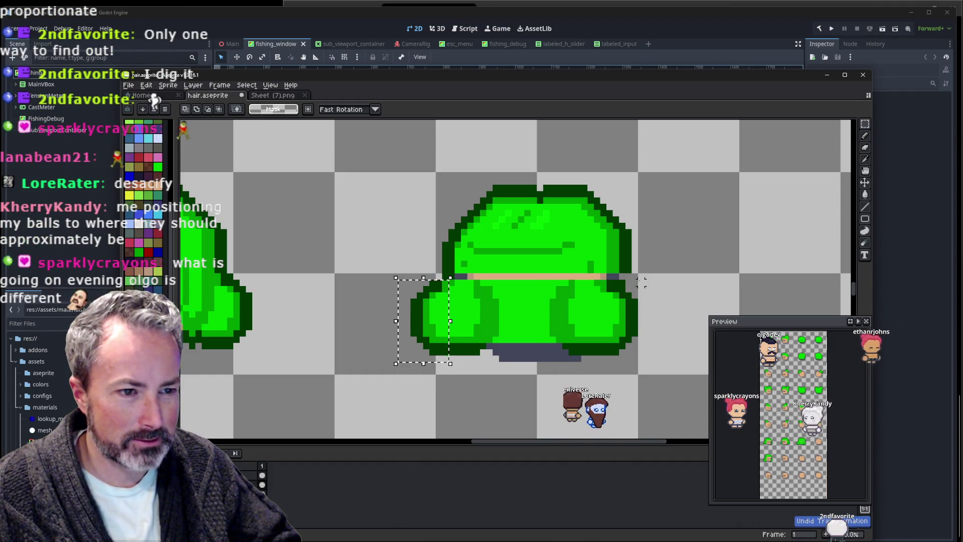
click(394, 336)
drag(411, 367, 652, 279)
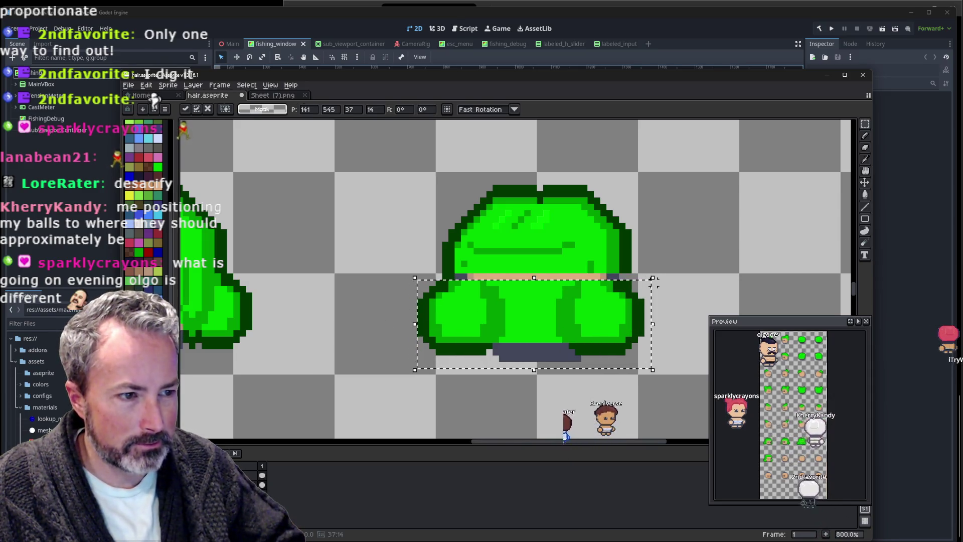
click(597, 364)
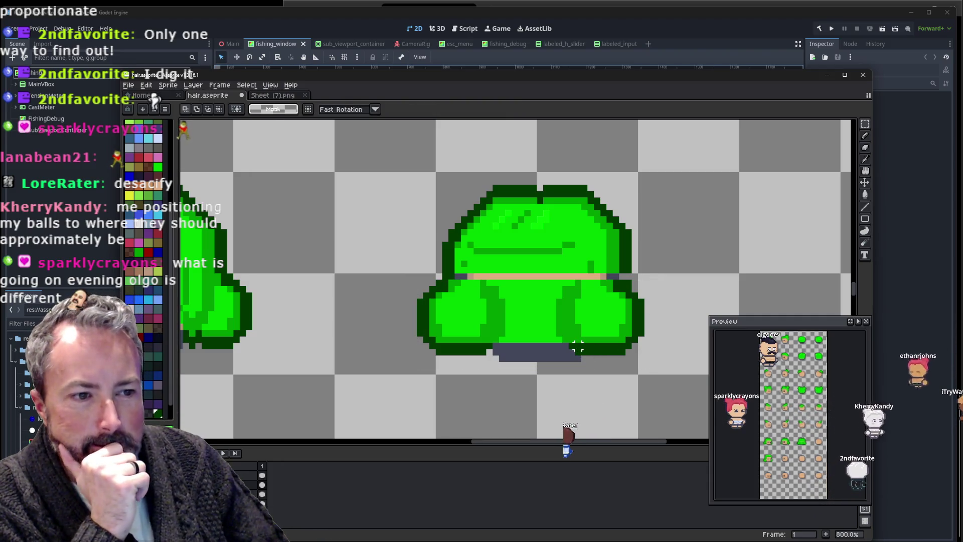
key(i)
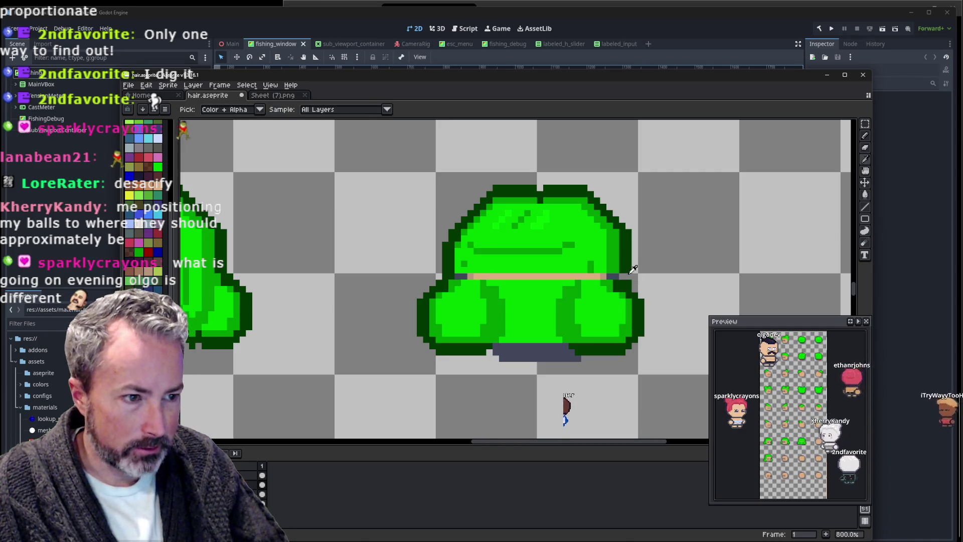
key(b)
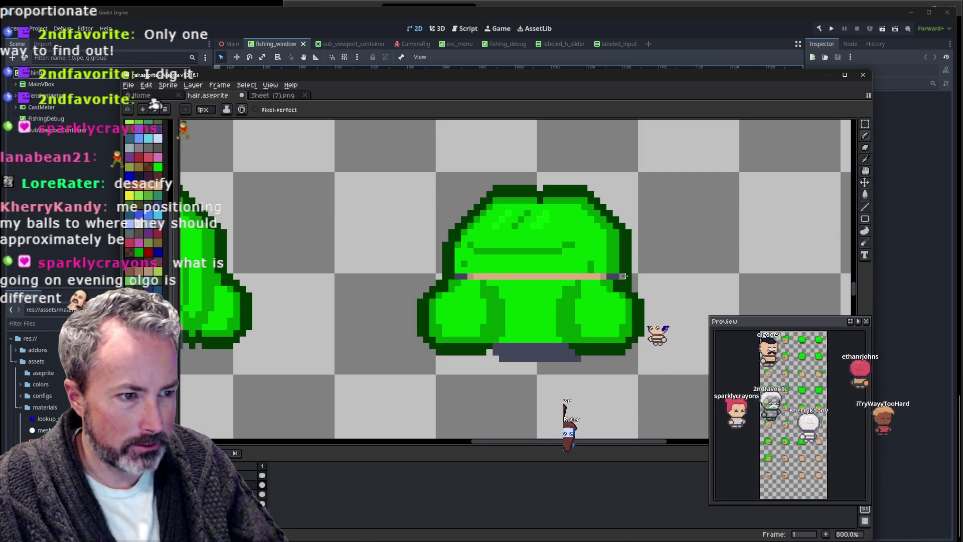
scroll(511, 278, up, 3)
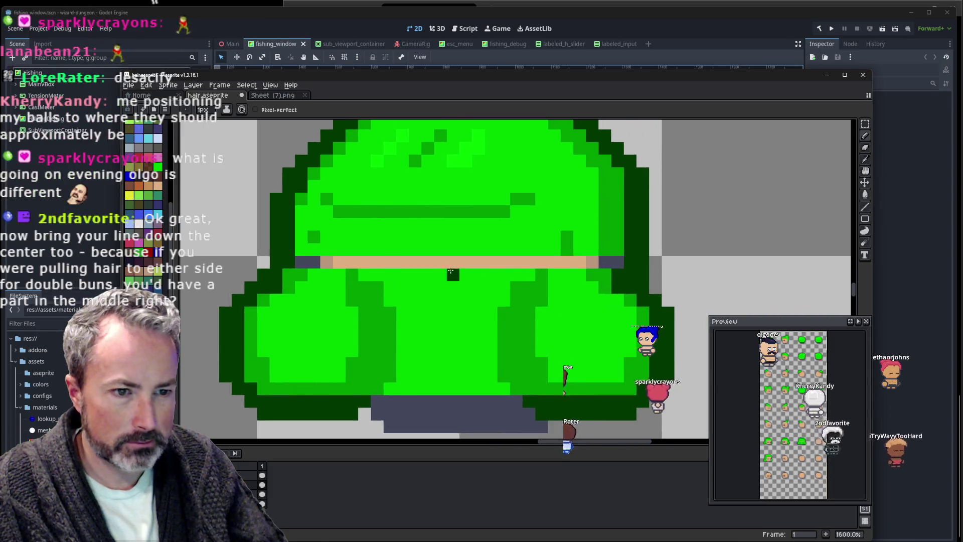
scroll(451, 271, down, 1)
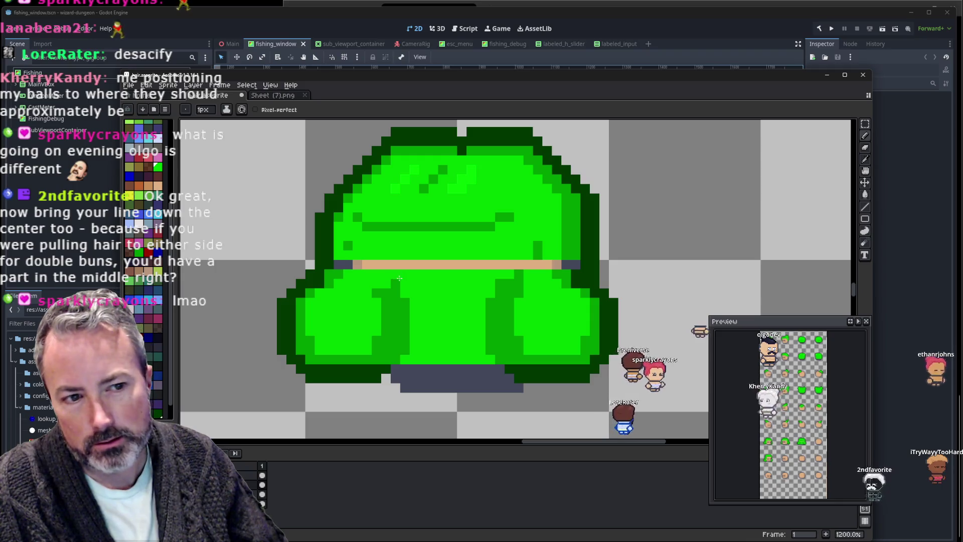
drag(399, 278, 381, 306)
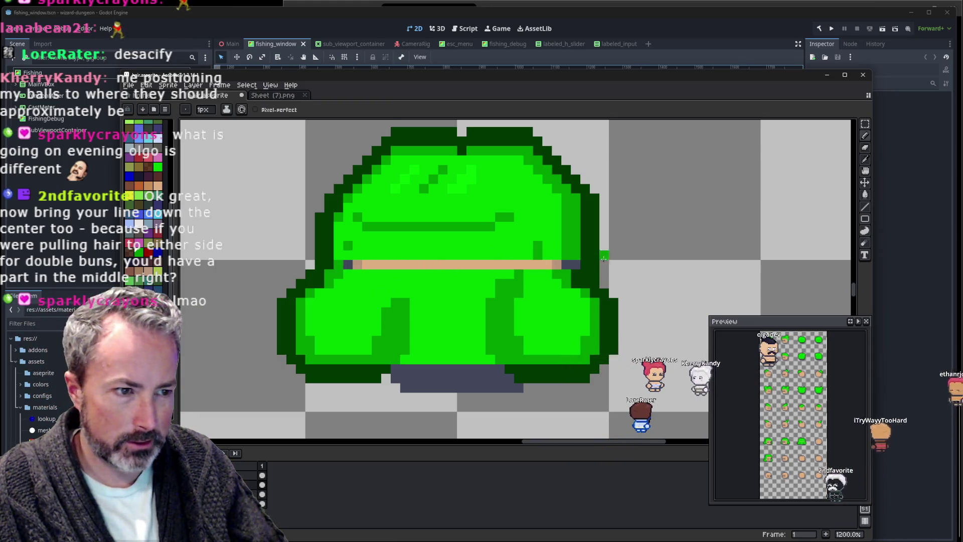
scroll(605, 256, down, 4)
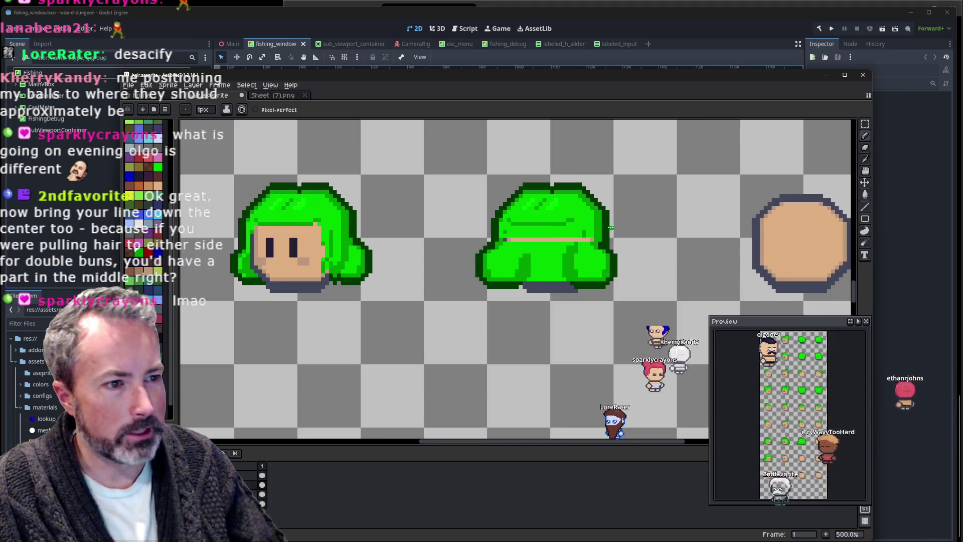
scroll(600, 235, up, 2)
scroll(589, 242, up, 2)
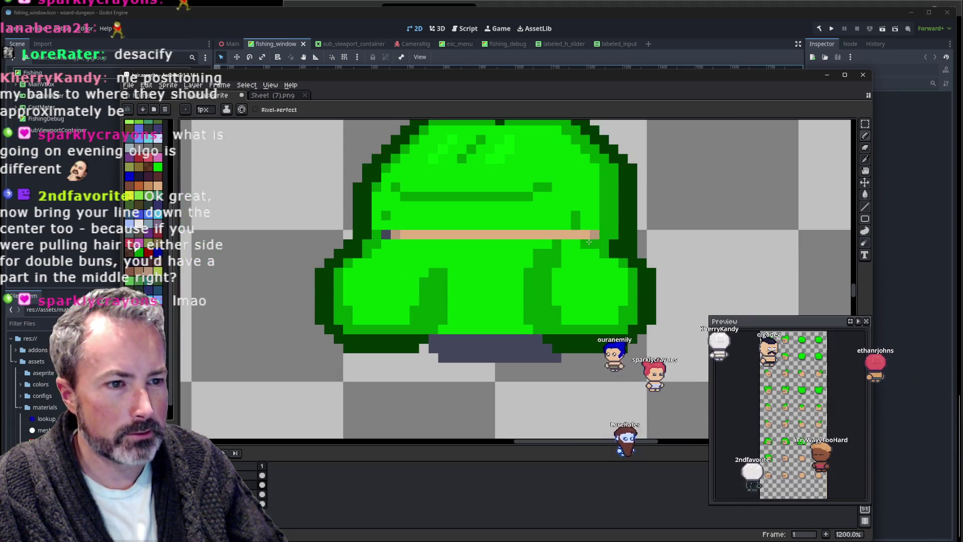
drag(498, 253, 448, 291)
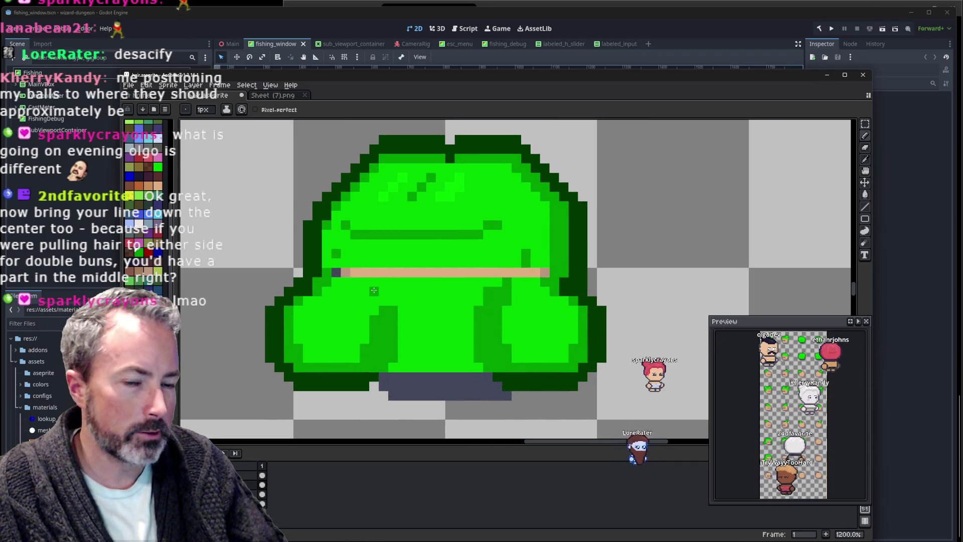
drag(341, 273, 423, 271)
click(461, 269)
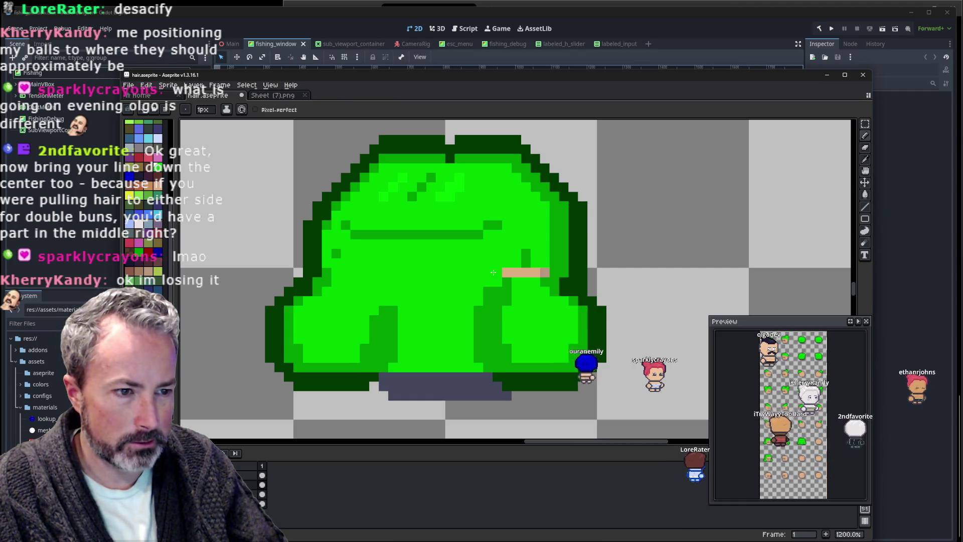
scroll(485, 270, down, 4)
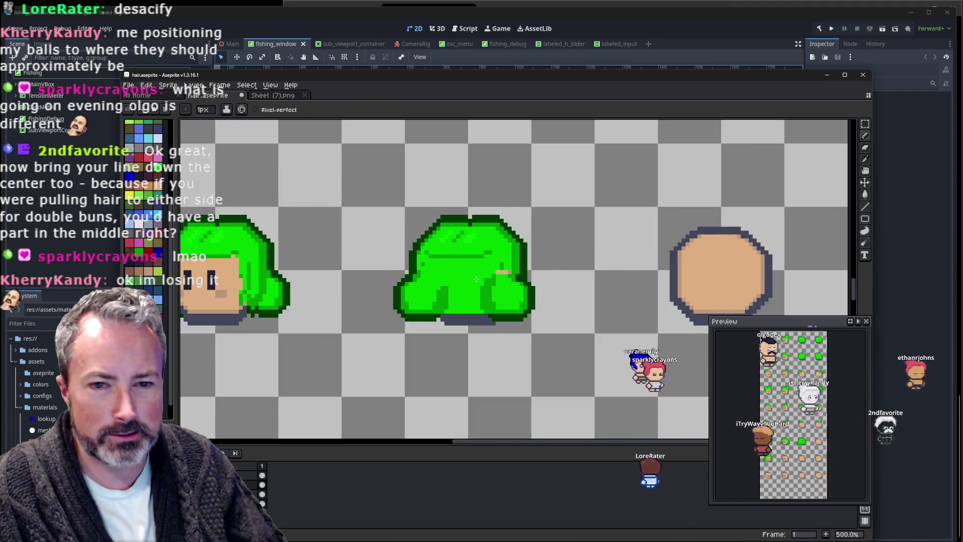
drag(476, 279, 491, 290)
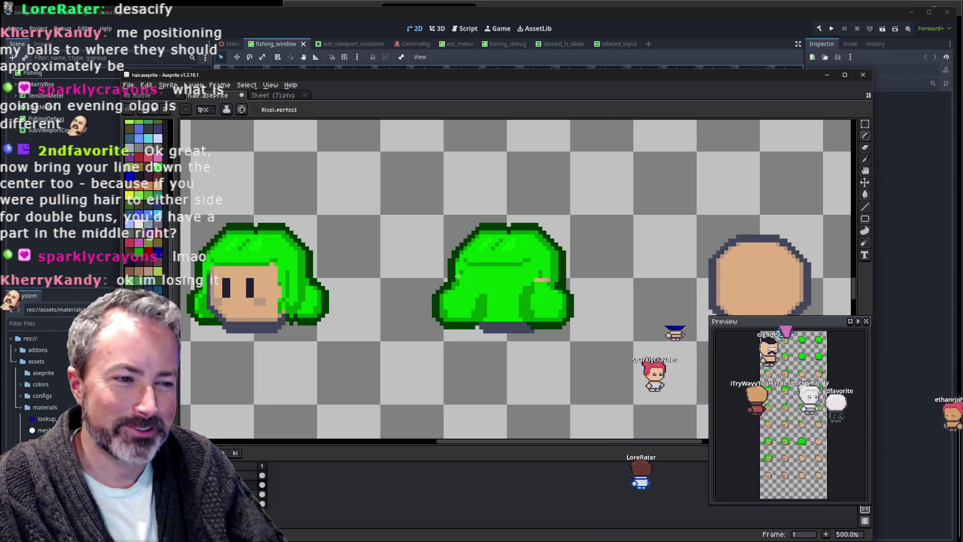
scroll(528, 315, up, 1)
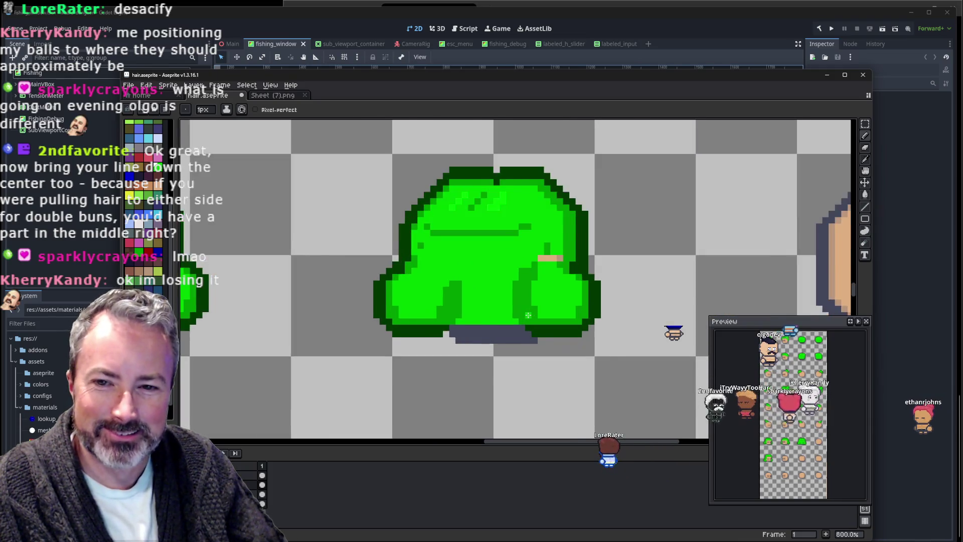
scroll(532, 301, up, 1)
scroll(535, 281, up, 1)
scroll(539, 262, up, 1)
drag(539, 262, 514, 278)
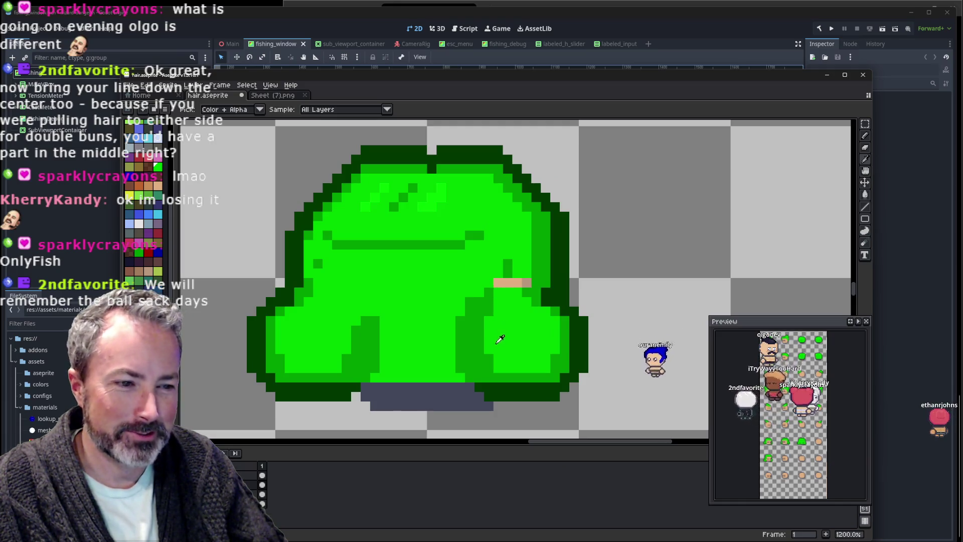
key(b)
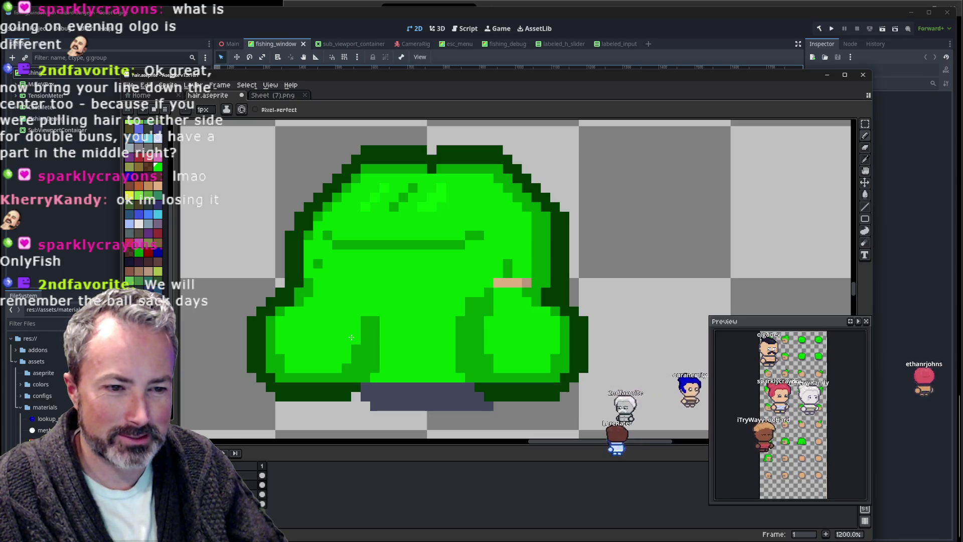
scroll(352, 337, down, 4)
scroll(448, 249, down, 2)
scroll(448, 250, up, 2)
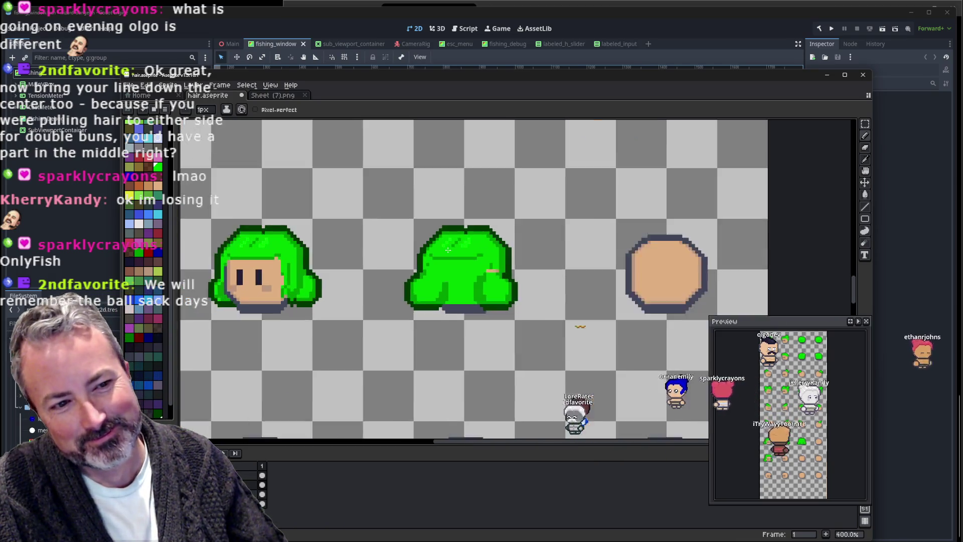
scroll(448, 250, up, 2)
scroll(417, 271, up, 3)
key(i)
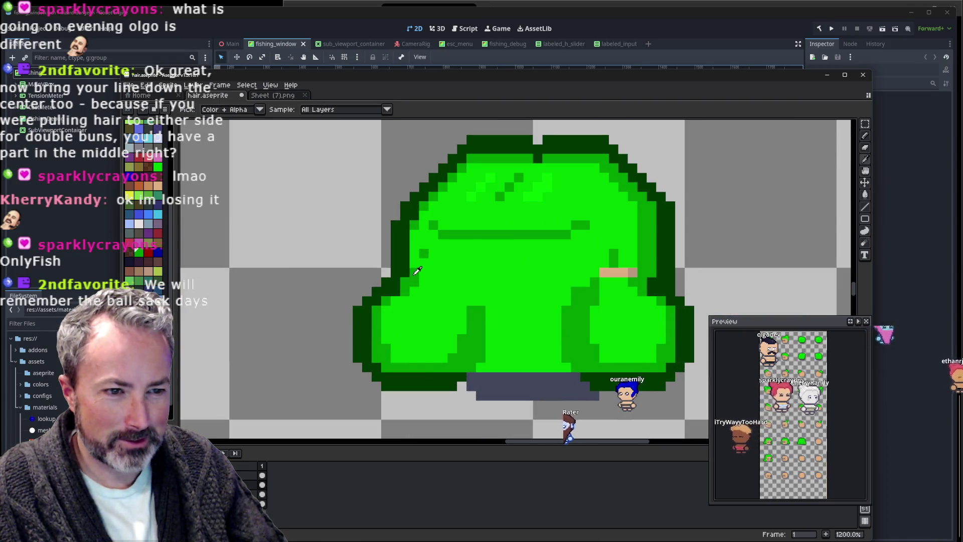
alt+click(418, 271)
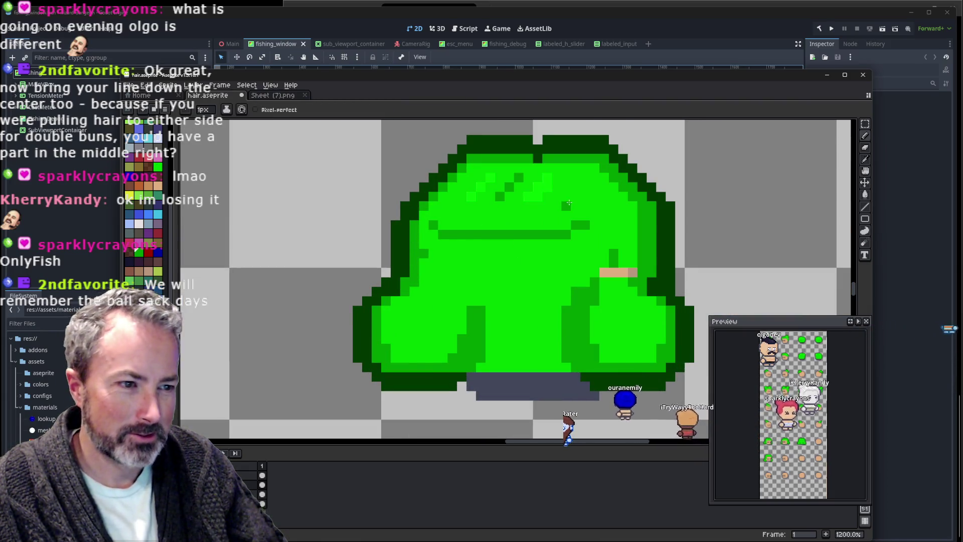
drag(565, 202, 465, 212)
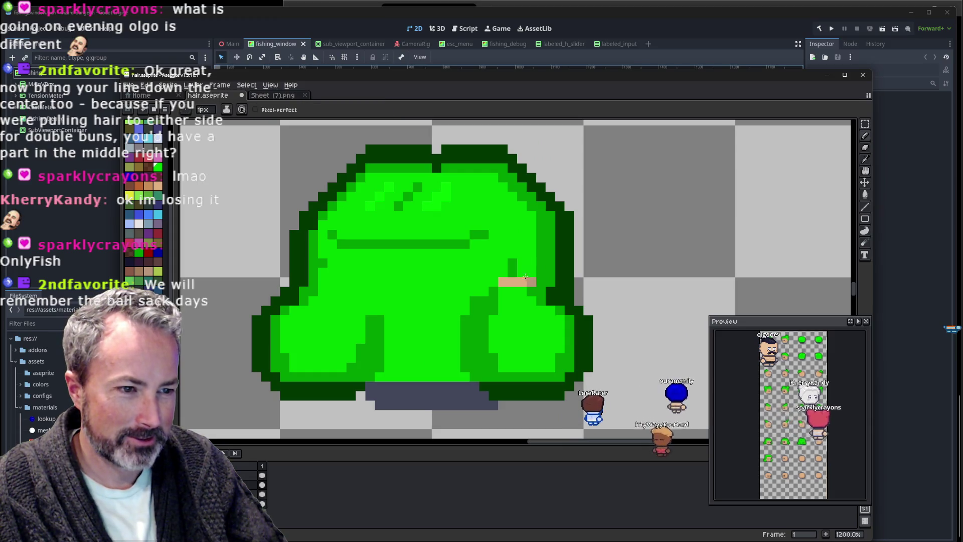
scroll(531, 255, down, 4)
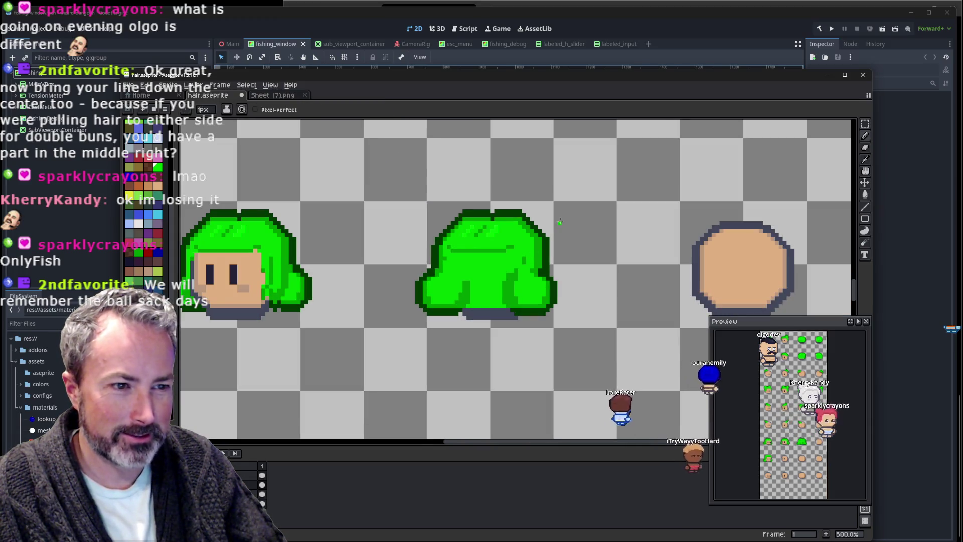
scroll(560, 221, down, 3)
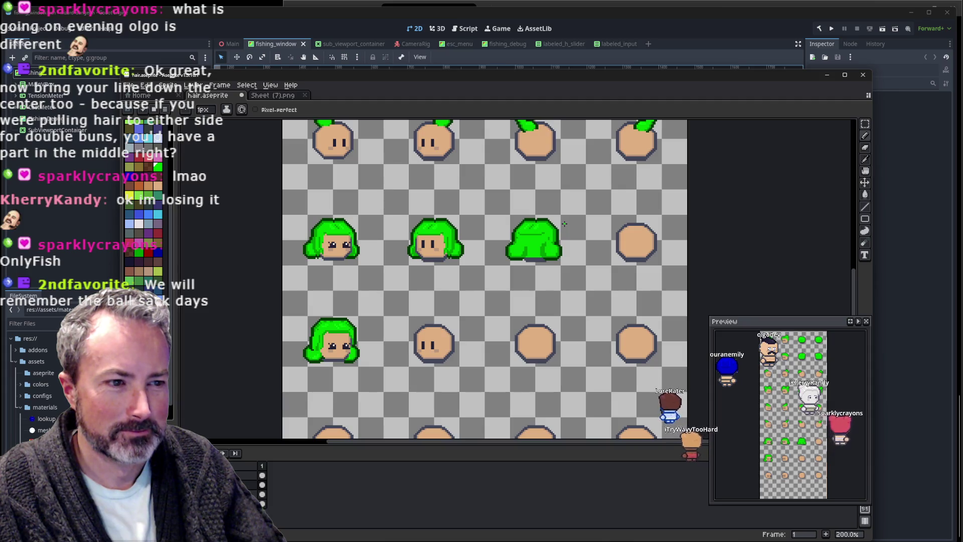
scroll(565, 224, up, 1)
scroll(542, 233, up, 2)
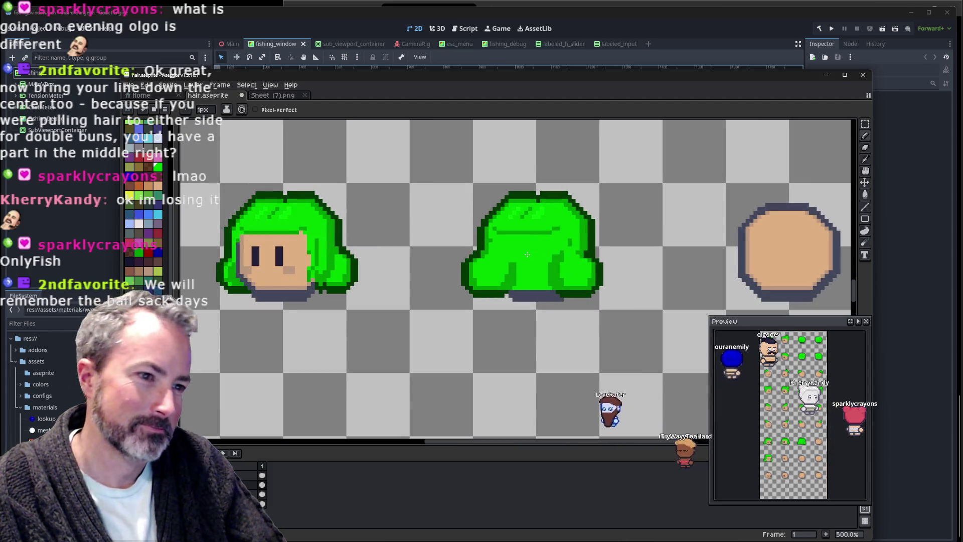
scroll(525, 256, up, 1)
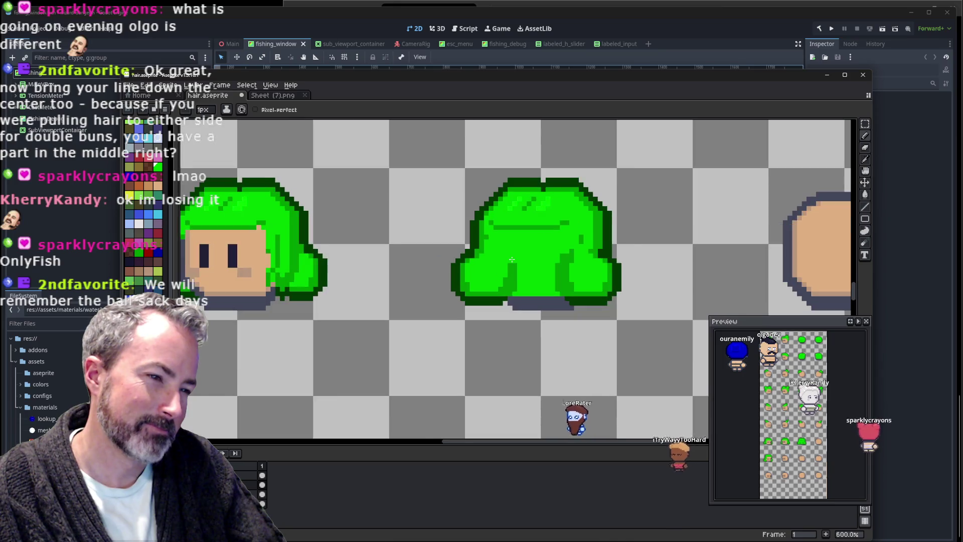
scroll(523, 262, up, 1)
scroll(515, 269, right, 2)
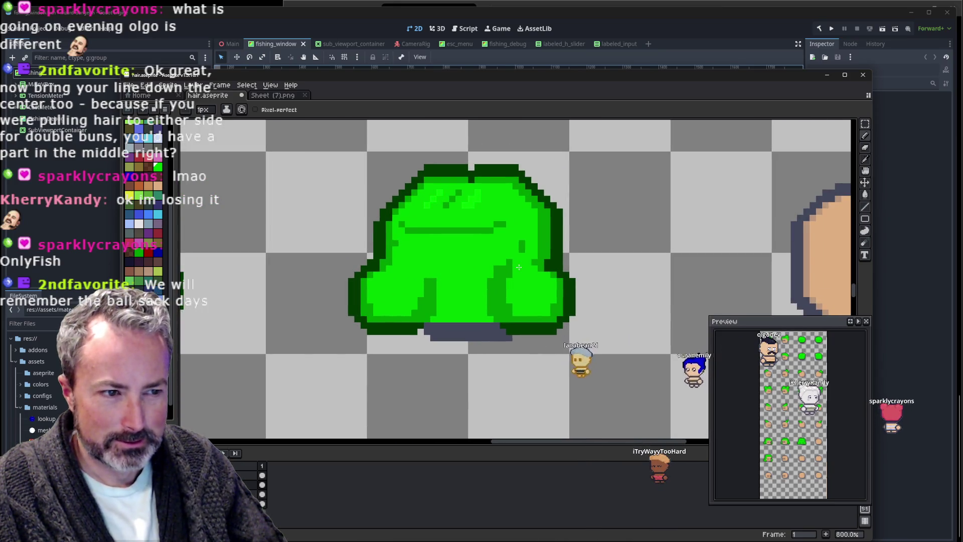
scroll(523, 268, down, 1)
scroll(536, 263, down, 1)
scroll(550, 258, down, 2)
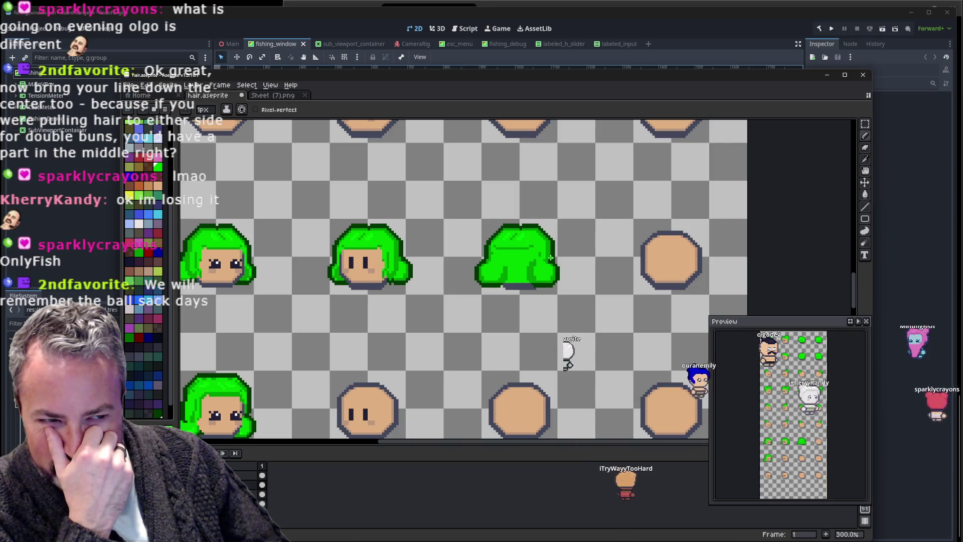
scroll(529, 243, up, 1)
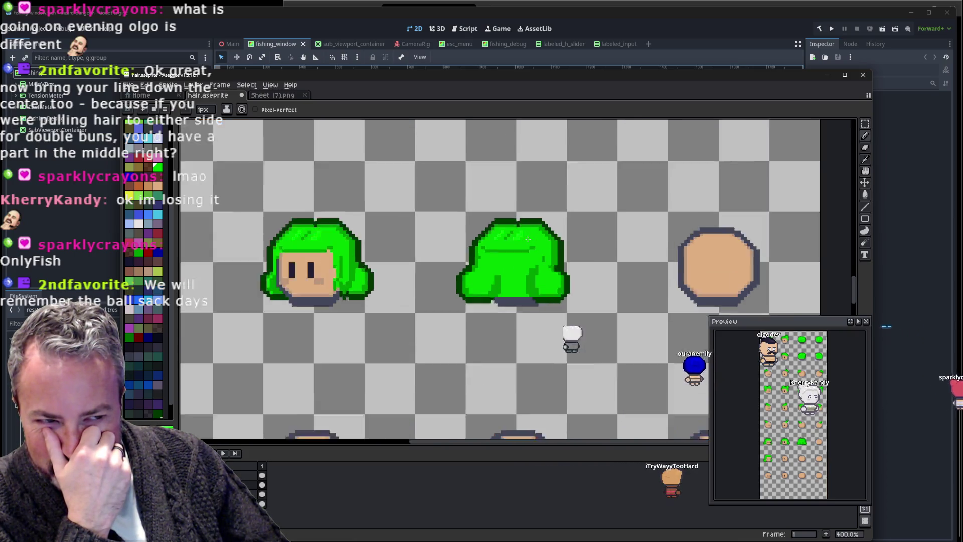
scroll(535, 255, up, 2)
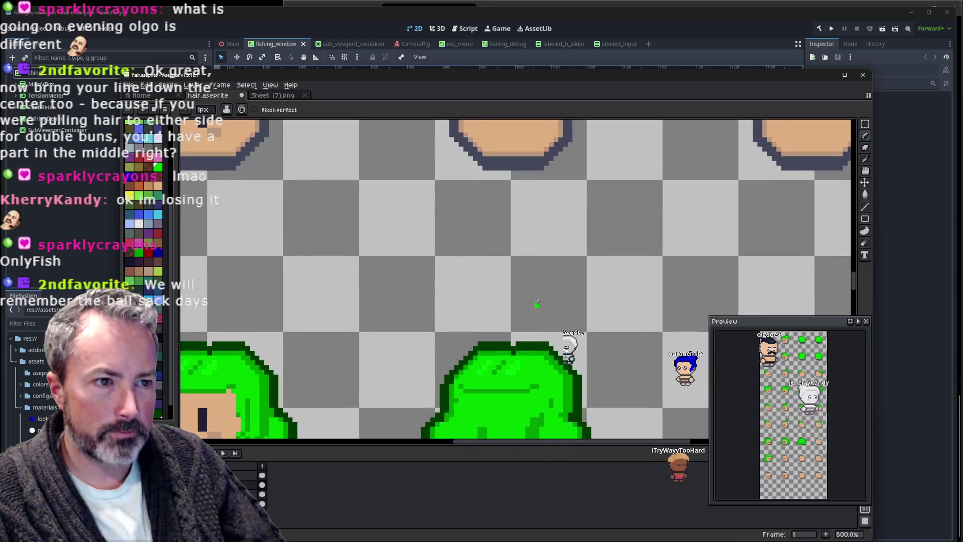
scroll(536, 259, down, 3)
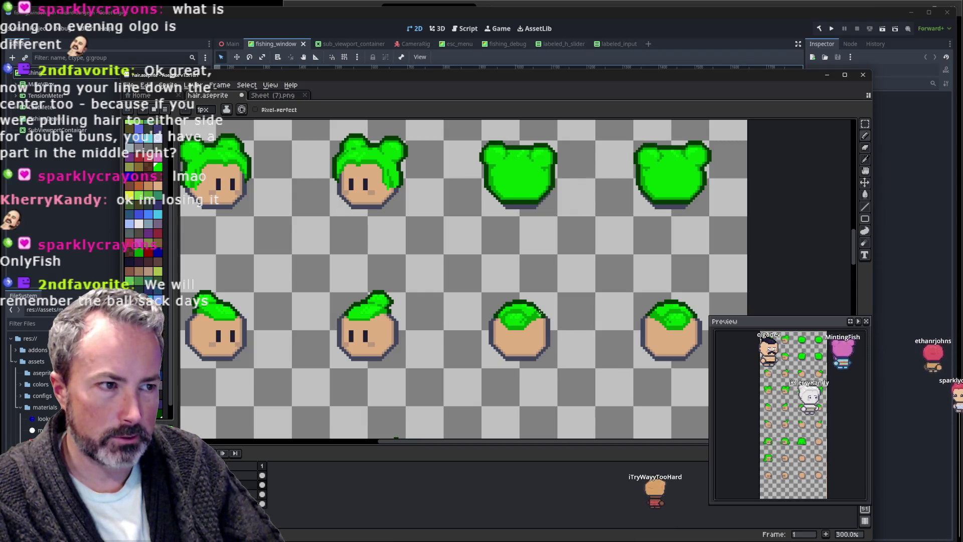
scroll(589, 291, down, 3)
scroll(570, 322, down, 3)
scroll(477, 294, up, 2)
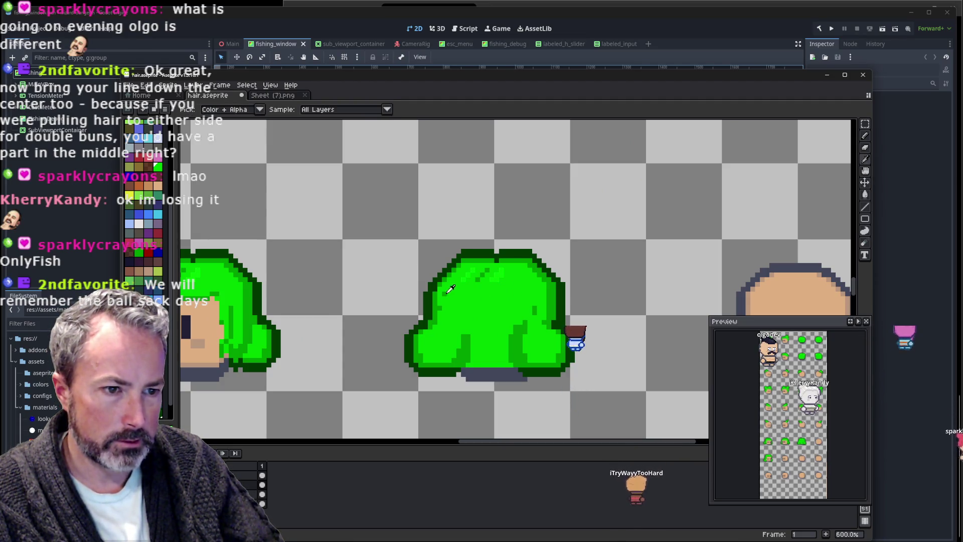
scroll(639, 246, down, 2)
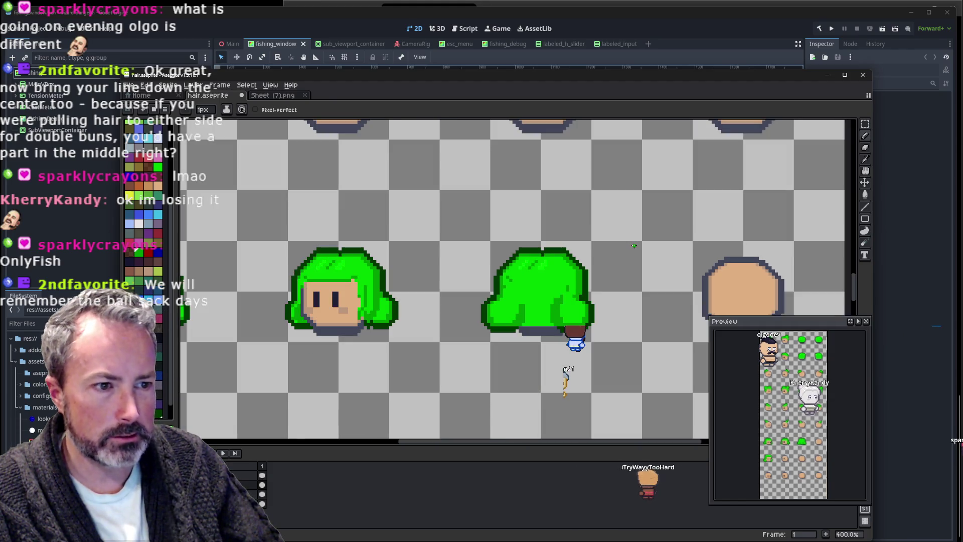
scroll(577, 276, up, 1)
scroll(522, 291, up, 3)
scroll(487, 306, up, 1)
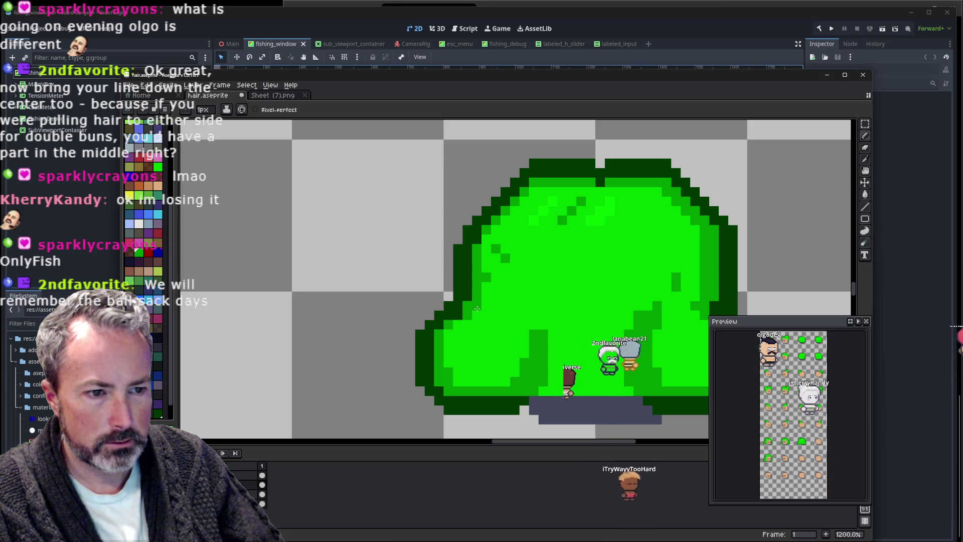
scroll(521, 284, down, 6)
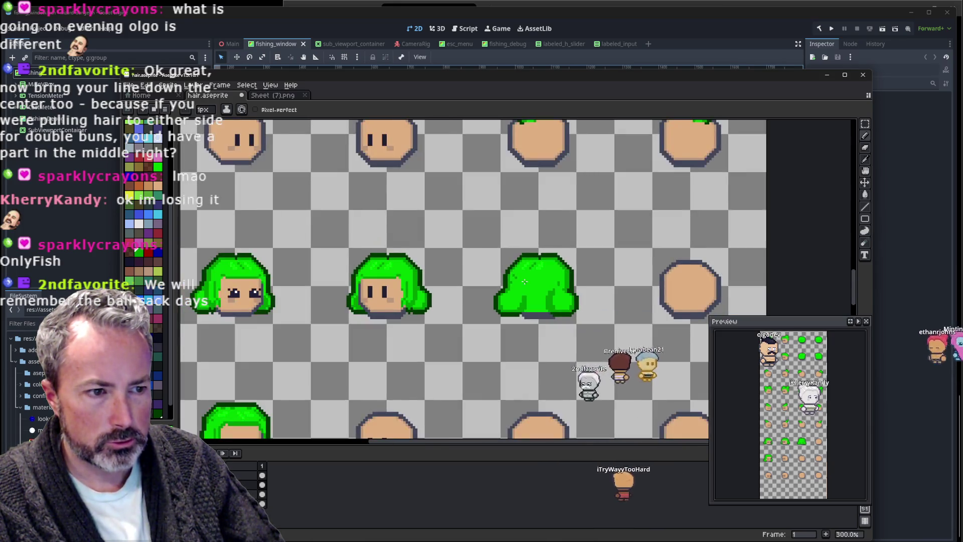
scroll(598, 253, down, 1)
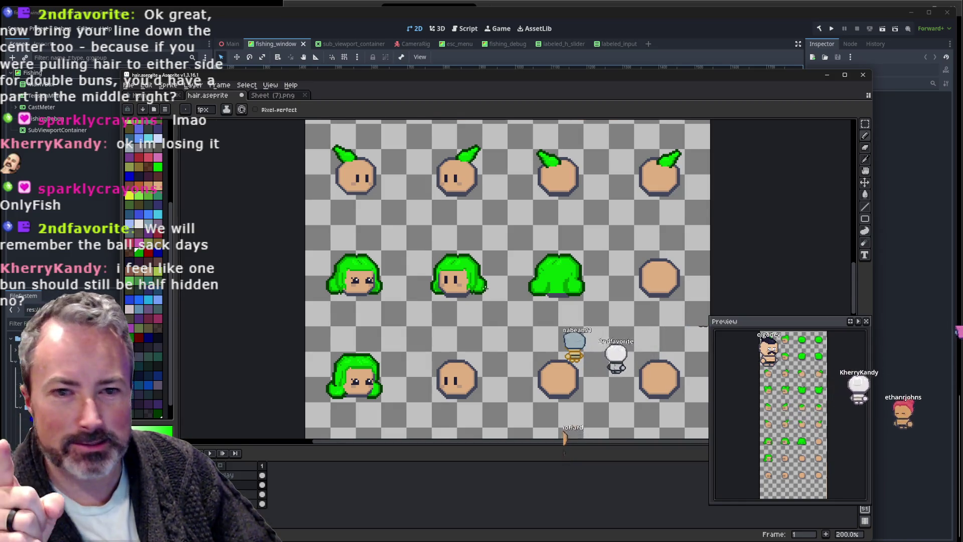
scroll(486, 286, up, 3)
scroll(486, 287, up, 1)
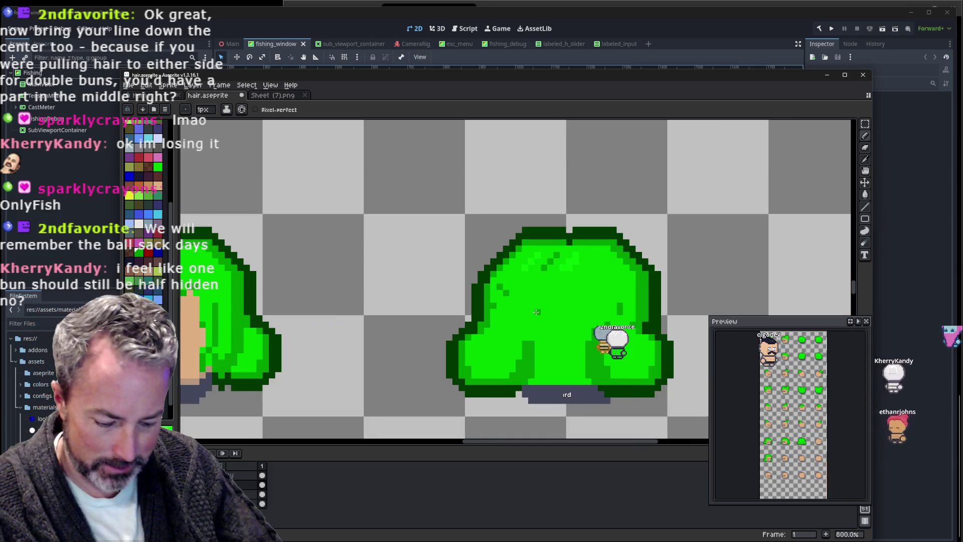
key(i)
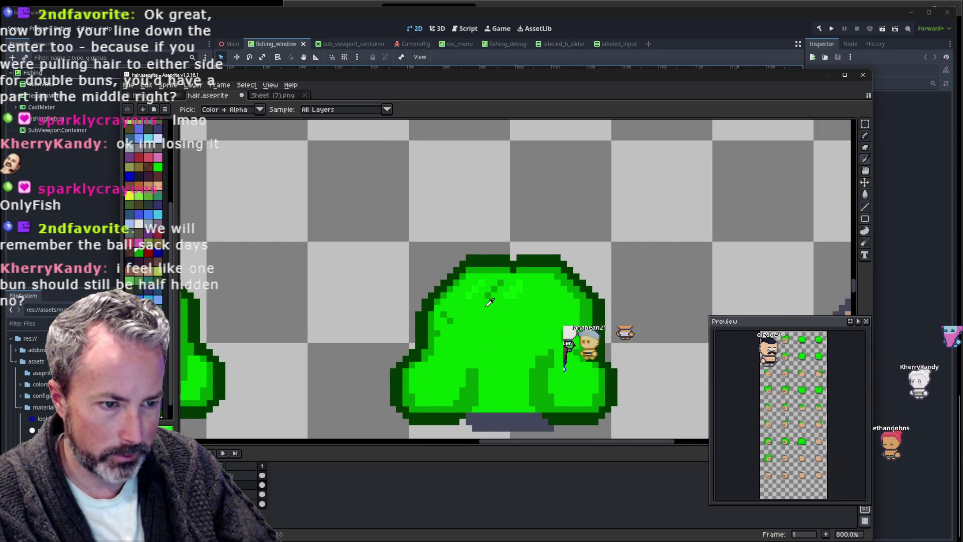
key(b)
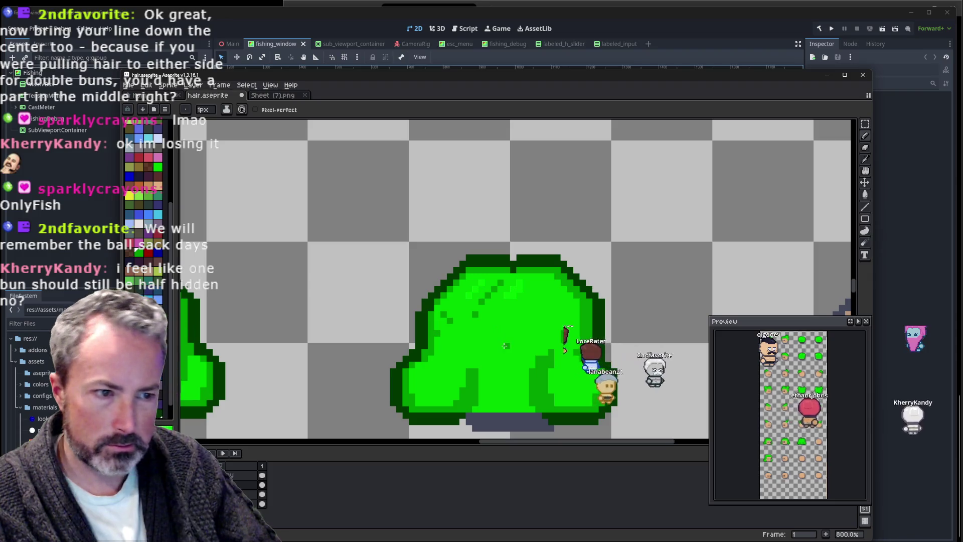
scroll(523, 312, down, 3)
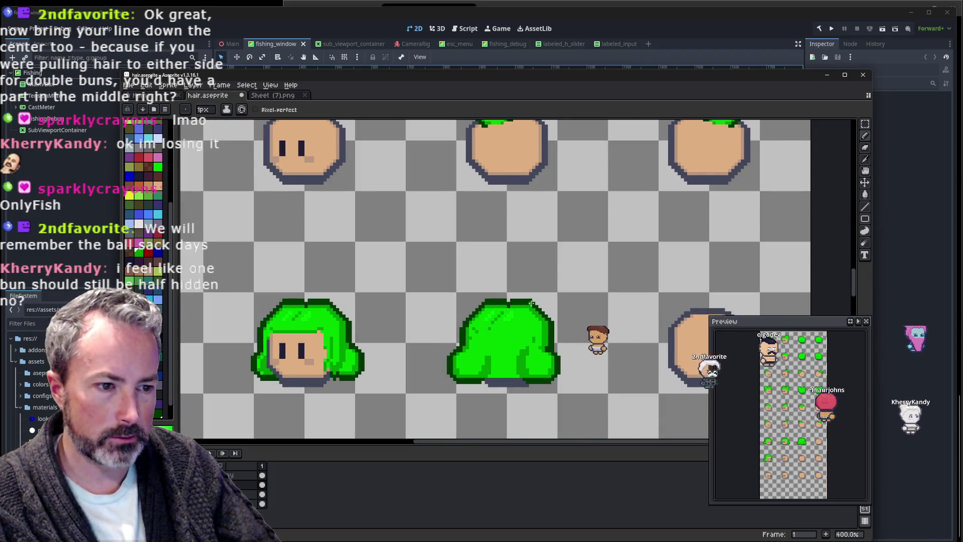
drag(532, 302, 472, 263)
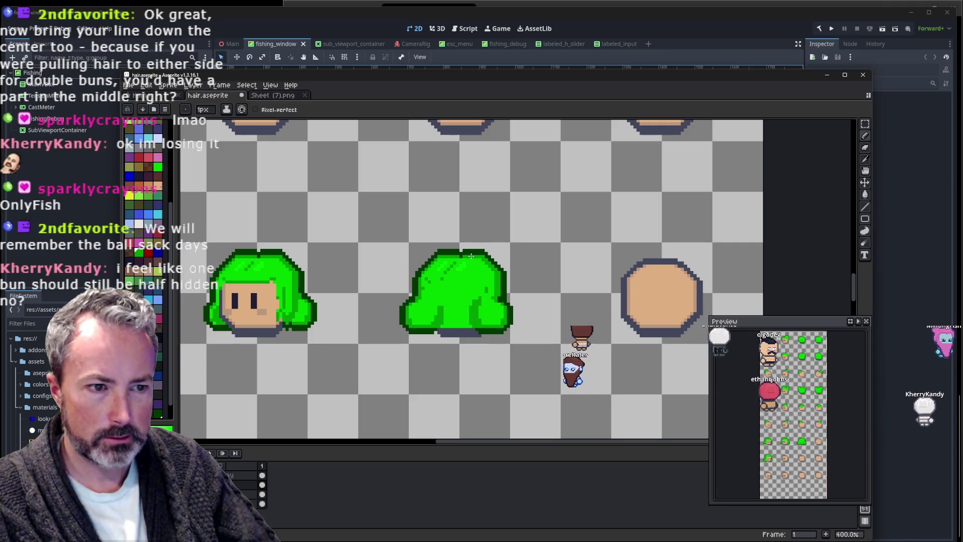
scroll(471, 255, up, 1)
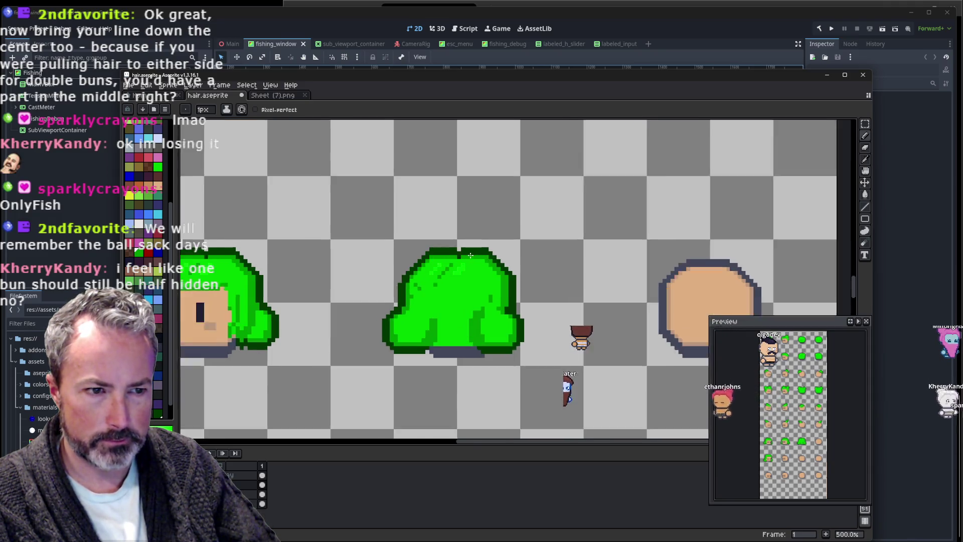
scroll(470, 255, up, 2)
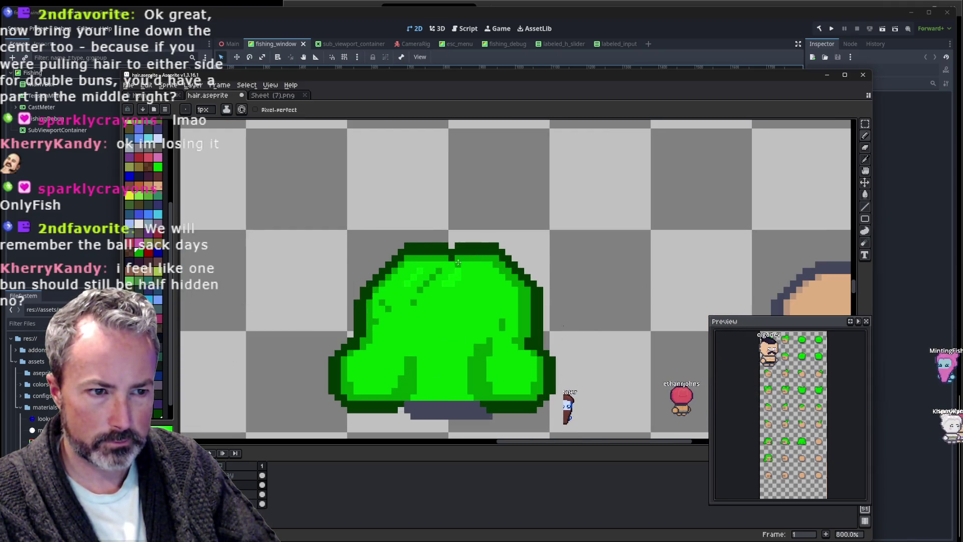
scroll(463, 251, down, 1)
scroll(468, 259, down, 1)
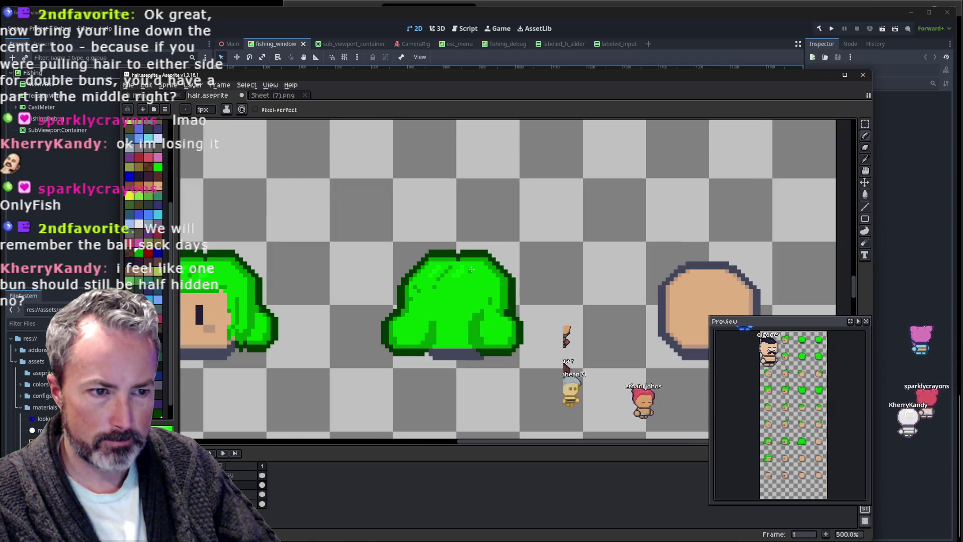
scroll(473, 268, down, 1)
drag(472, 268, 527, 251)
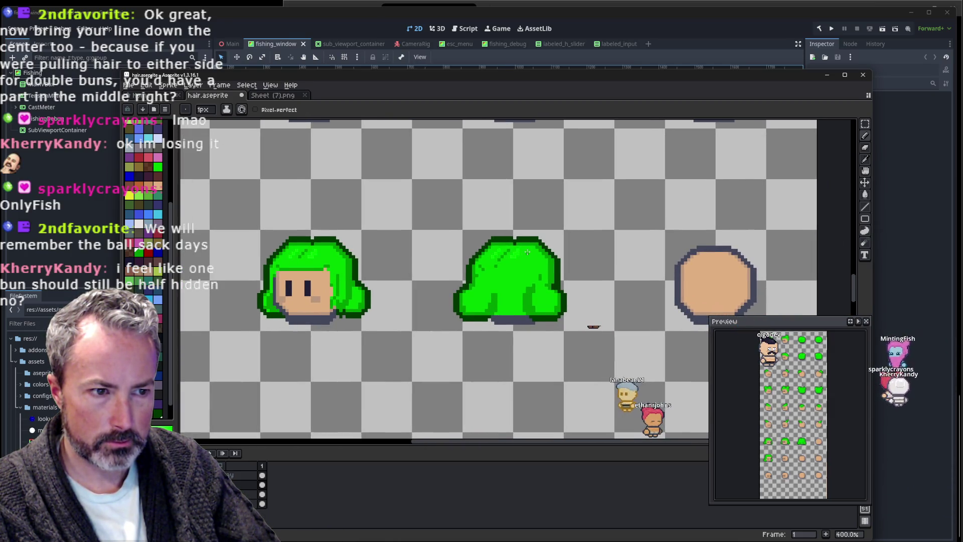
scroll(527, 252, down, 1)
mouse_move(559, 181)
mouse_down()
mouse_move(527, 210)
mouse_move(519, 287)
mouse_up()
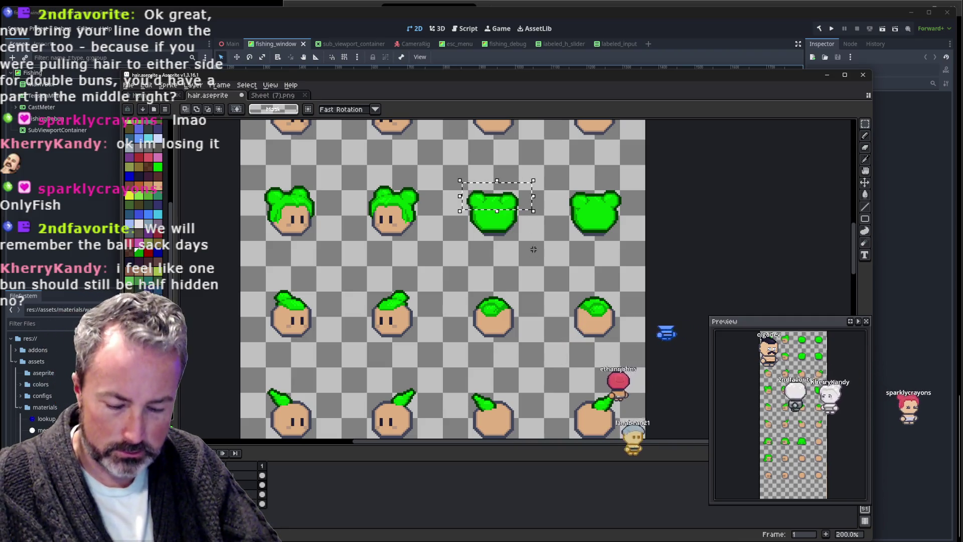
Move the twin-bun piece beside the back-of-head hair sprite and drop it in place.
scroll(527, 250, down, 5)
drag(527, 289, 521, 266)
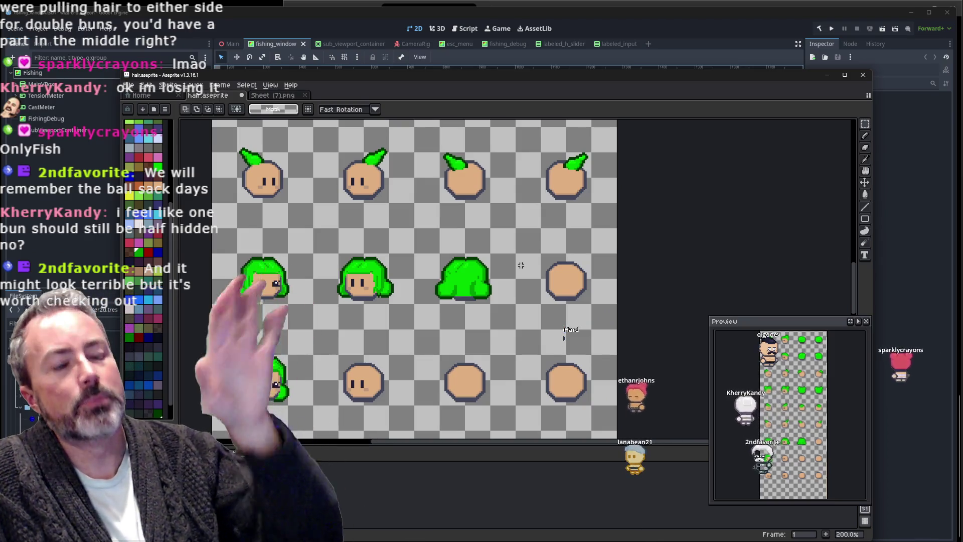
drag(431, 295, 537, 252)
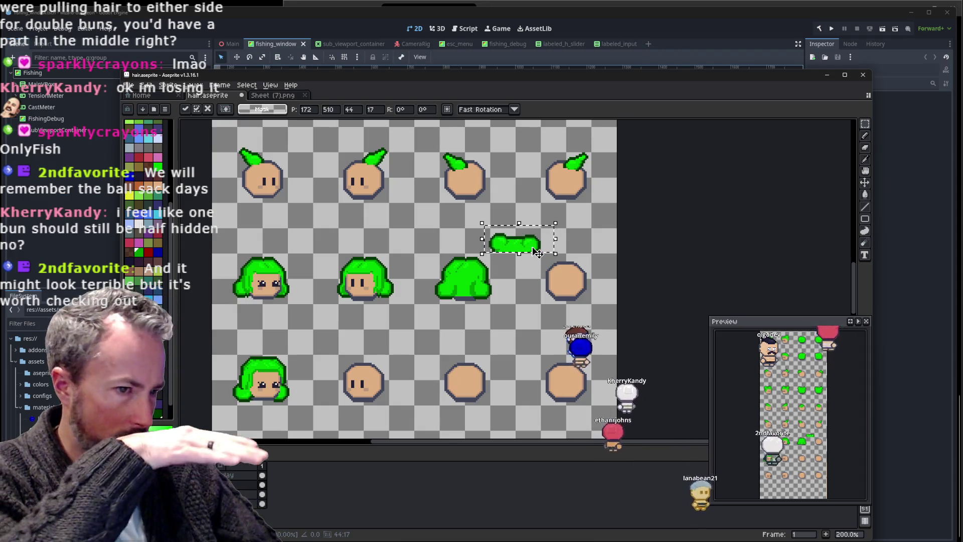
scroll(504, 289, up, 2)
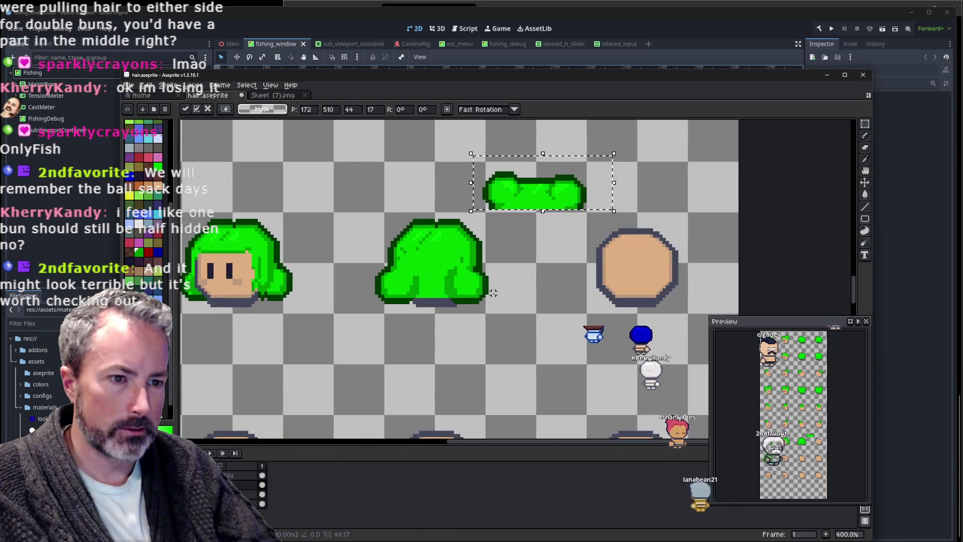
key(ctrl+d)
Flip the twin-bun piece upside down, try it on the back-hair bun, then lift it above.
scroll(474, 316, up, 1)
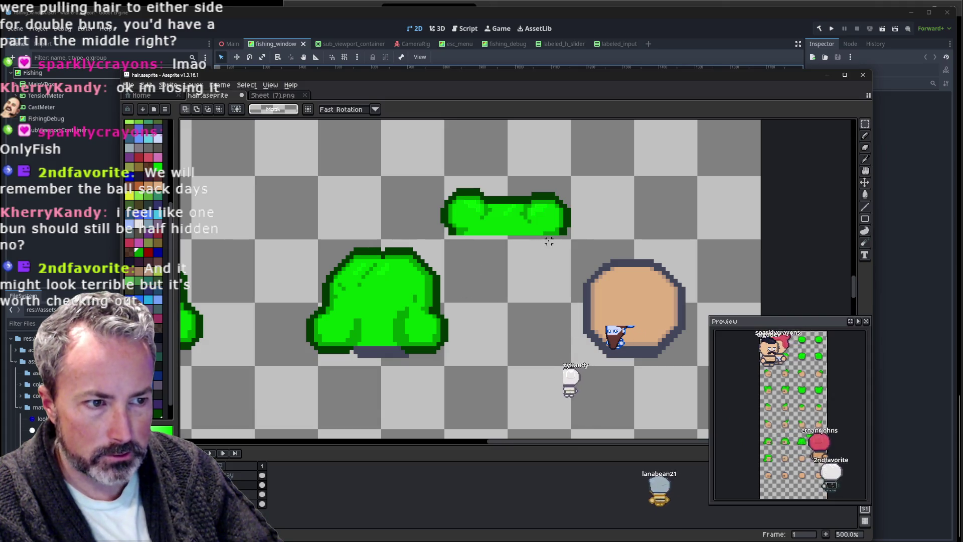
drag(499, 213, 430, 186)
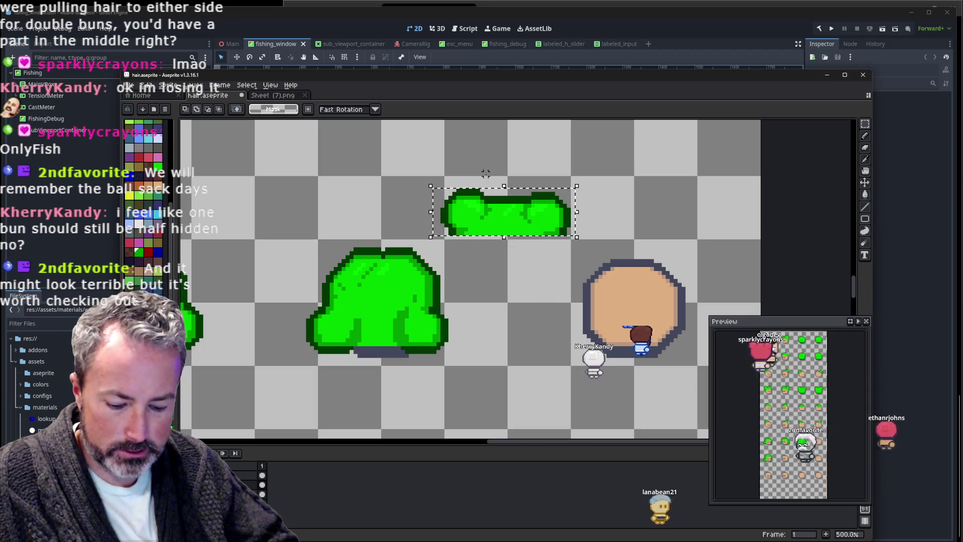
key(shift+v)
mouse_move(535, 225)
mouse_down()
mouse_move(393, 347)
mouse_move(517, 244)
mouse_move(409, 355)
mouse_up()
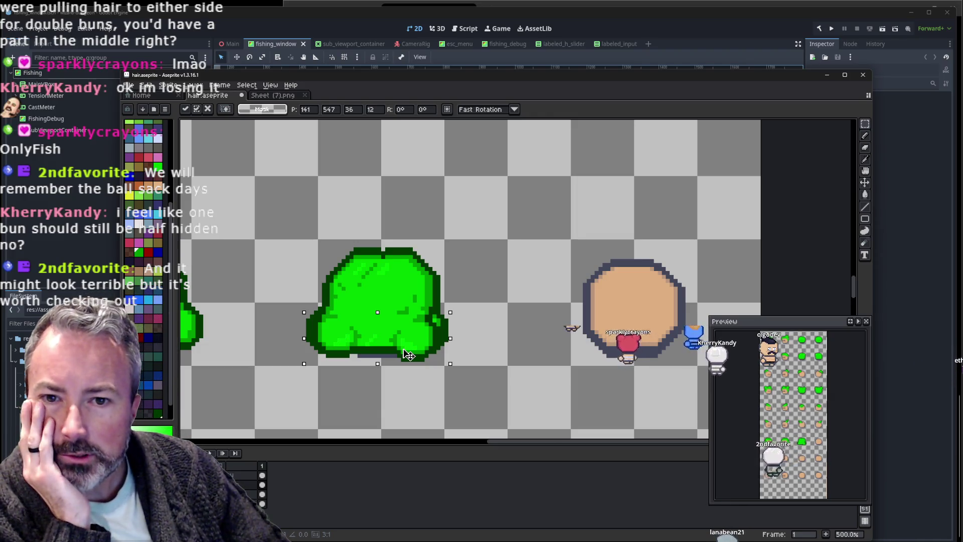
drag(409, 354, 538, 200)
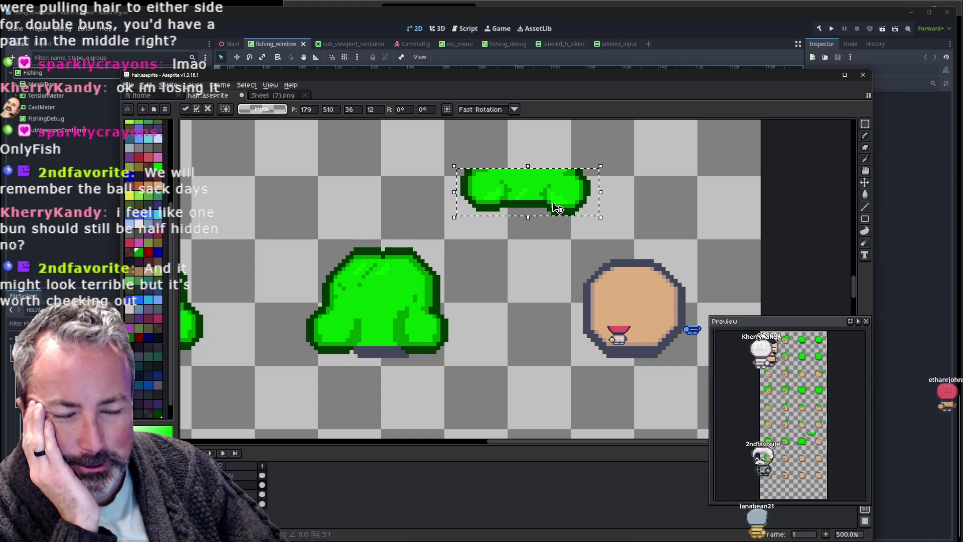
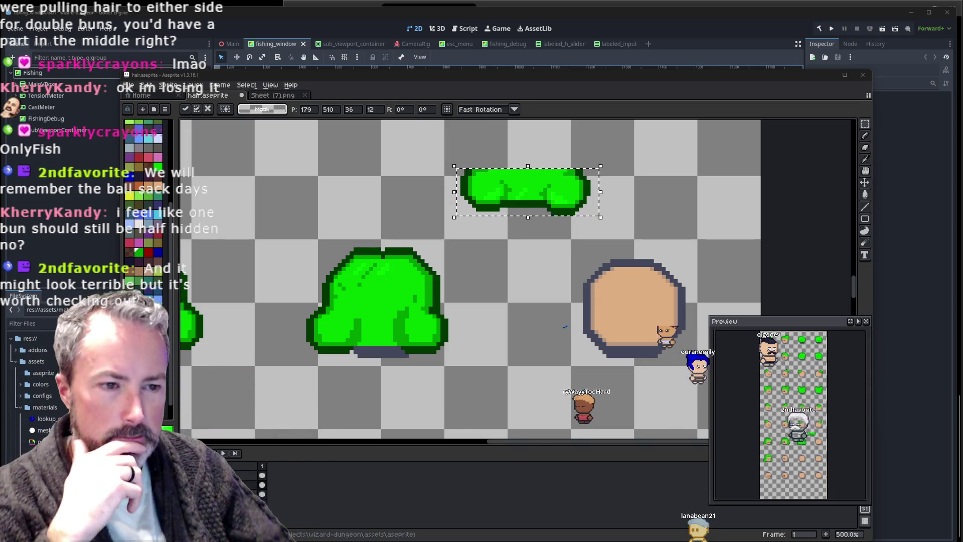
Duplicate the middle green back-view hair shape and place the copy directly above the original.
scroll(424, 307, up, 2)
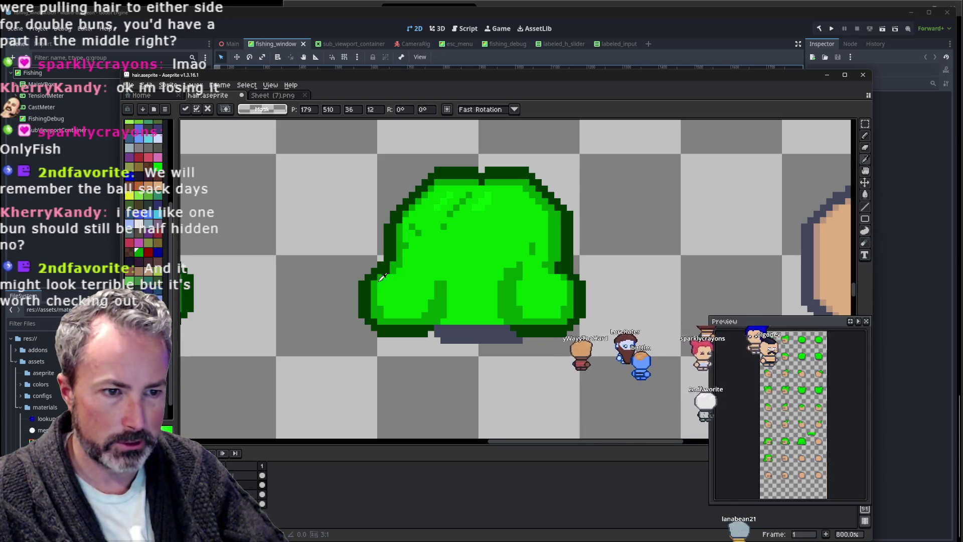
key(Return)
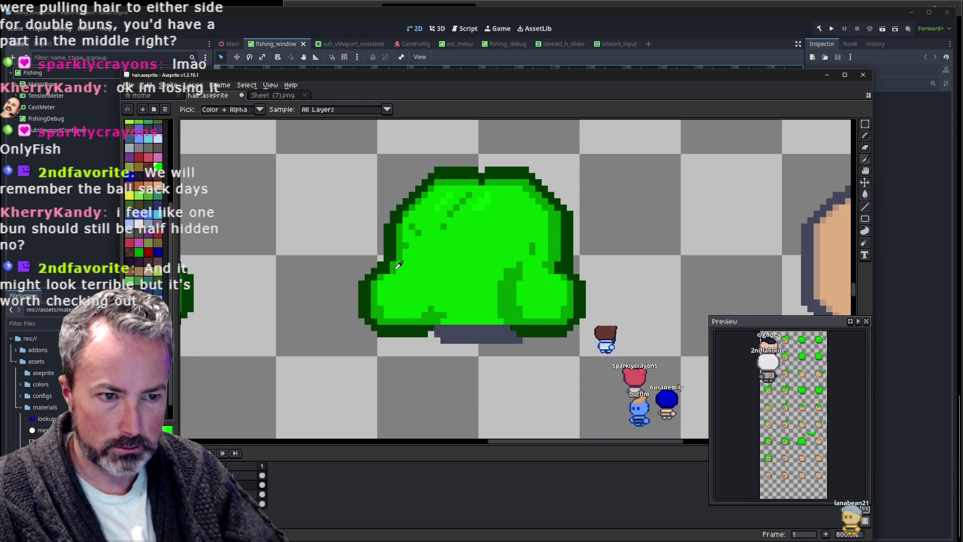
scroll(403, 268, down, 3)
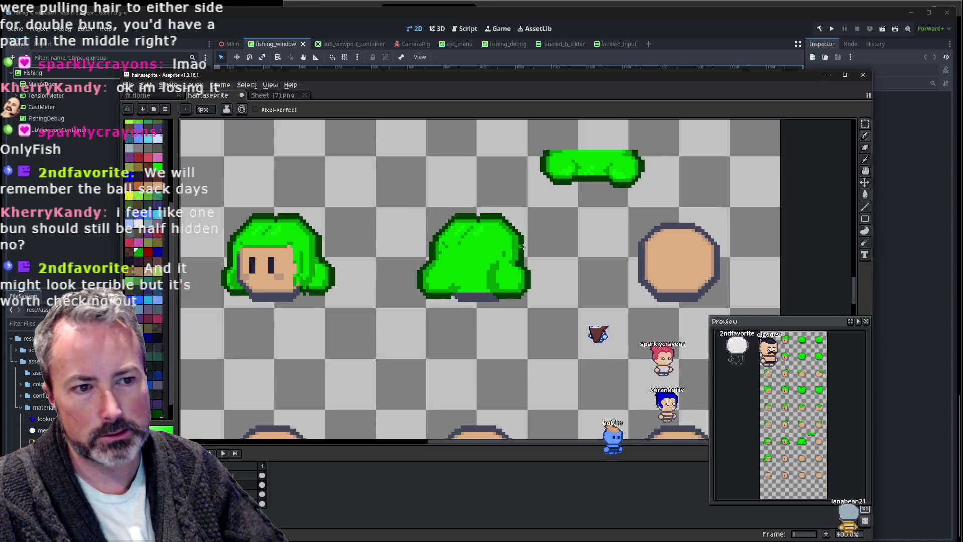
scroll(502, 251, down, 2)
scroll(554, 241, up, 2)
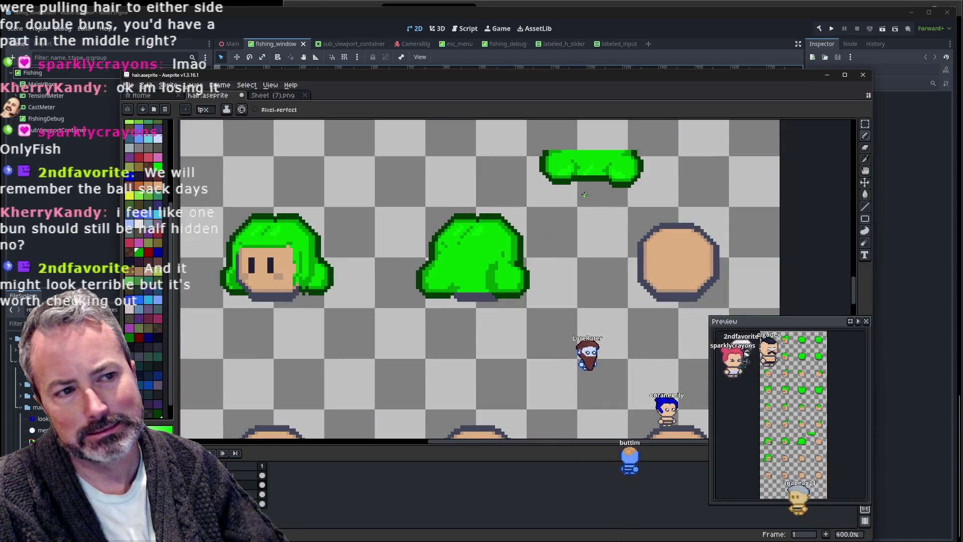
key(m)
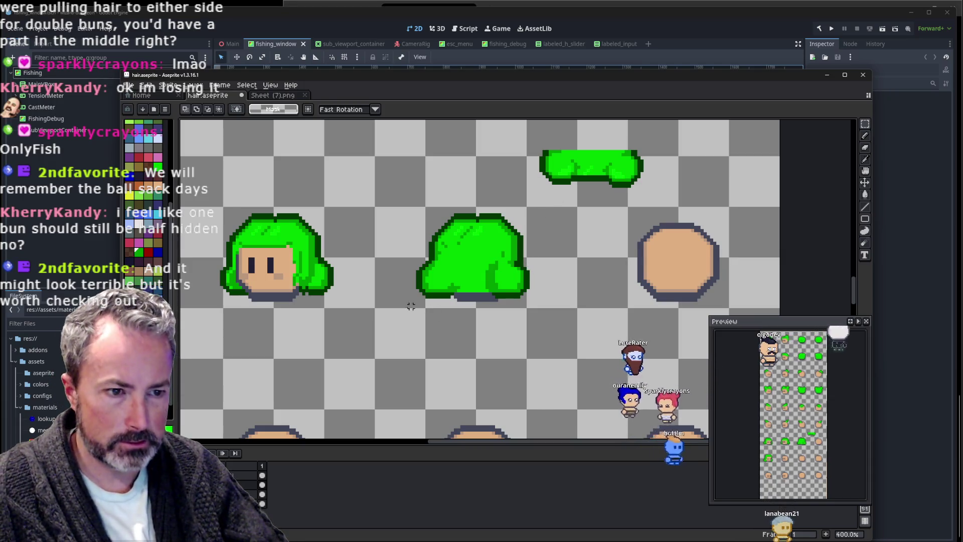
drag(401, 310, 538, 206)
drag(508, 258, 491, 162)
scroll(565, 243, up, 3)
Set the flat green hair strip onto the upper hair copy, nudging it one pixel up-left, then up.
click(563, 246)
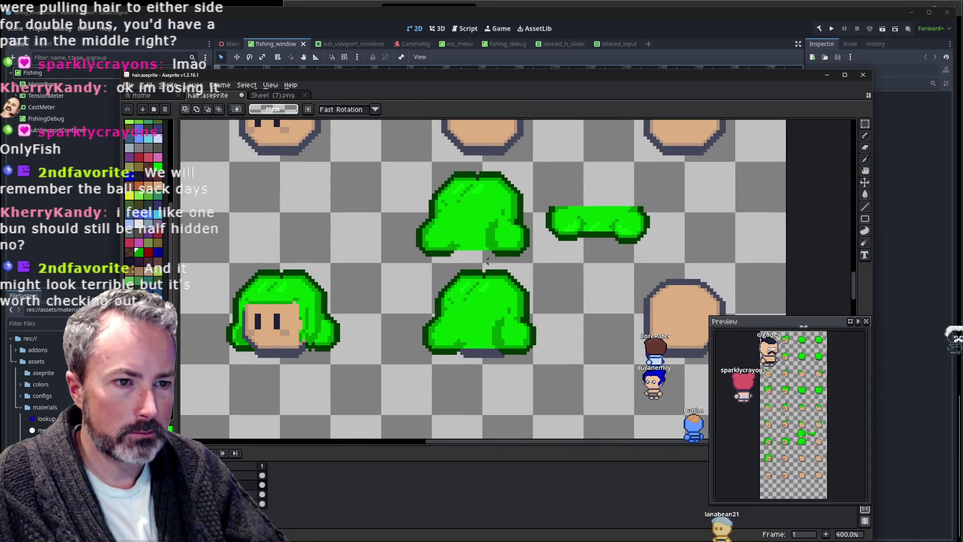
drag(670, 195, 669, 197)
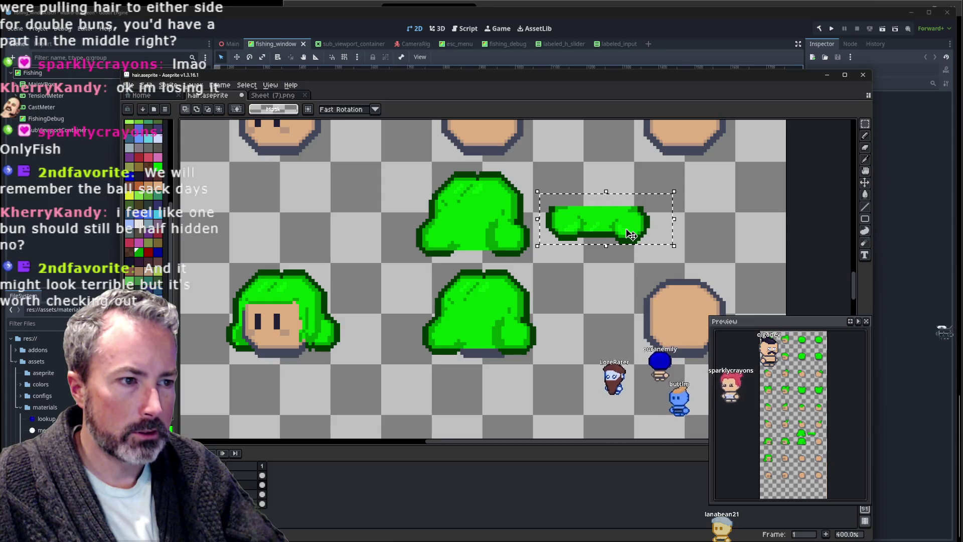
drag(627, 234, 509, 249)
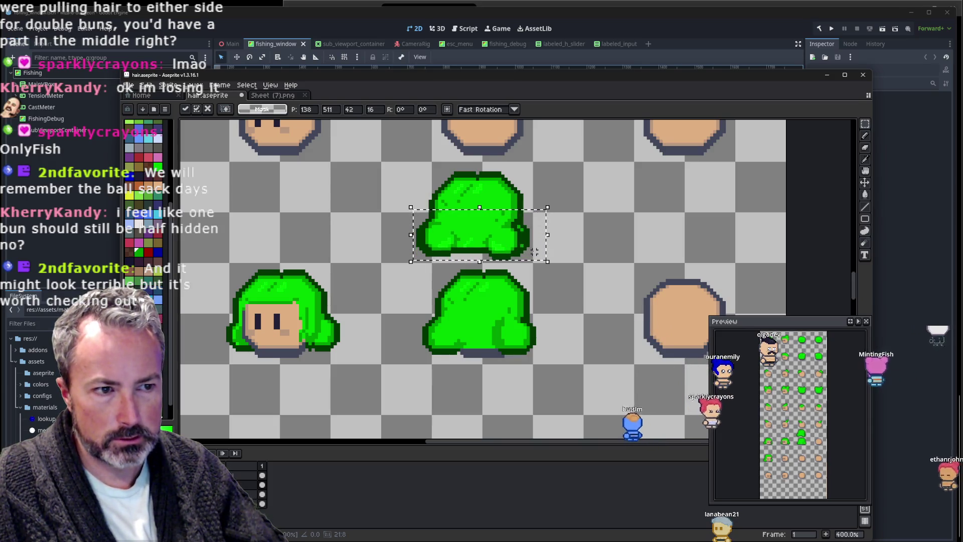
drag(511, 251, 508, 250)
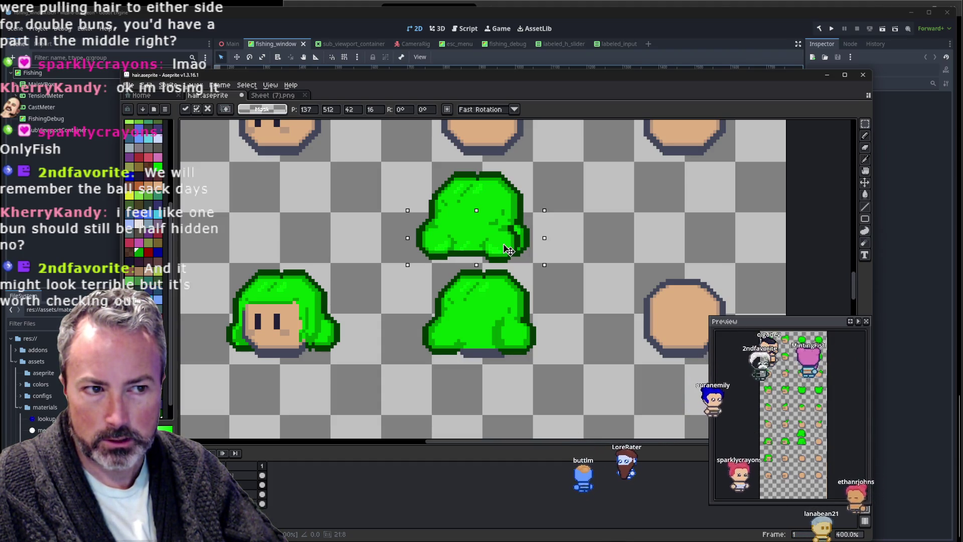
drag(508, 250, 510, 248)
scroll(481, 251, up, 3)
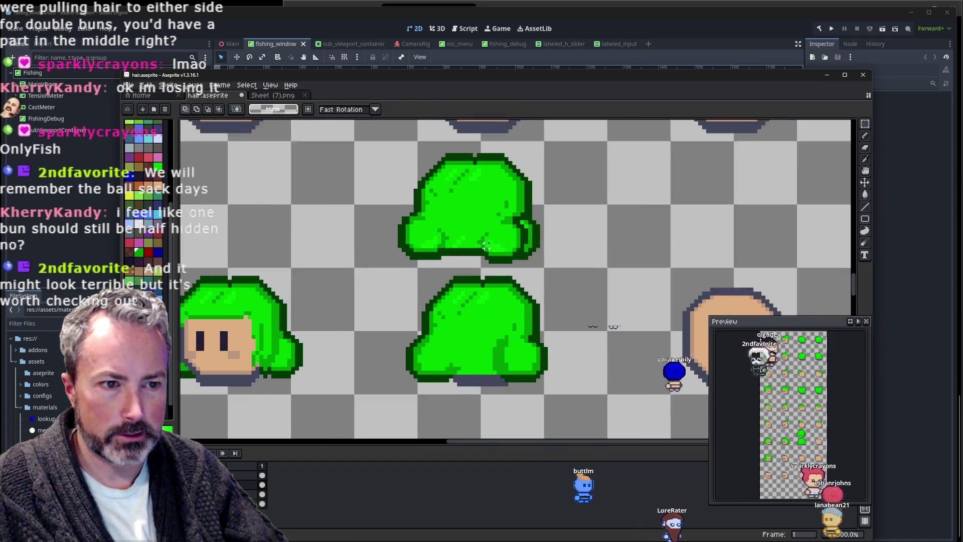
Sample the hair's green and choose a second palette green for repainting the upper shape's right bump.
drag(439, 271, 421, 340)
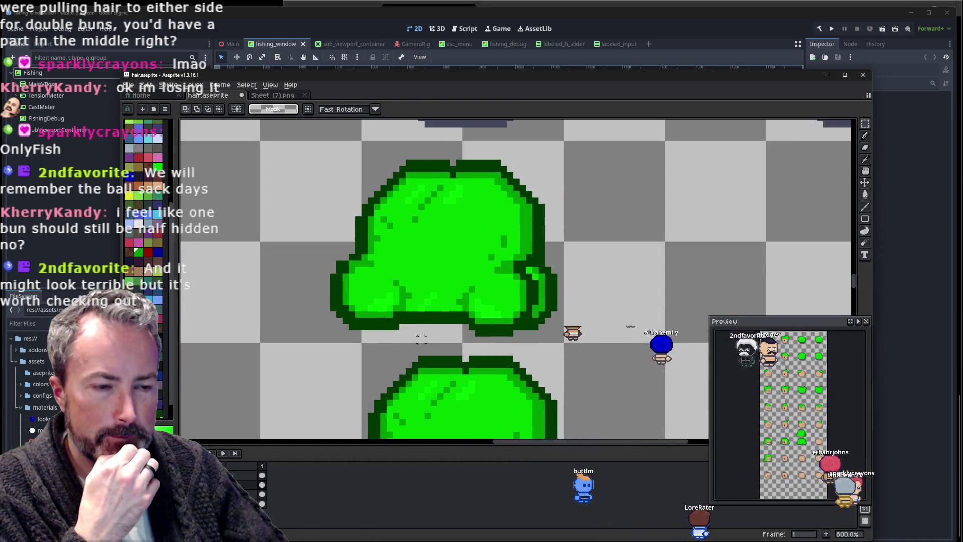
key(b)
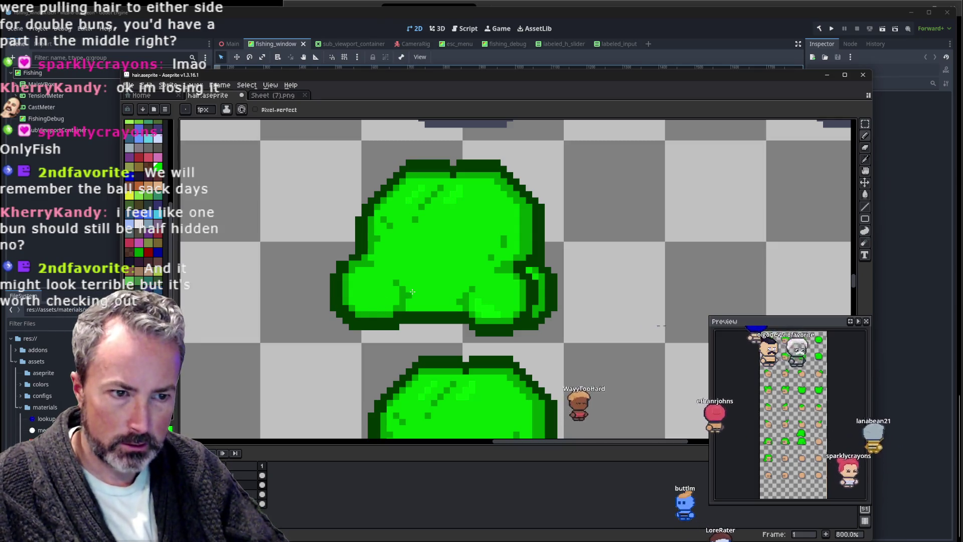
key(ctrl+z)
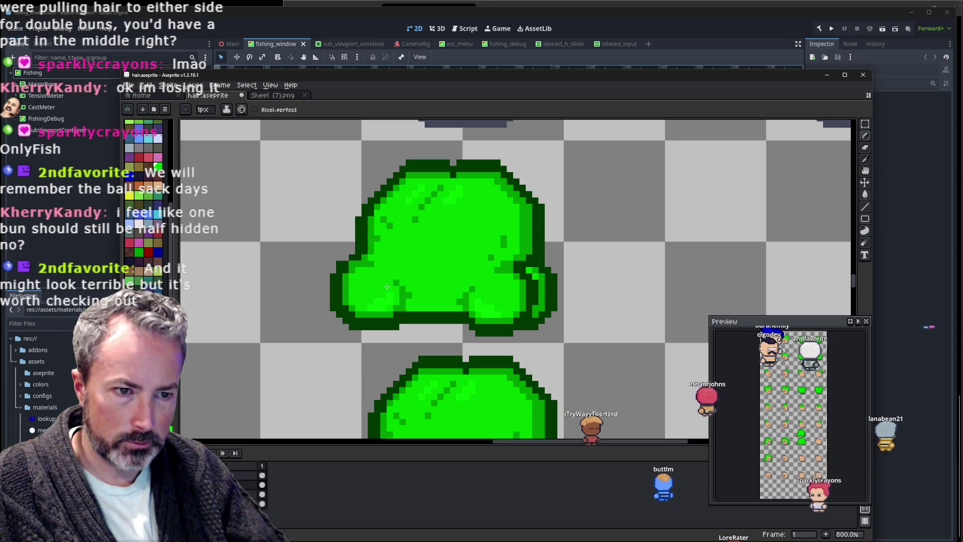
key(i)
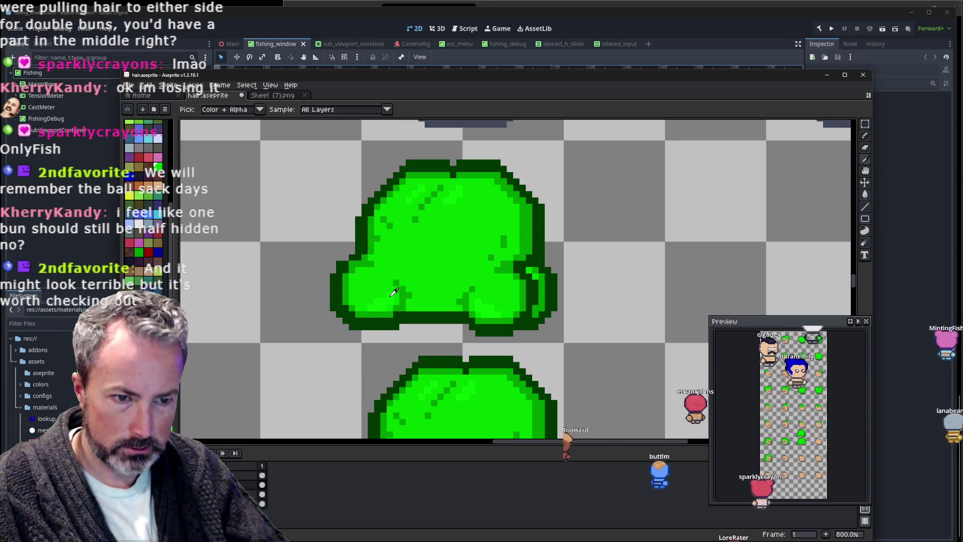
click(394, 292)
key(b)
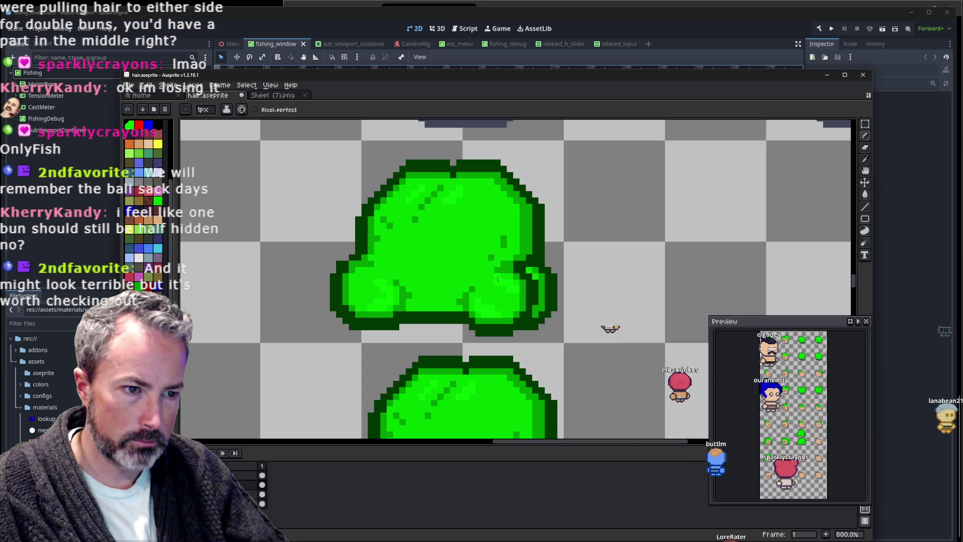
alt+click(484, 308)
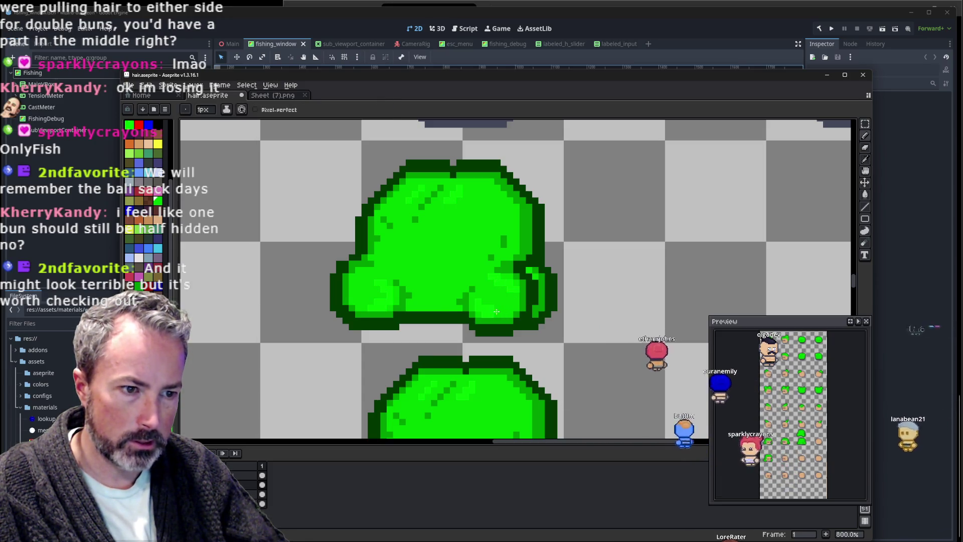
Redraw the lower-right bump pixel by pixel, resampling greens from the hair as needed.
key(g)
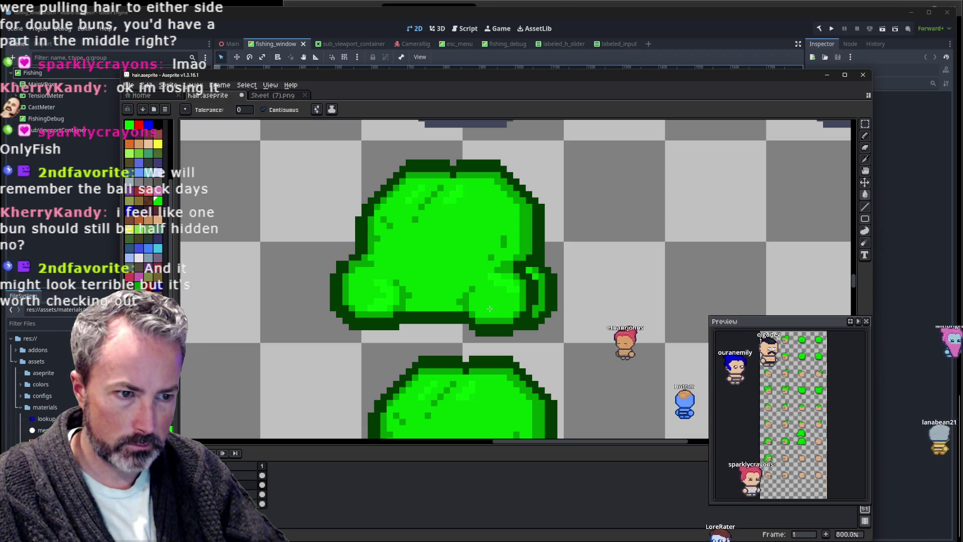
key(b)
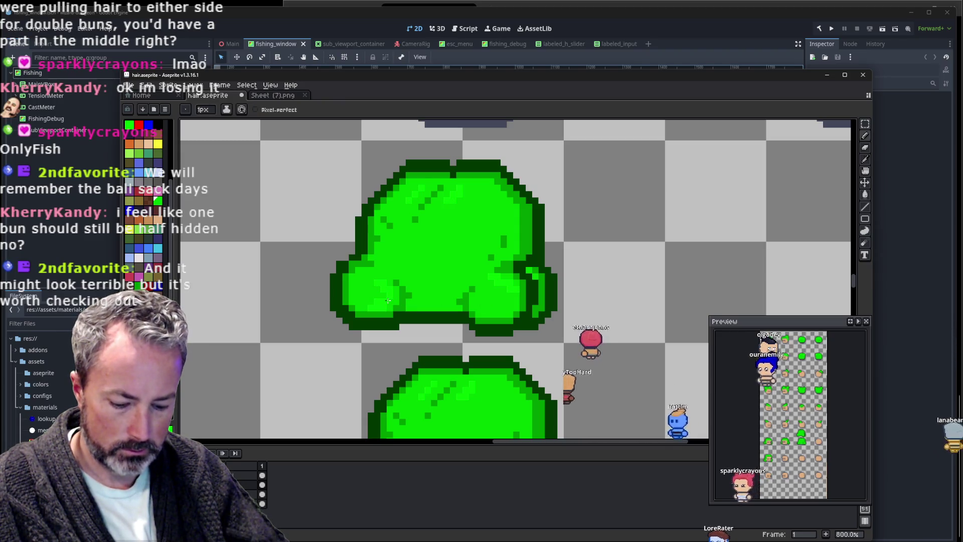
scroll(499, 266, down, 4)
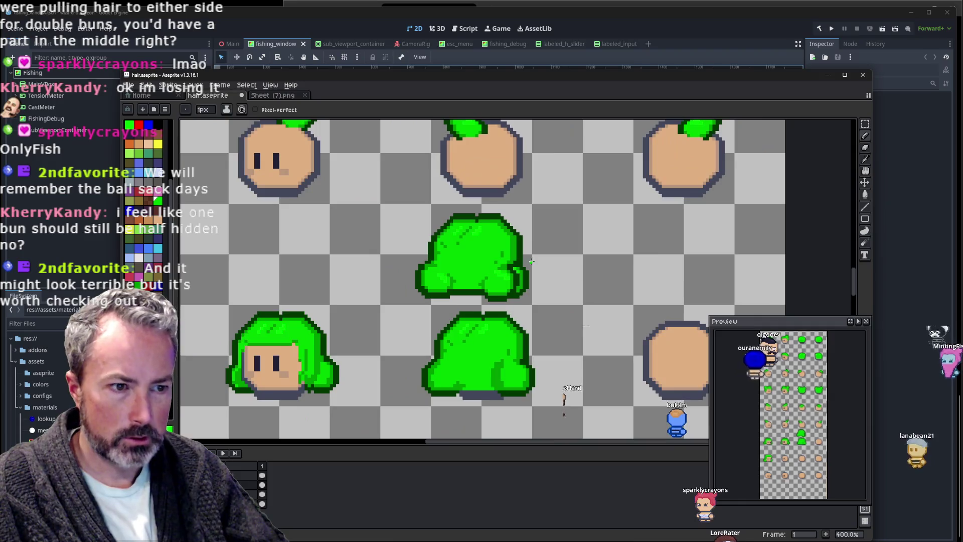
scroll(526, 266, up, 3)
scroll(527, 266, up, 1)
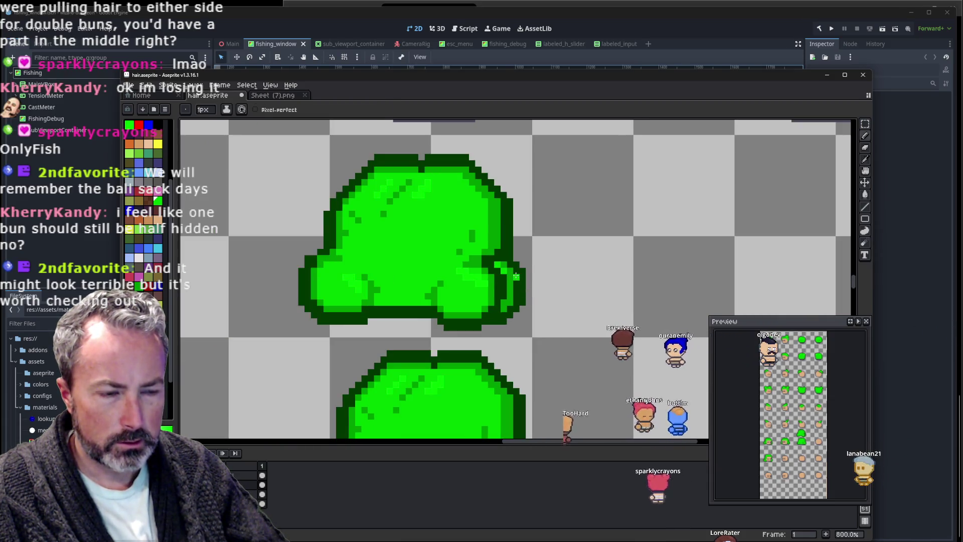
key(i)
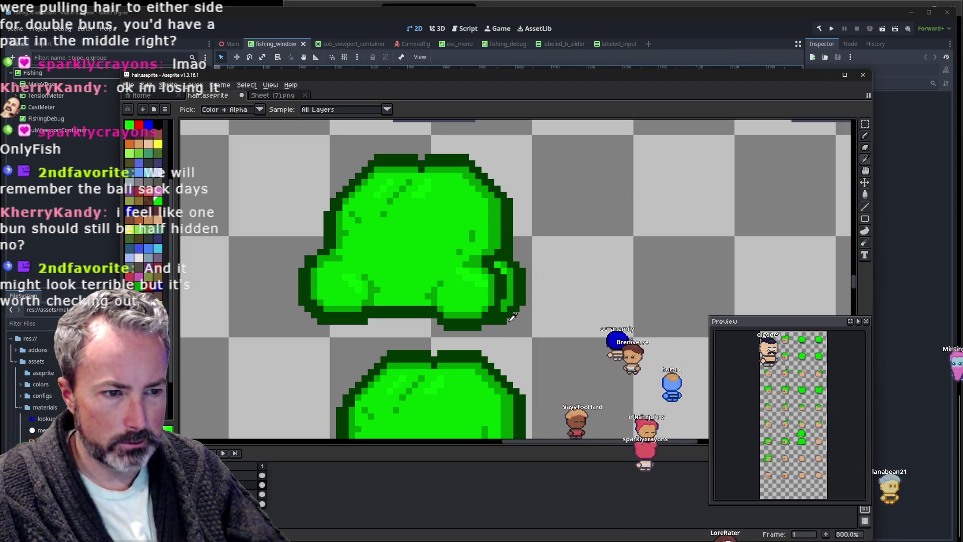
key(b)
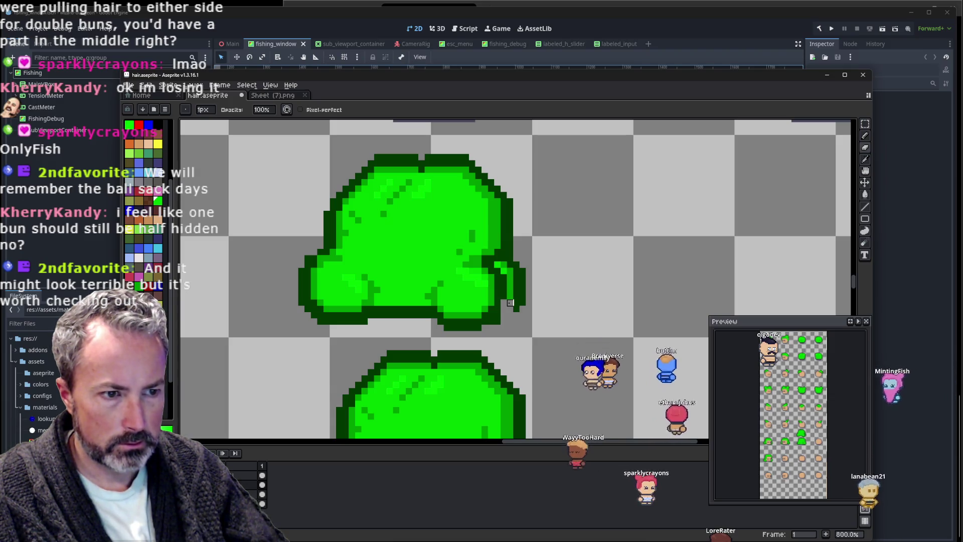
key(i)
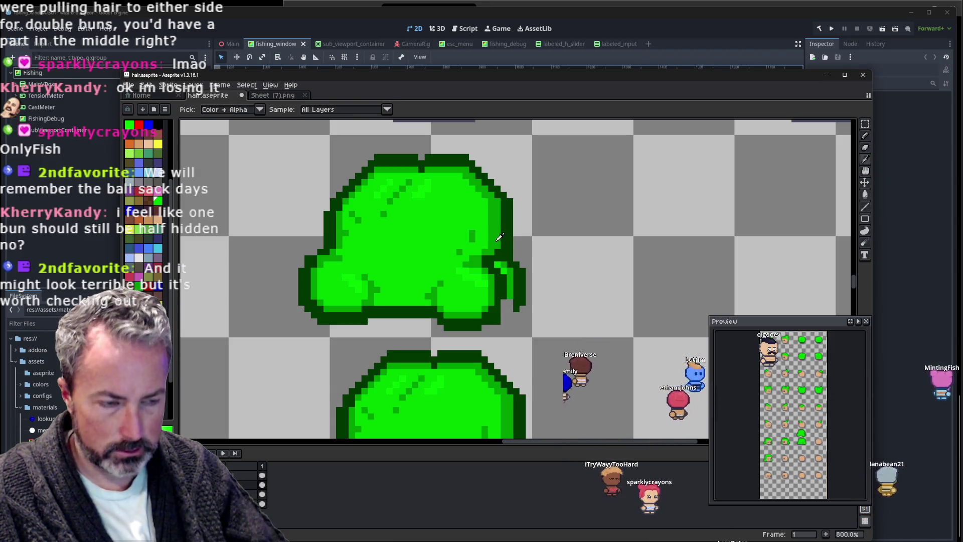
key(b)
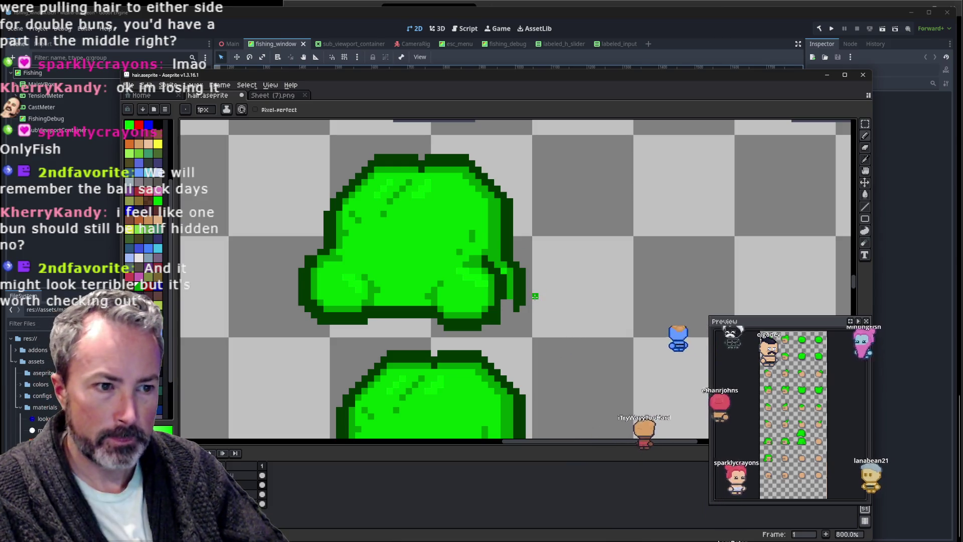
Erase the stray dark outline pixels along the upper hair shape's right edge.
key(e)
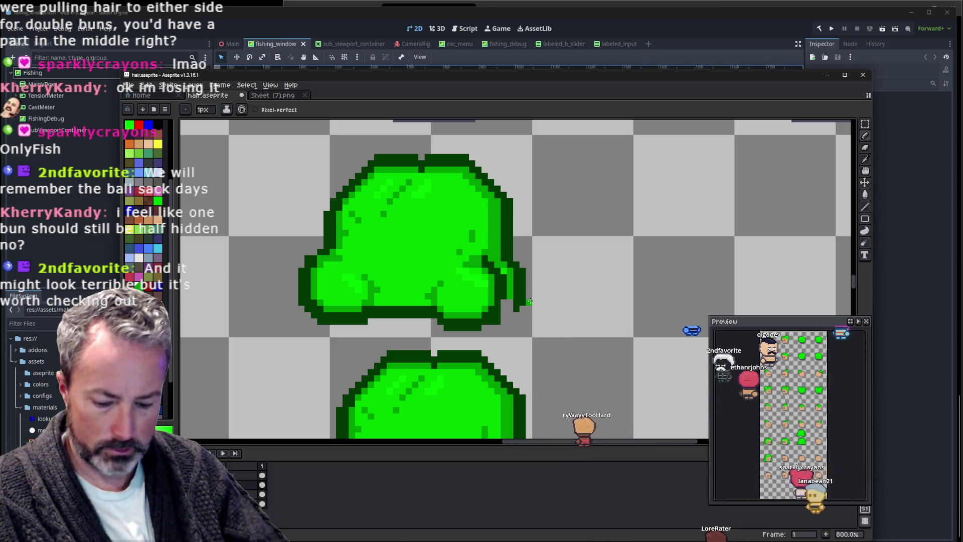
drag(524, 307, 529, 265)
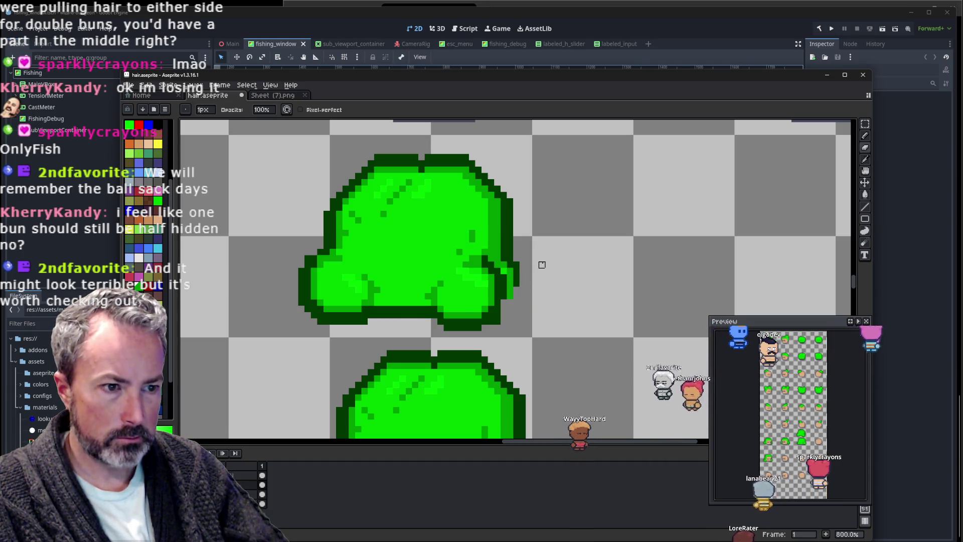
scroll(542, 264, down, 4)
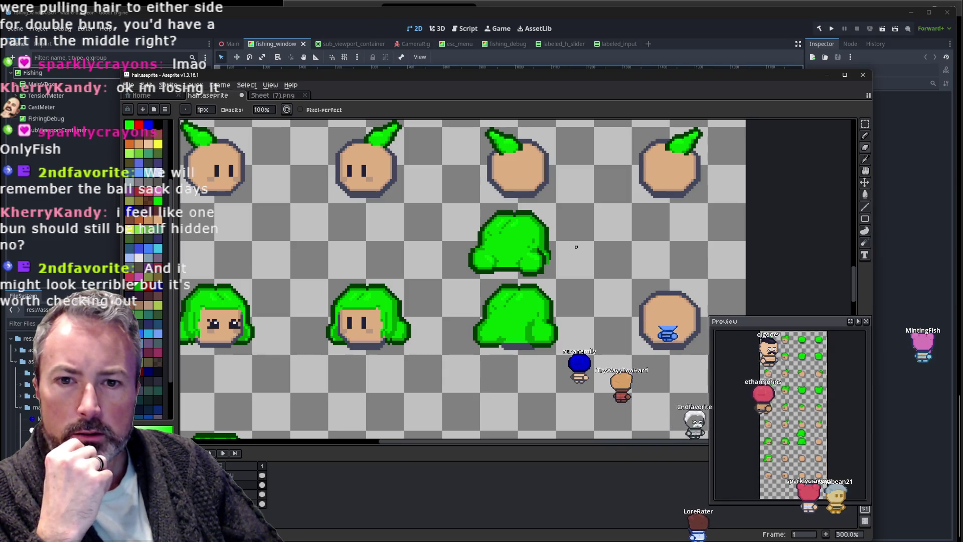
Select the double-bun hair sprite, drag it down beside the back-view hair, and deselect.
scroll(577, 247, up, 2)
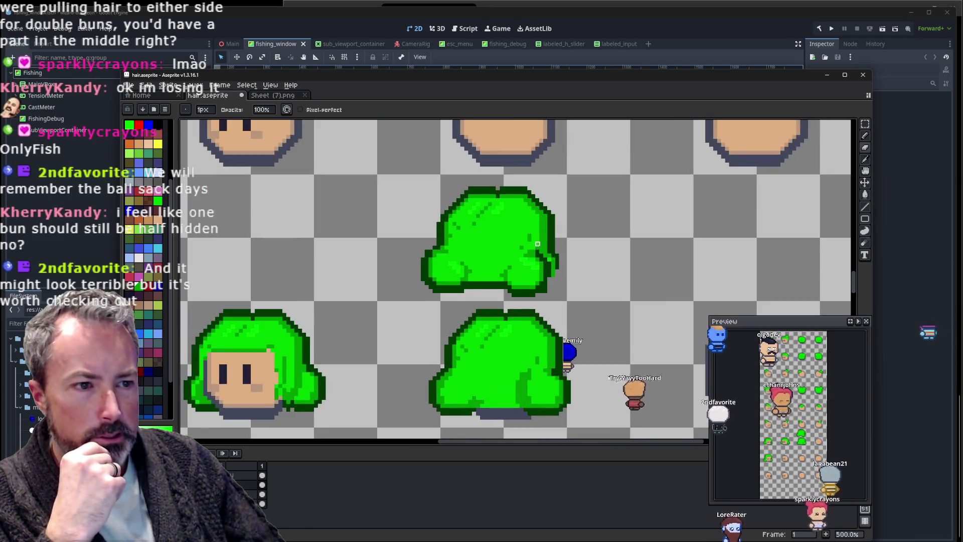
drag(521, 250, 508, 269)
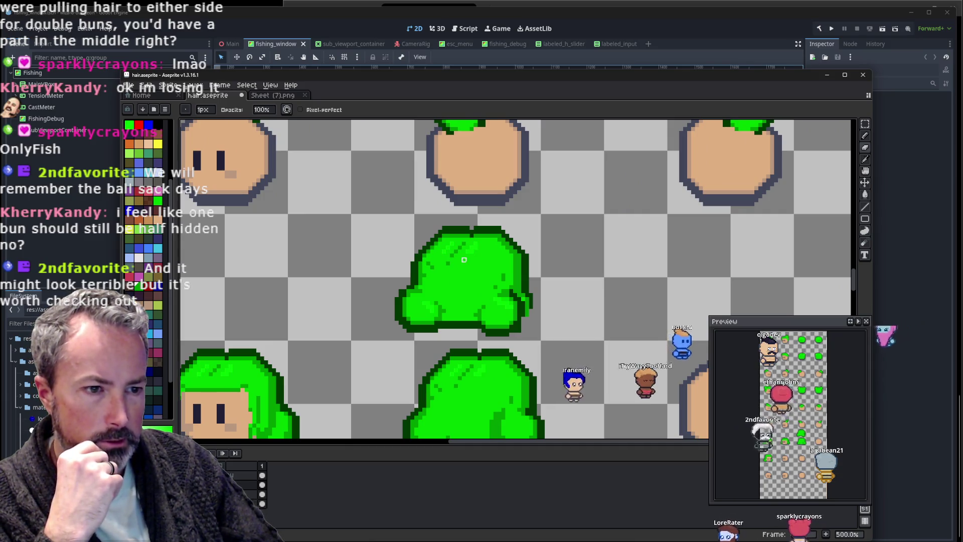
scroll(489, 388, down, 2)
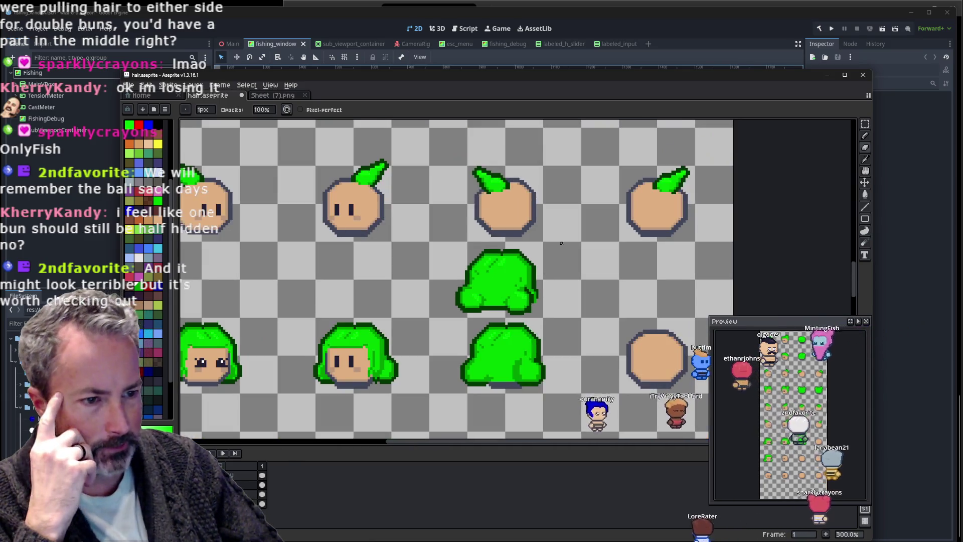
scroll(489, 387, up, 3)
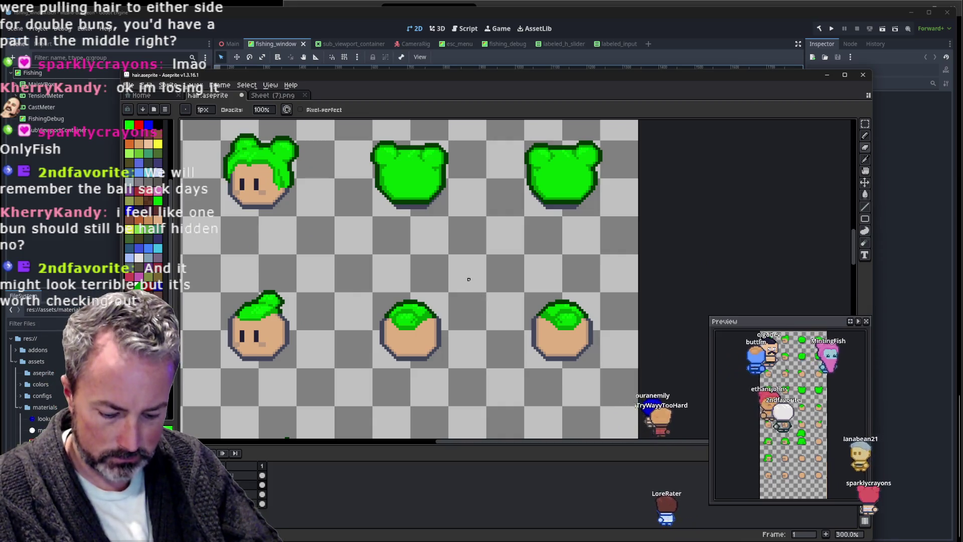
key(m)
mouse_move(361, 216)
mouse_down()
mouse_move(454, 134)
mouse_move(532, 347)
mouse_up()
scroll(532, 347, down, 4)
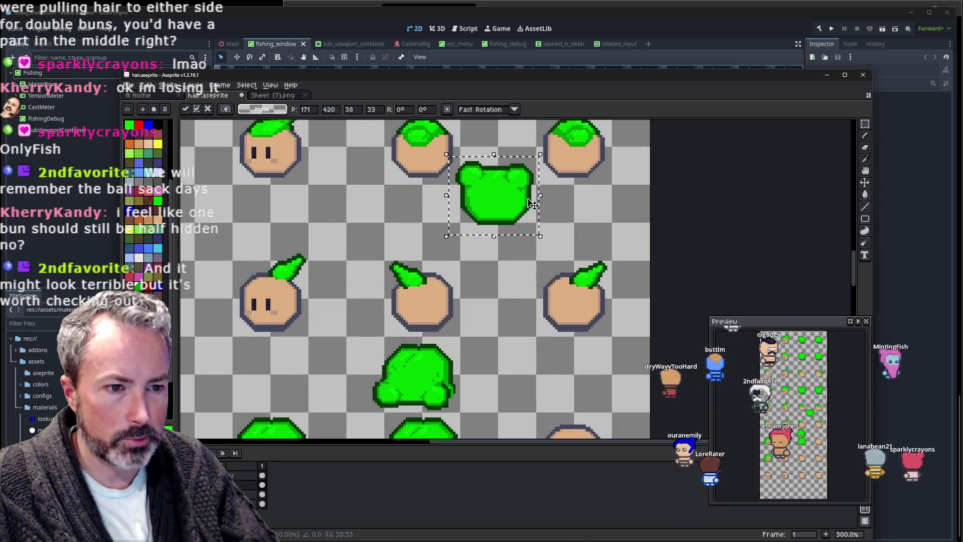
mouse_move(489, 213)
mouse_down()
mouse_move(512, 271)
mouse_move(510, 384)
mouse_up()
scroll(462, 377, up, 2)
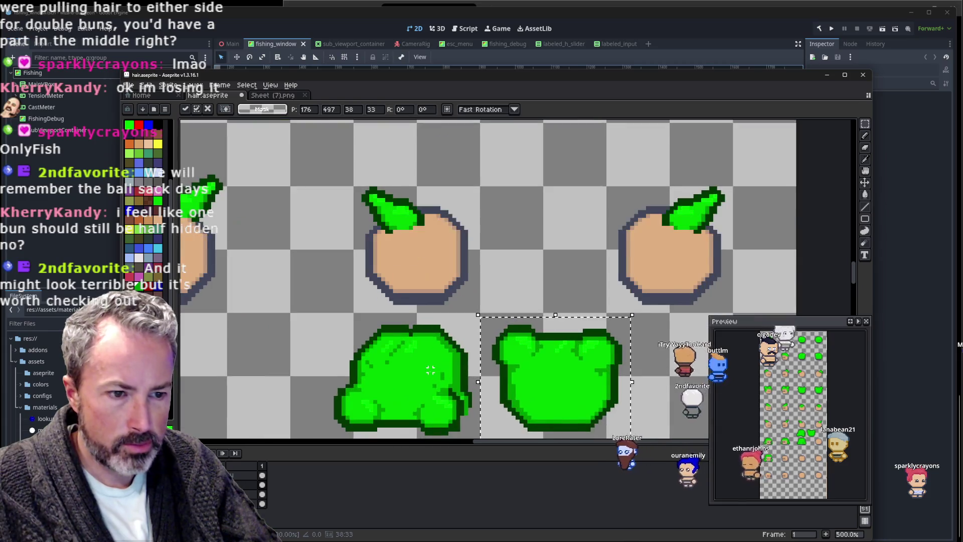
key(ctrl+d)
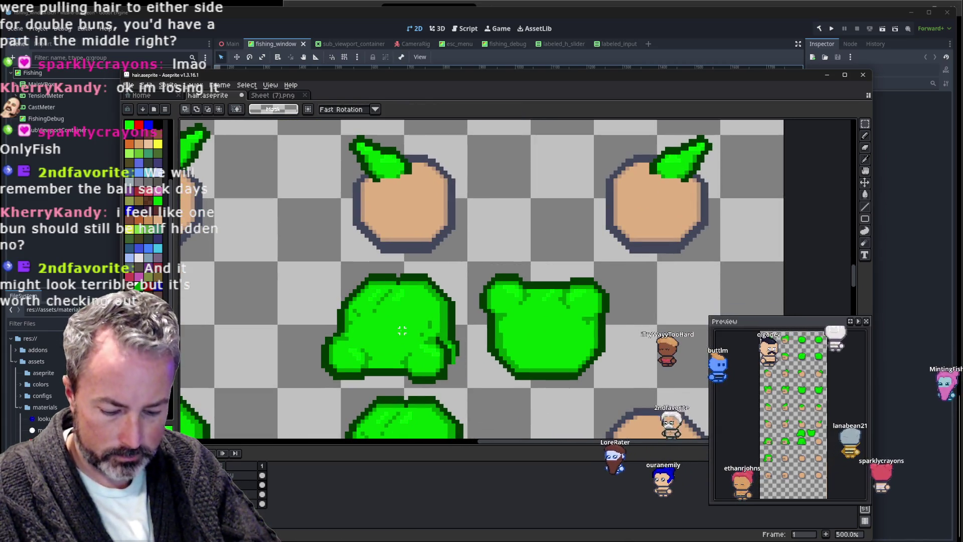
key(i)
scroll(395, 285, up, 1)
scroll(397, 285, up, 1)
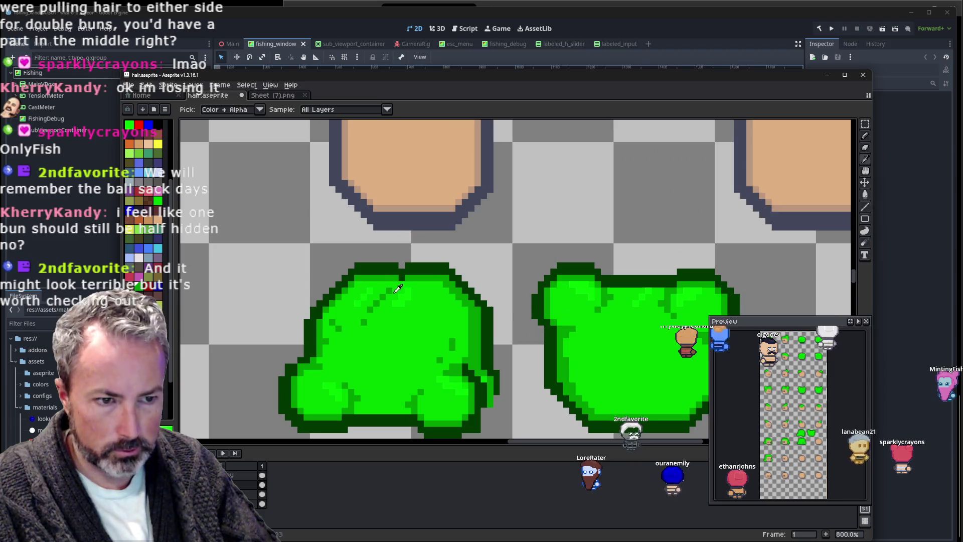
key(b)
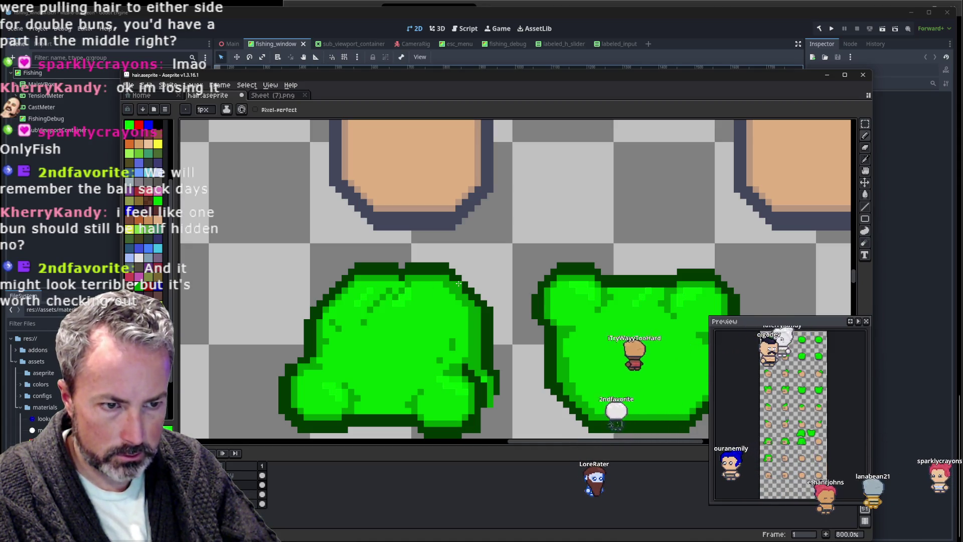
Shift a piece of the back-view hair's top outline two pixels right to form a dip.
key(m)
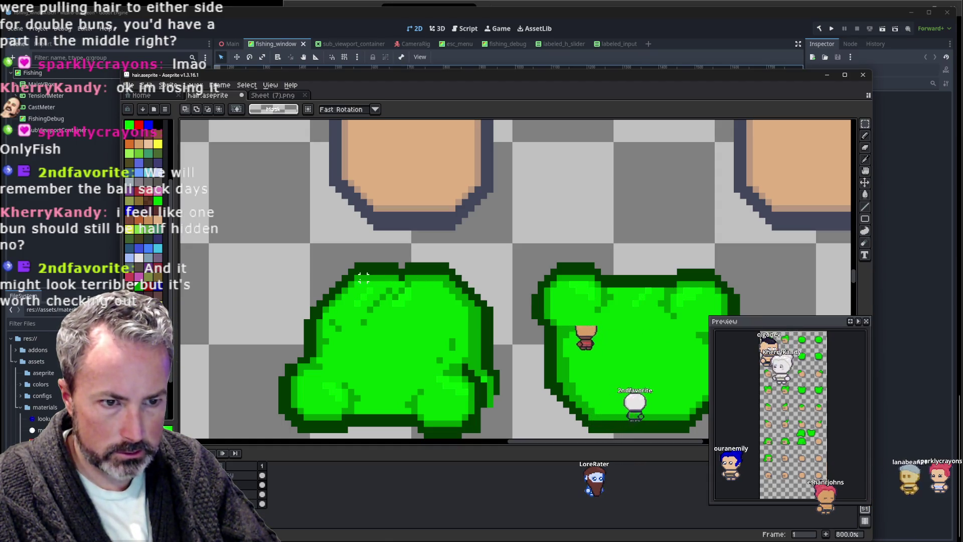
drag(337, 279, 458, 259)
drag(466, 259, 469, 255)
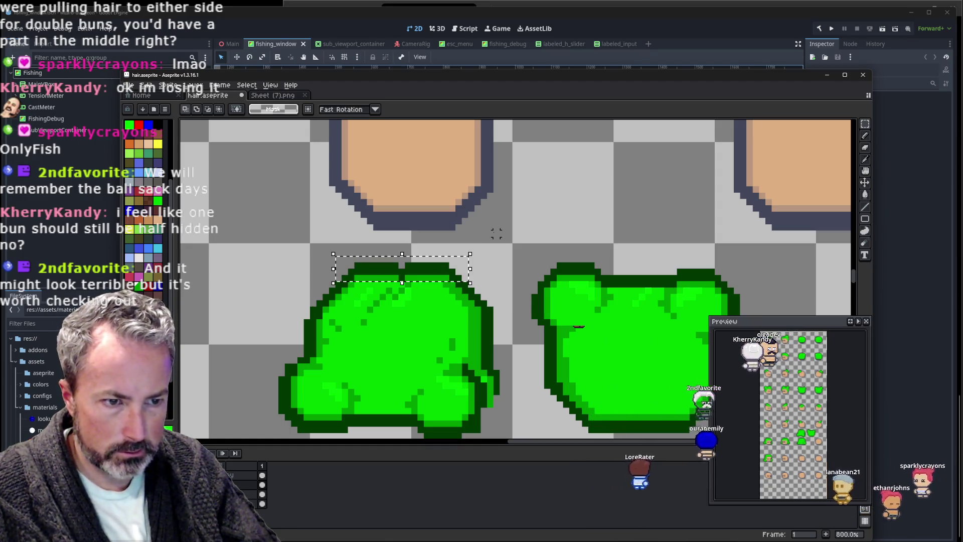
key(ctrl+t)
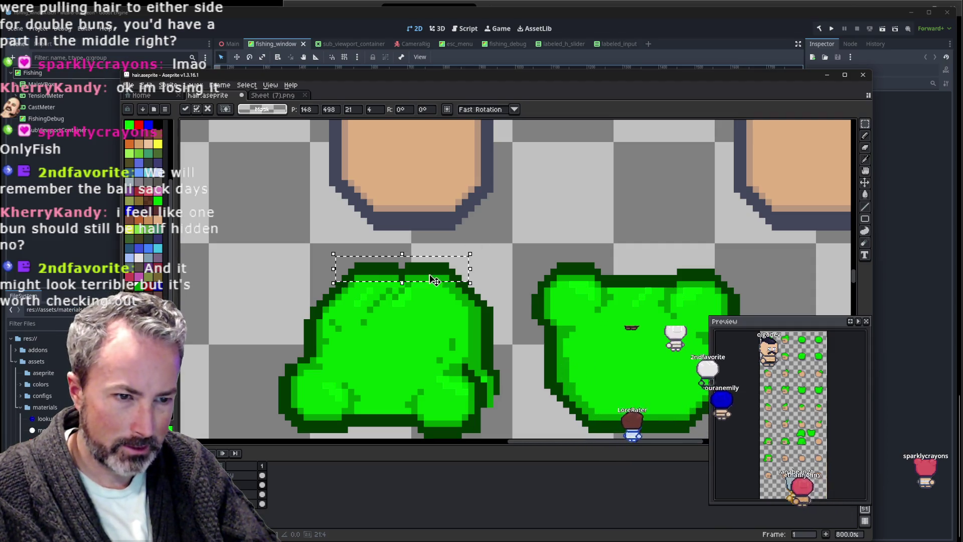
key(ctrl+d)
scroll(414, 282, up, 2)
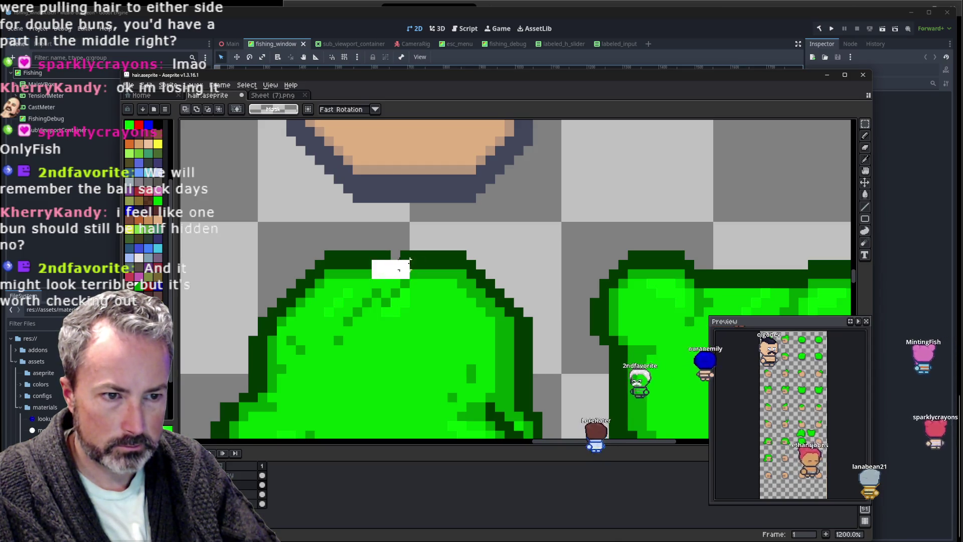
drag(371, 250, 420, 280)
key(Right)
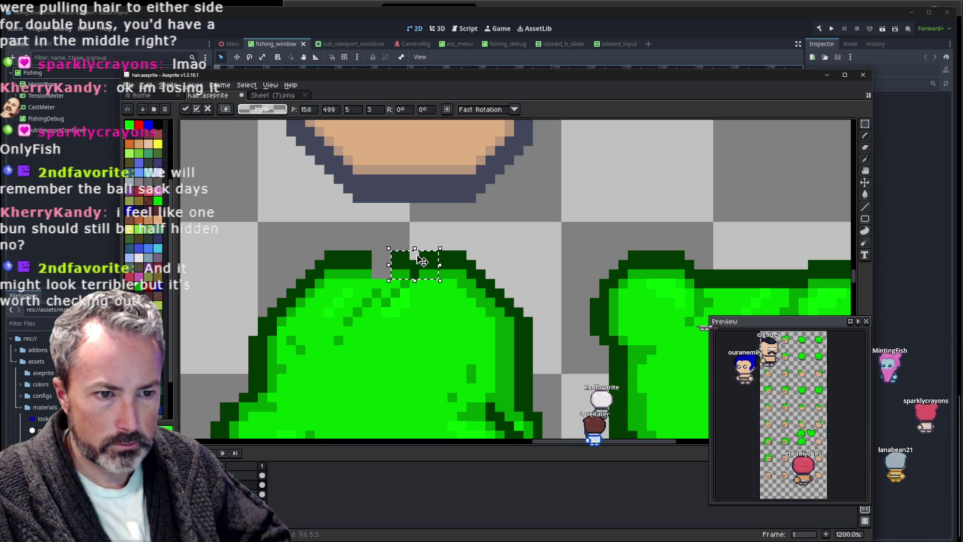
key(Right)
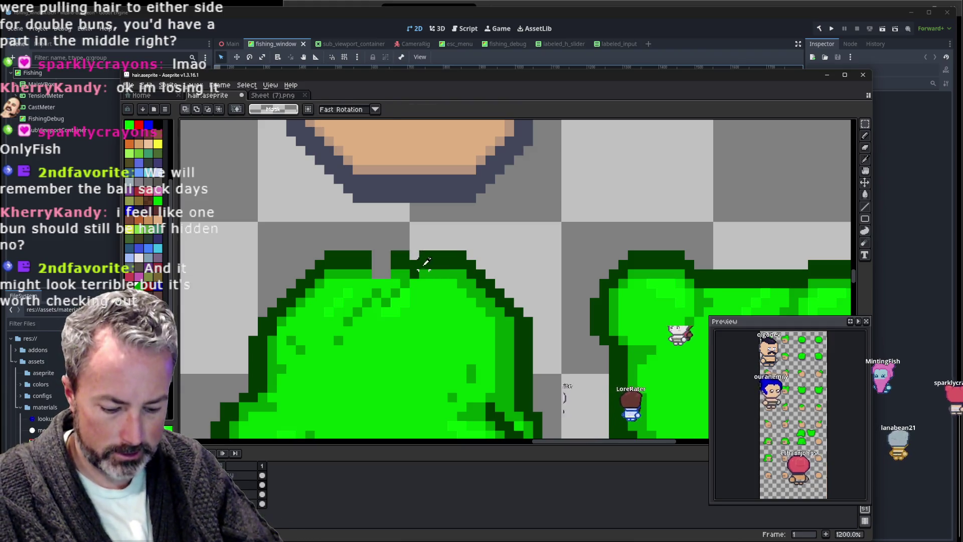
Fill the outline gaps in dark green and recolour grey and dark speckles bright green.
key(b)
click(376, 256)
click(386, 255)
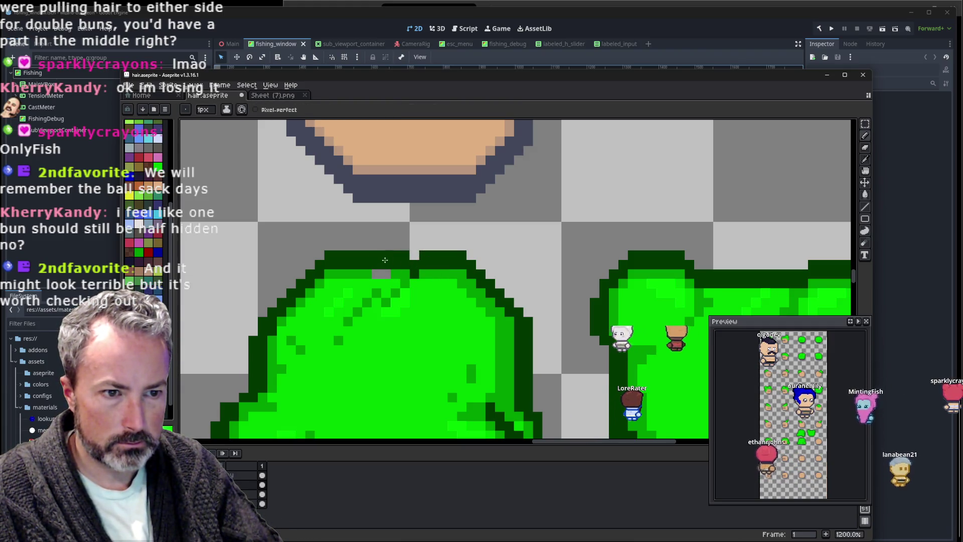
alt+click(378, 282)
click(376, 273)
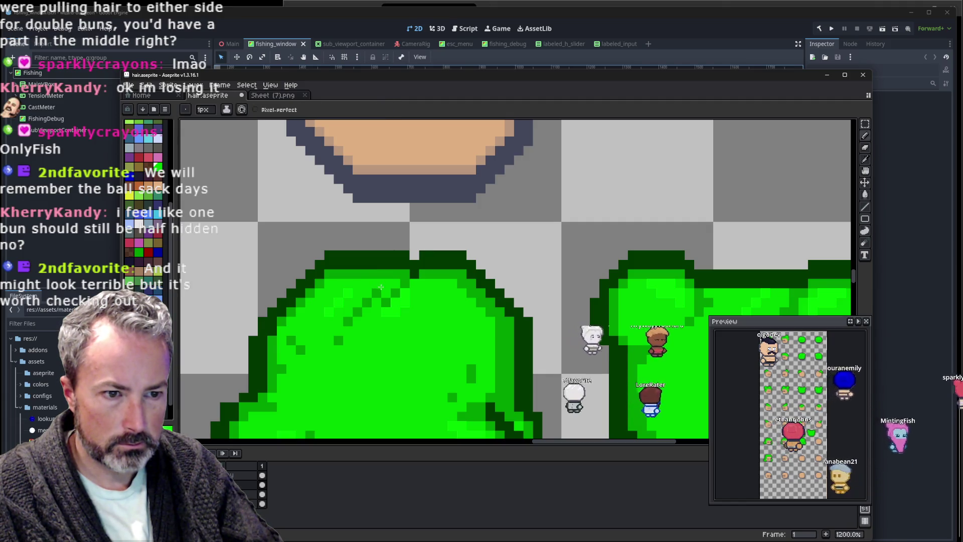
drag(377, 281, 334, 336)
scroll(402, 317, down, 4)
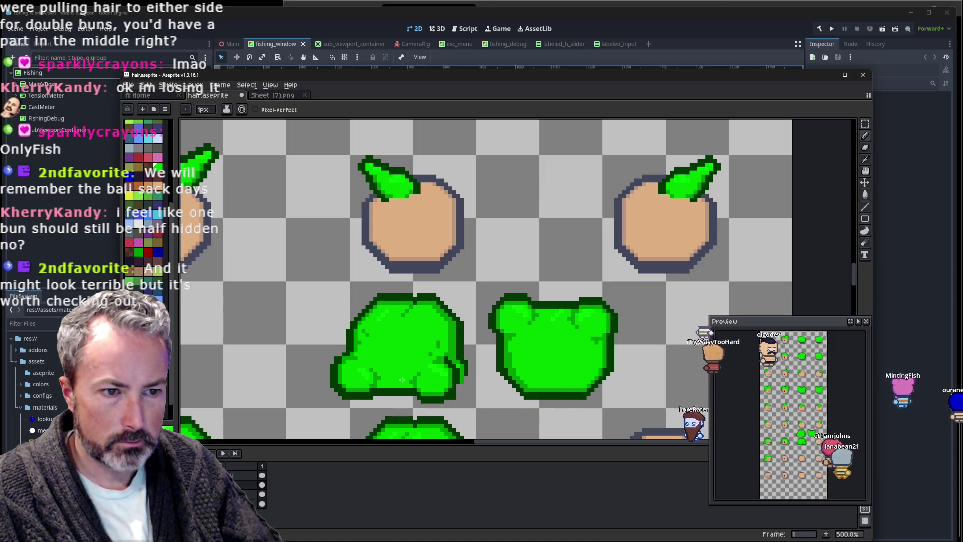
scroll(401, 380, down, 3)
scroll(449, 402, up, 4)
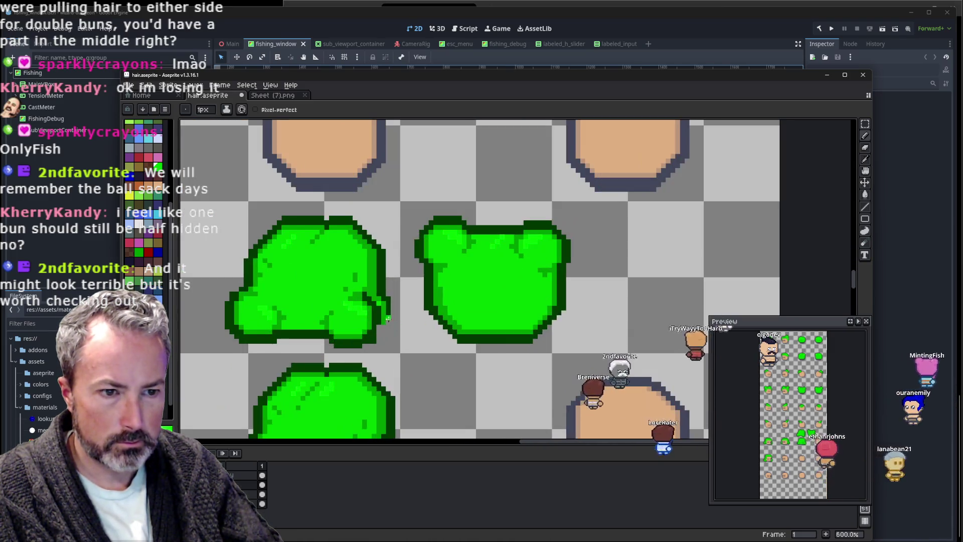
key(alt)
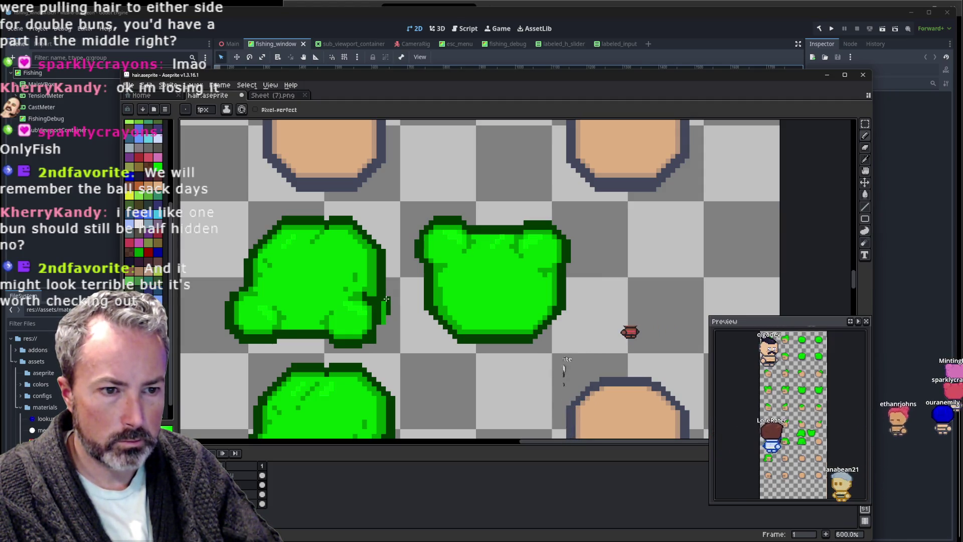
key(e)
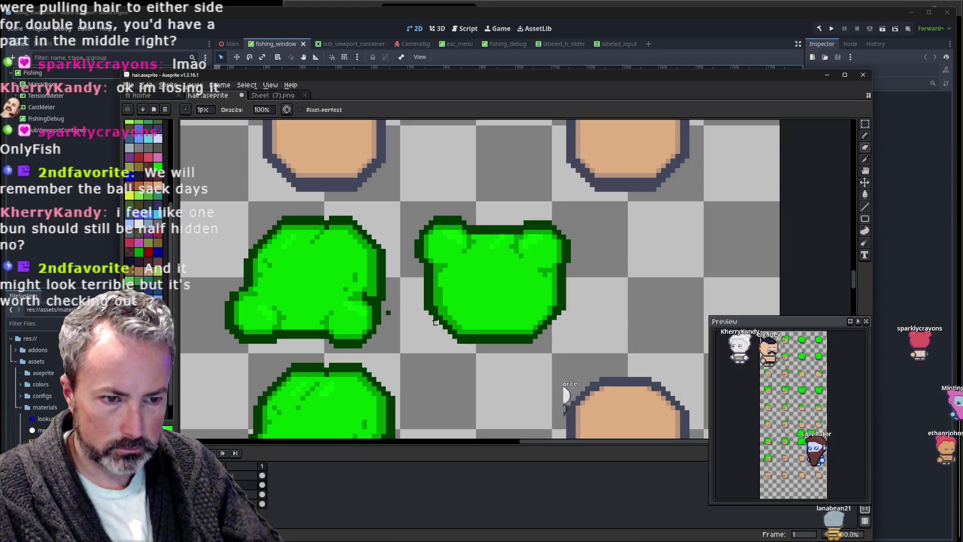
scroll(391, 313, down, 3)
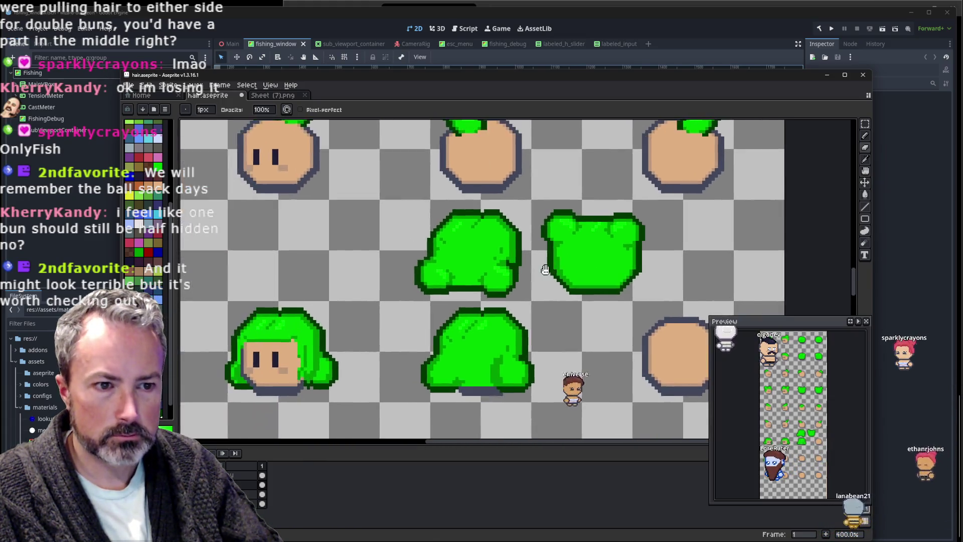
scroll(542, 271, up, 2)
scroll(355, 288, up, 4)
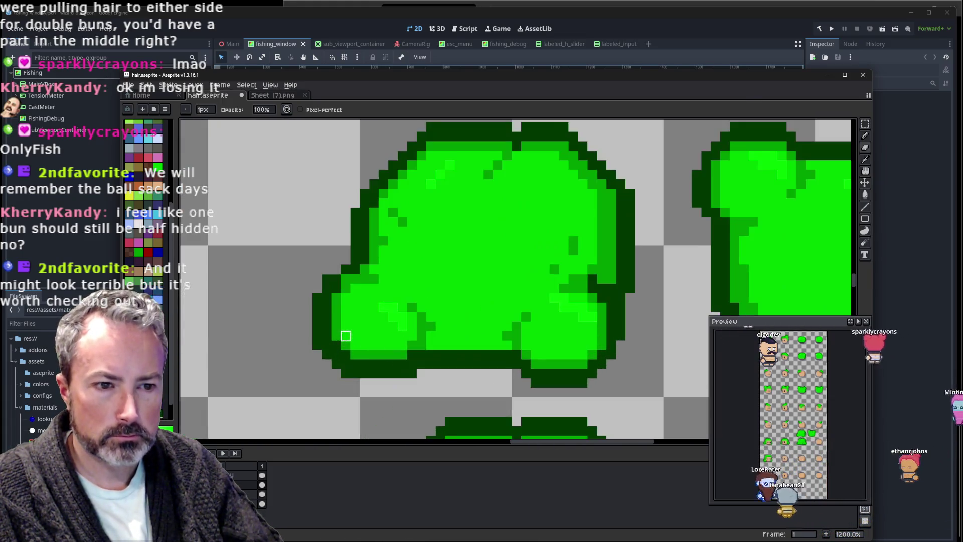
key(i)
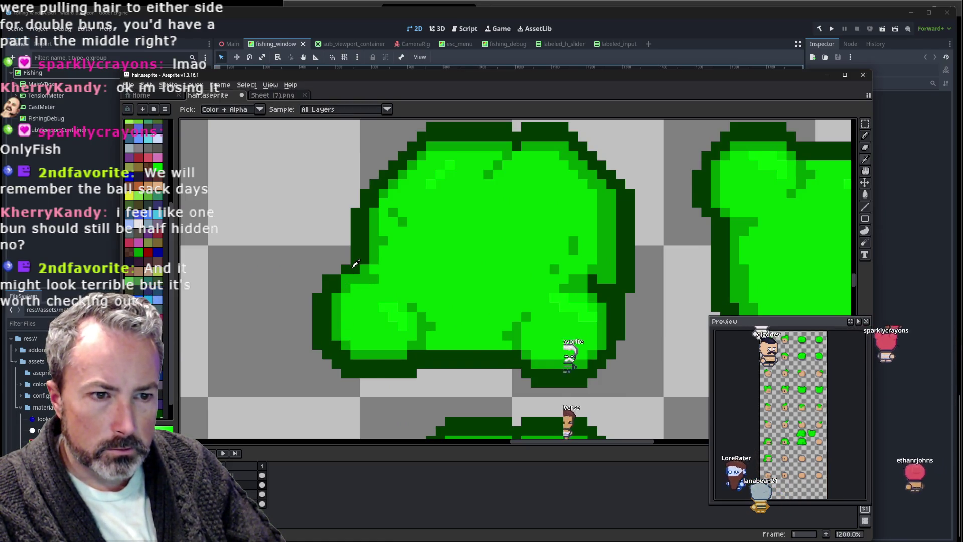
key(b)
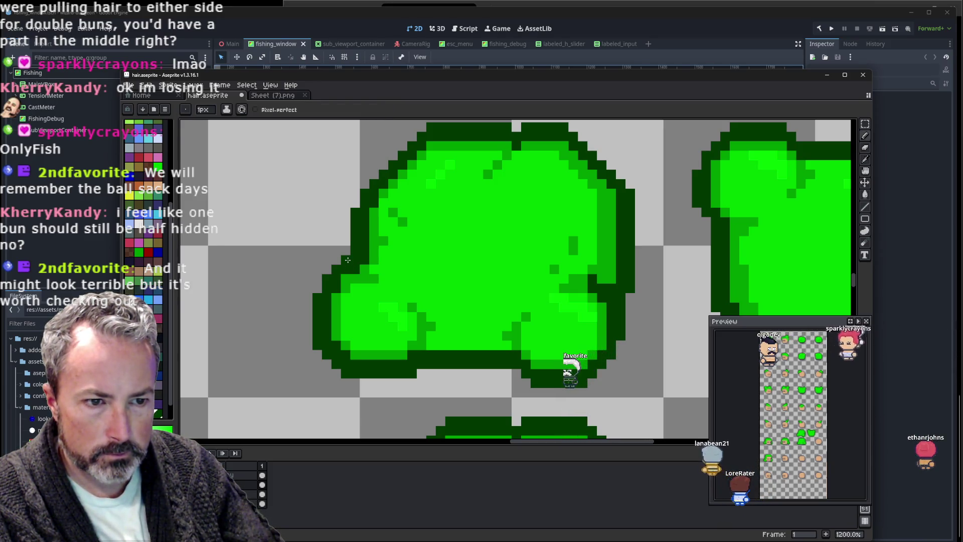
click(483, 295)
drag(484, 295, 411, 296)
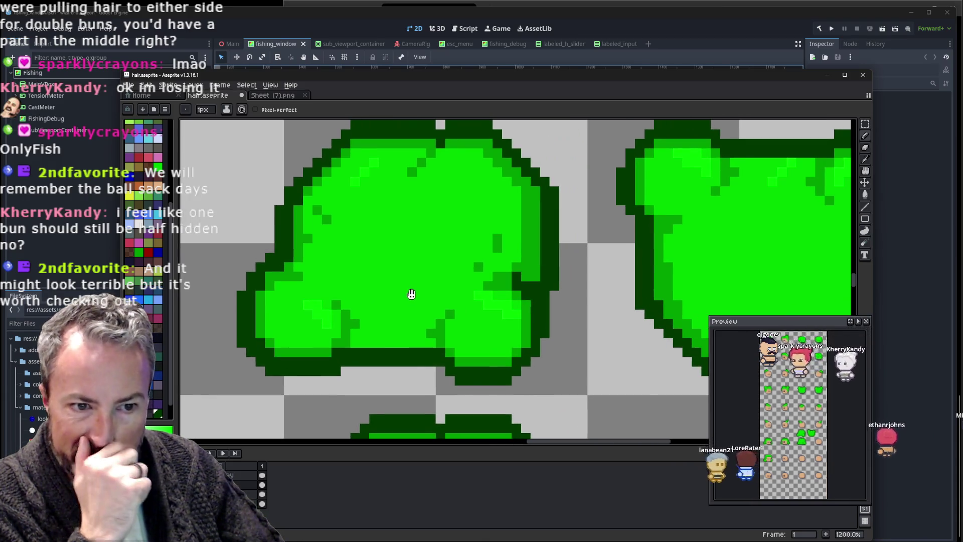
key(e)
click(401, 296)
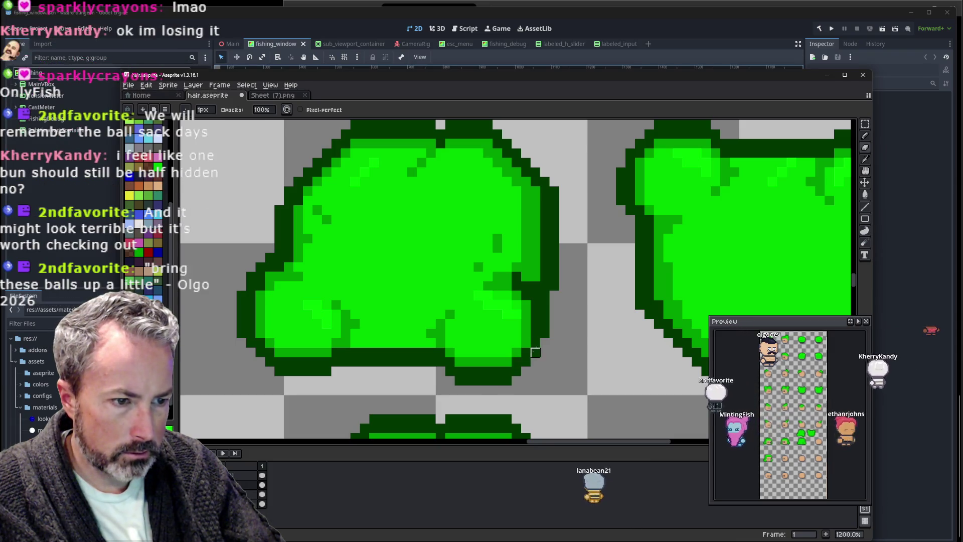
scroll(582, 314, down, 5)
scroll(590, 313, down, 1)
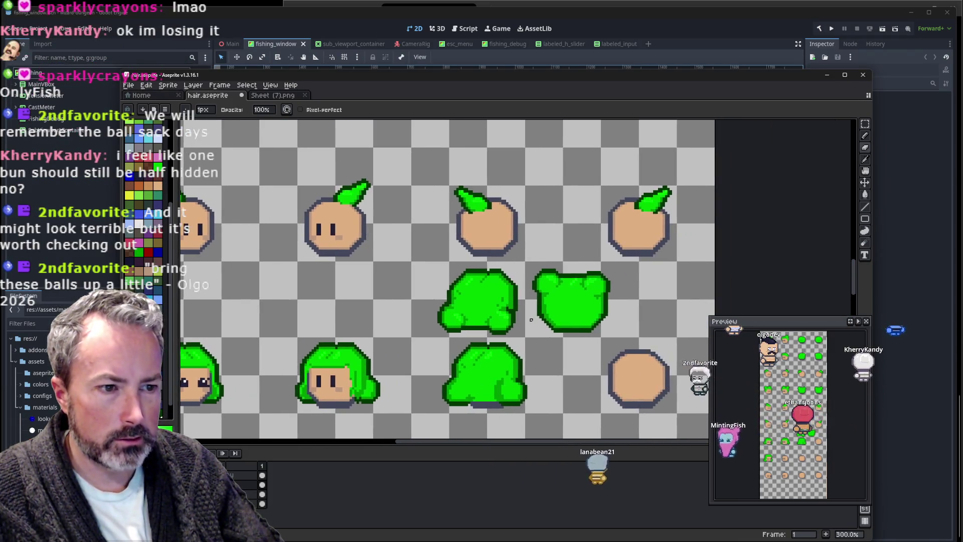
scroll(527, 319, up, 2)
scroll(516, 318, up, 1)
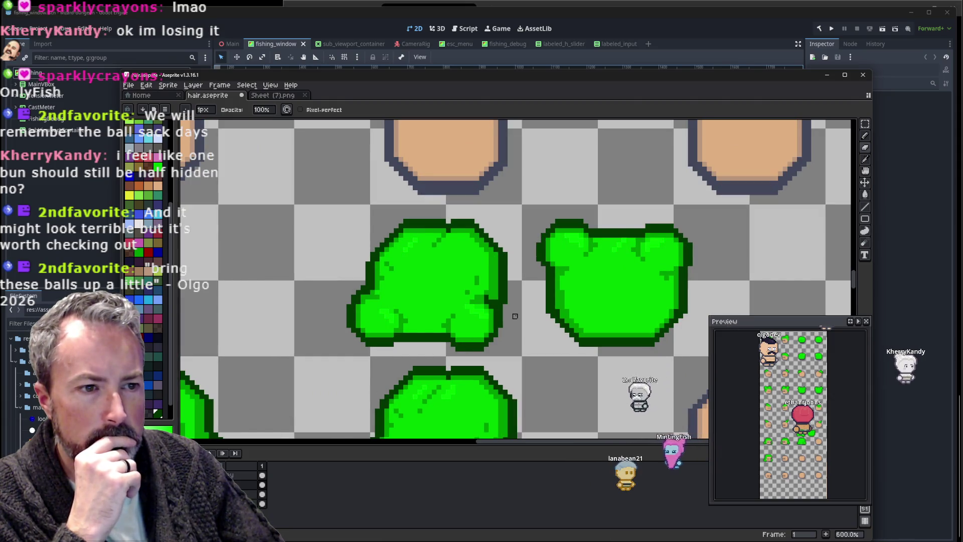
scroll(512, 316, down, 3)
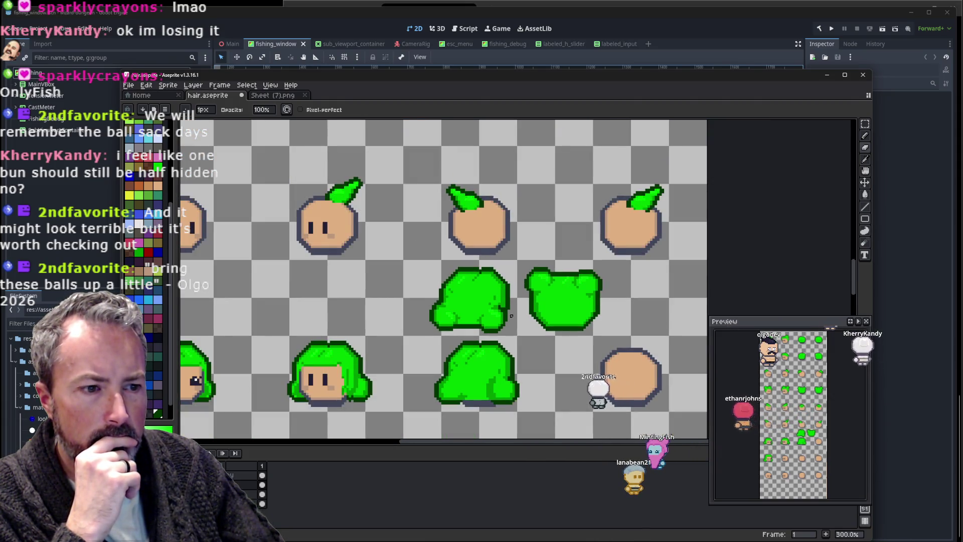
scroll(511, 315, up, 3)
key(i)
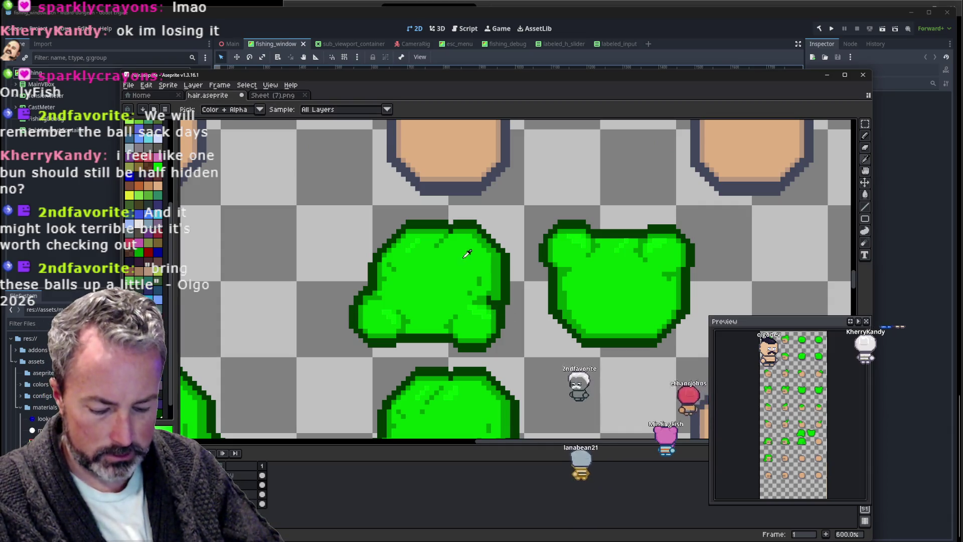
alt+click(440, 242)
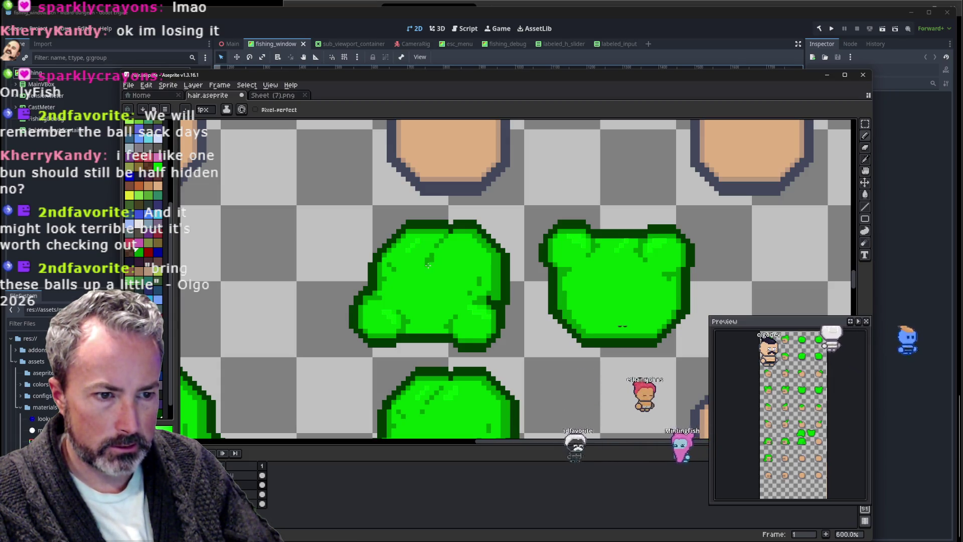
scroll(449, 301, down, 2)
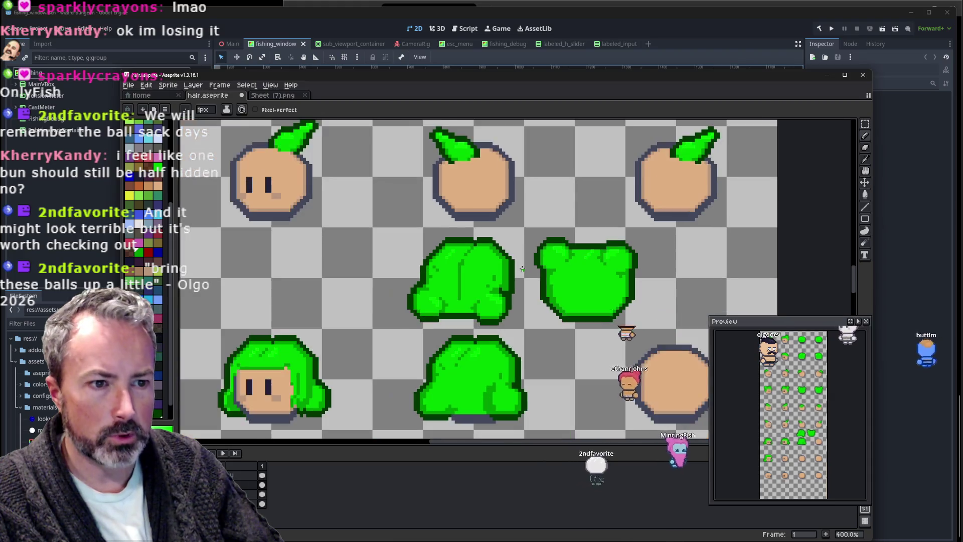
scroll(449, 301, down, 2)
scroll(491, 272, up, 5)
Zoom to 1600% and pick the hair's bright green as the drawing colour.
scroll(490, 271, up, 3)
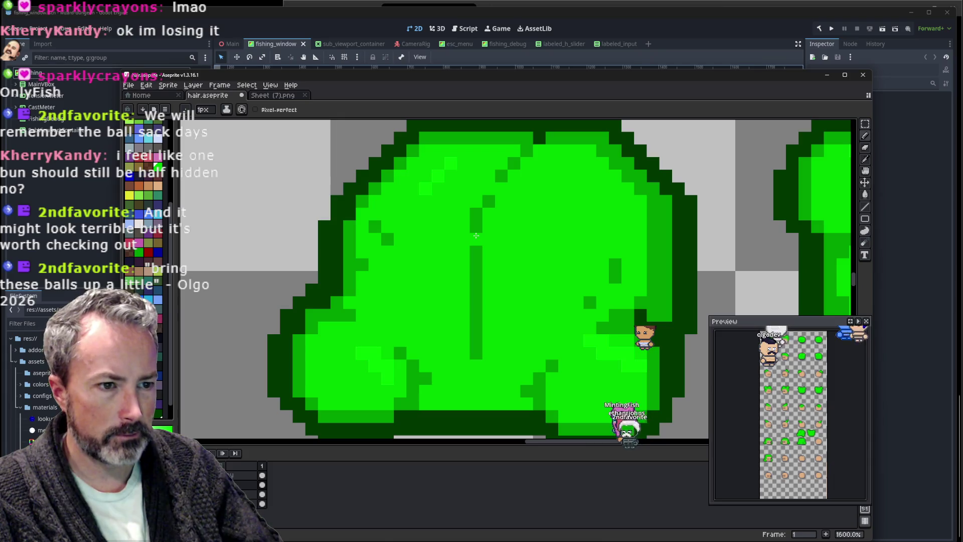
key(alt)
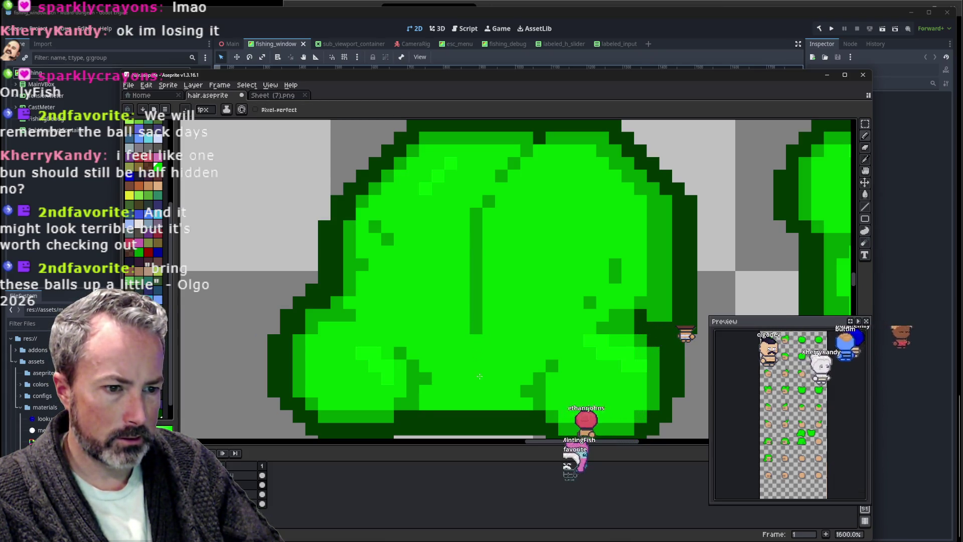
alt+click(479, 345)
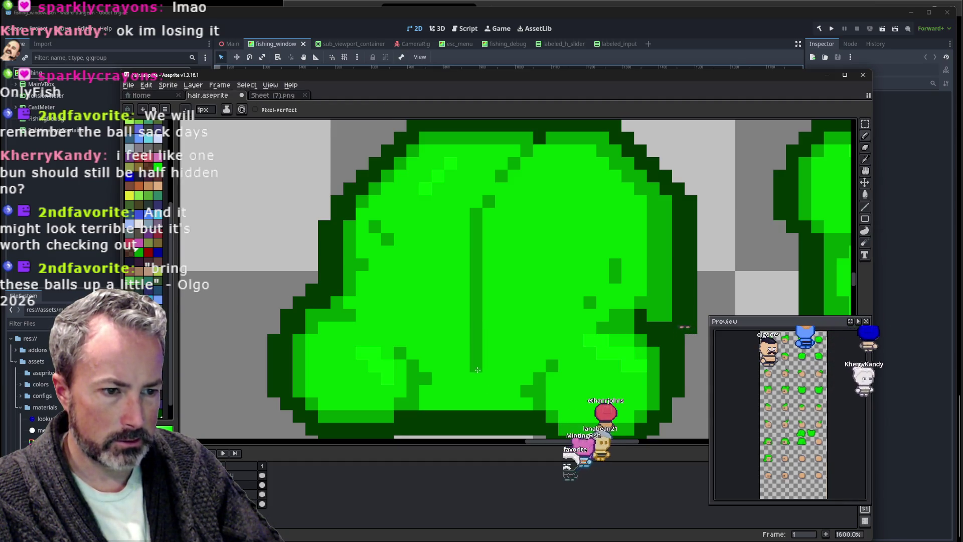
scroll(491, 380, down, 5)
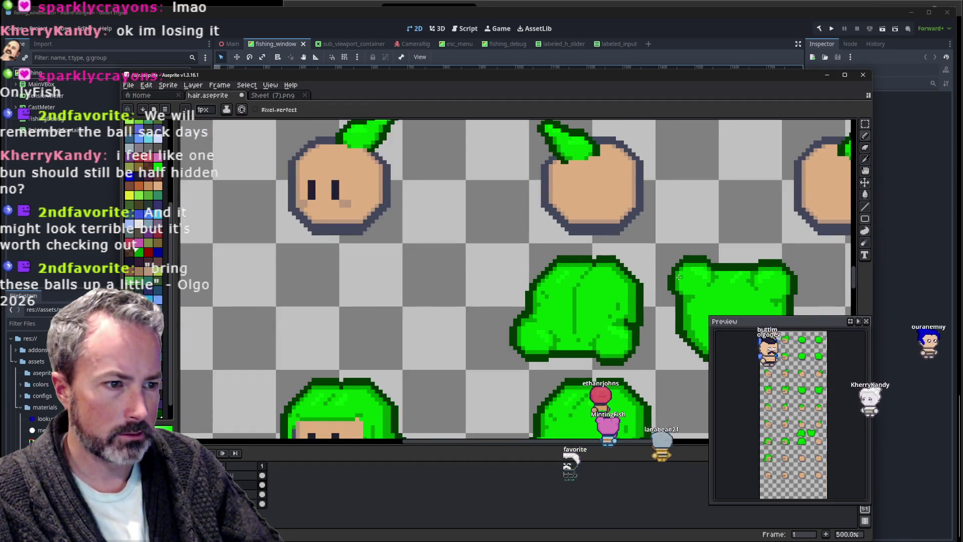
scroll(451, 327, up, 2)
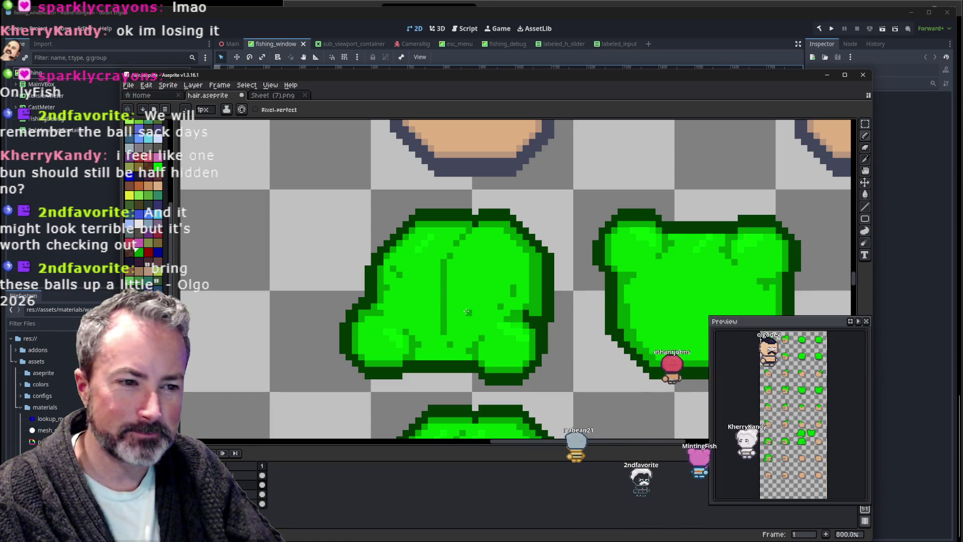
scroll(467, 312, up, 1)
scroll(471, 273, up, 1)
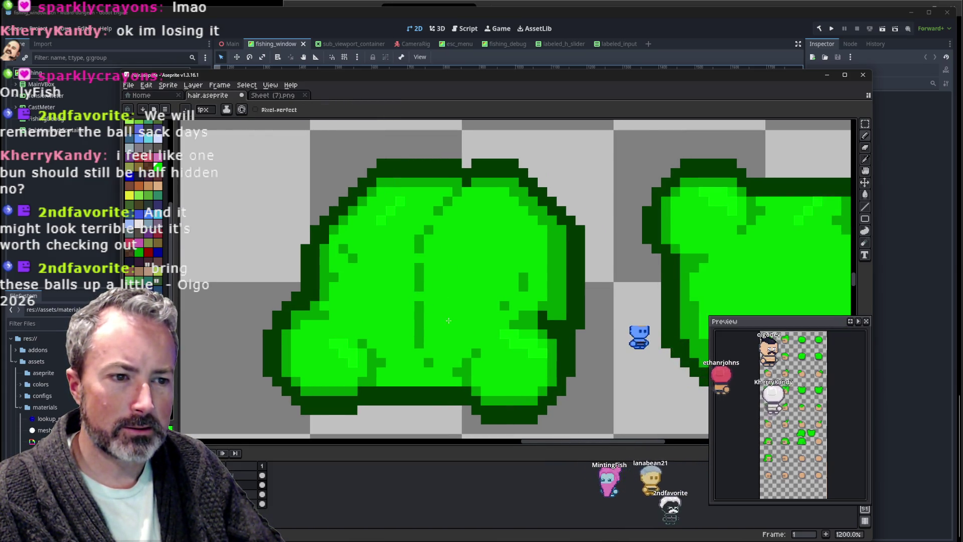
scroll(560, 282, down, 5)
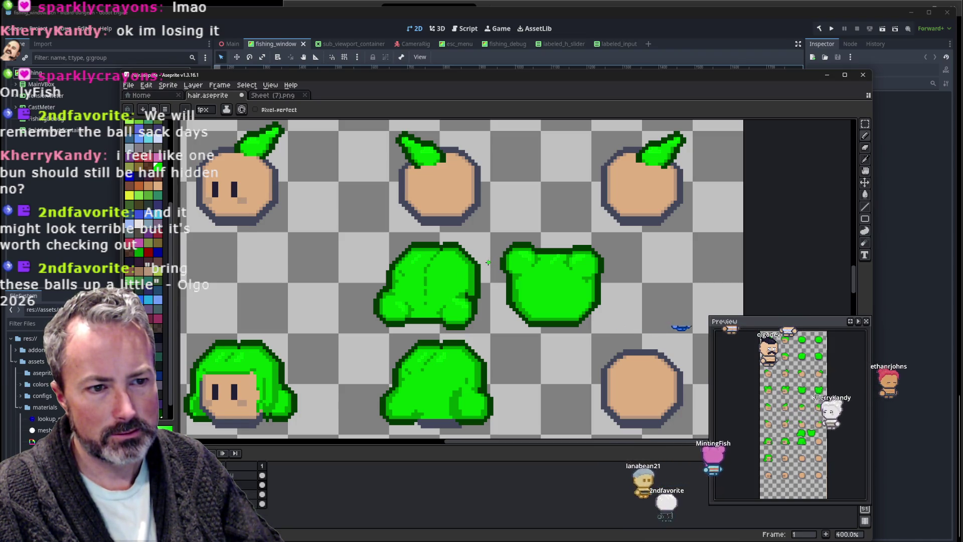
scroll(479, 267, down, 1)
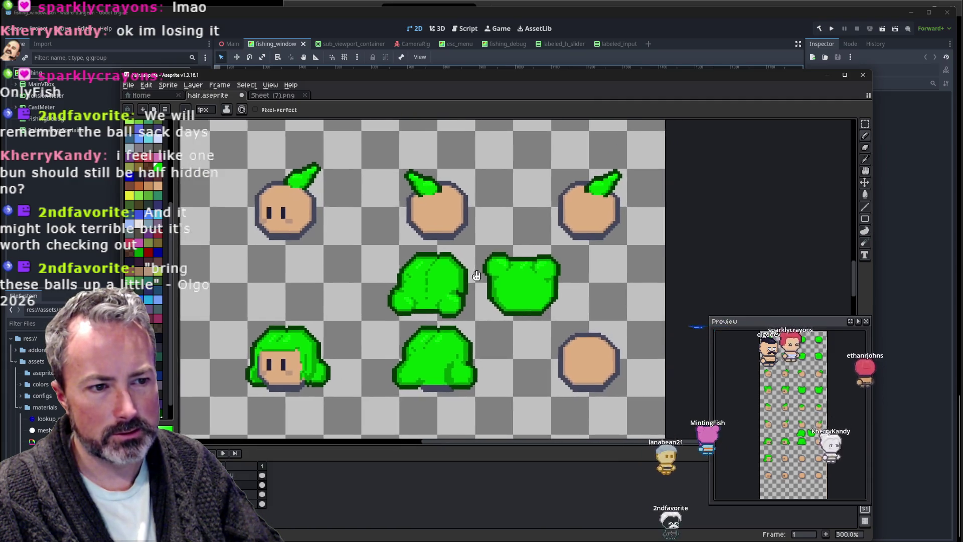
scroll(450, 295, up, 2)
scroll(451, 295, up, 1)
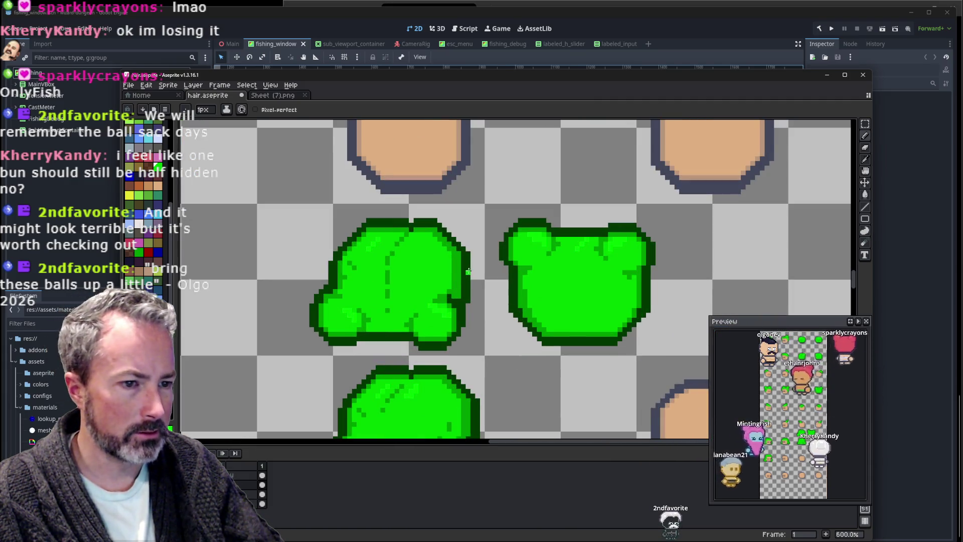
scroll(441, 308, up, 2)
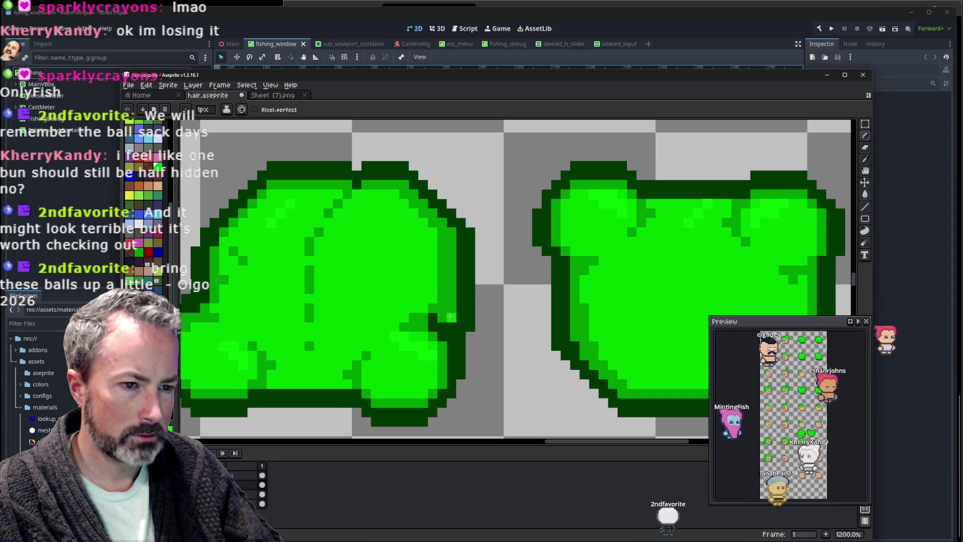
Paint a single dark-green pixel beside the upper hair shape.
key(i)
key(b)
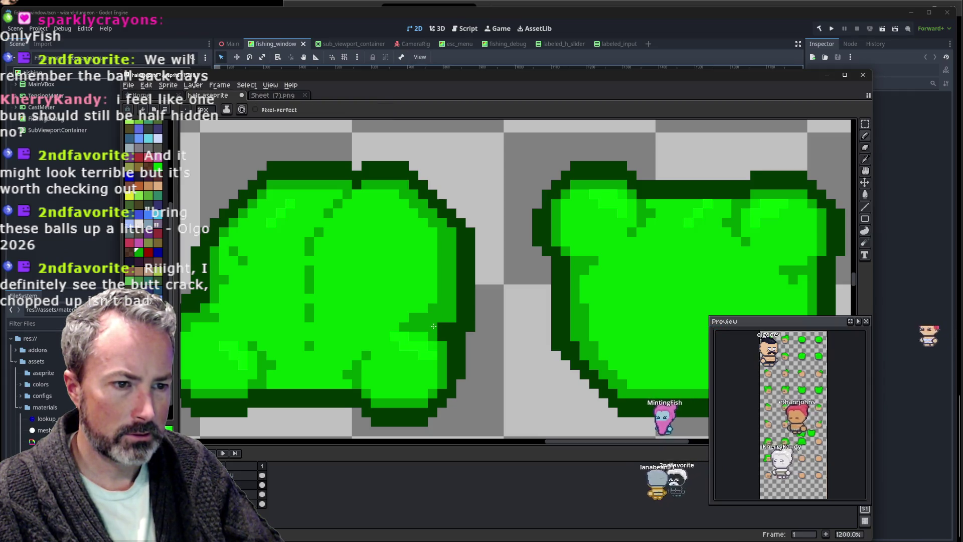
scroll(527, 305, down, 3)
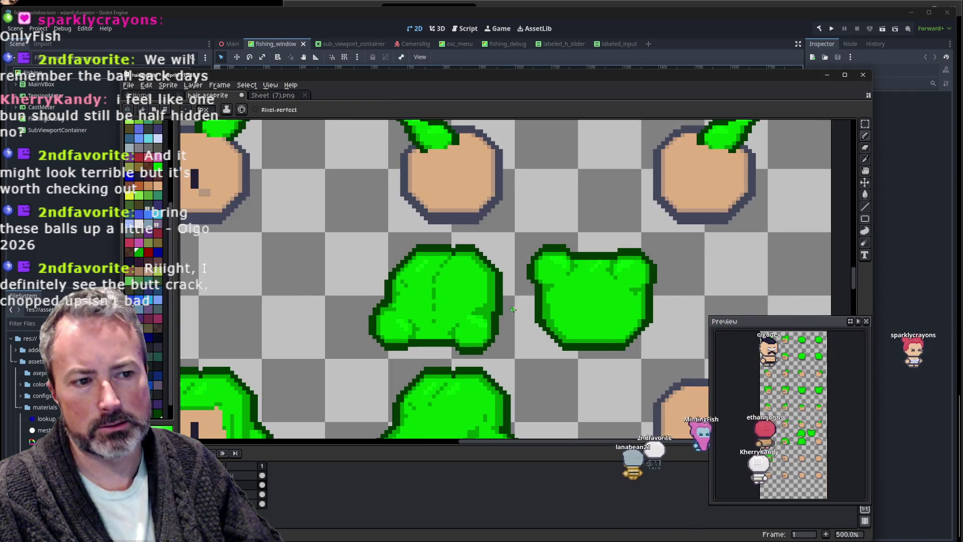
scroll(484, 331, up, 3)
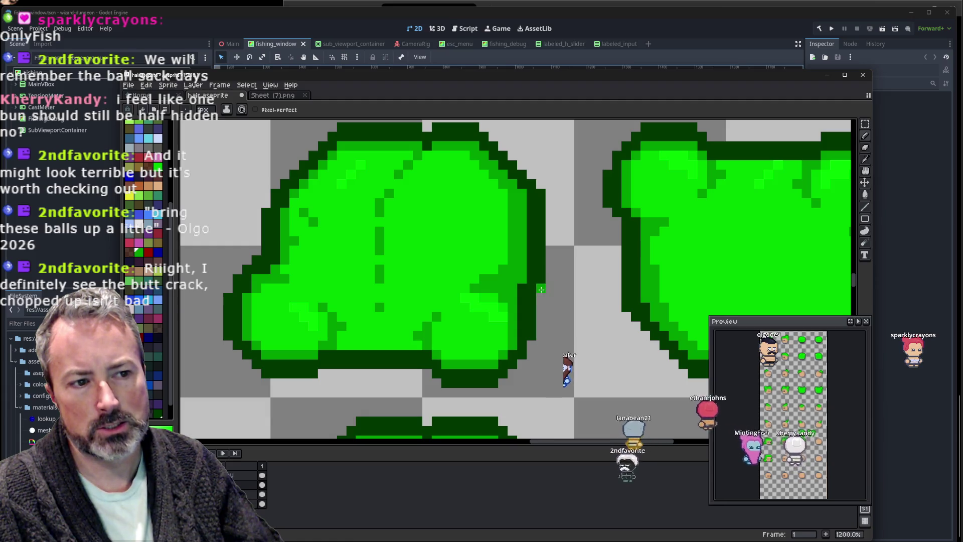
key(i)
key(b)
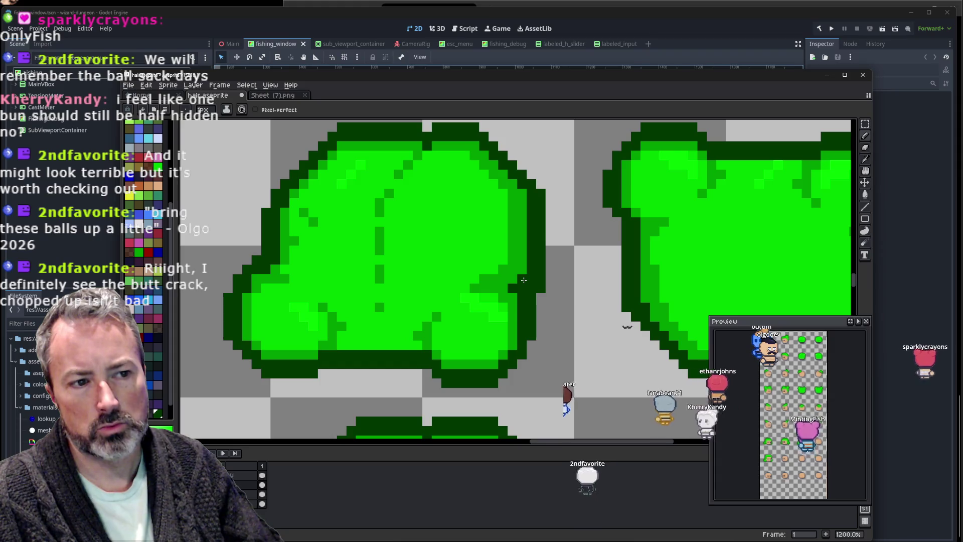
click(558, 260)
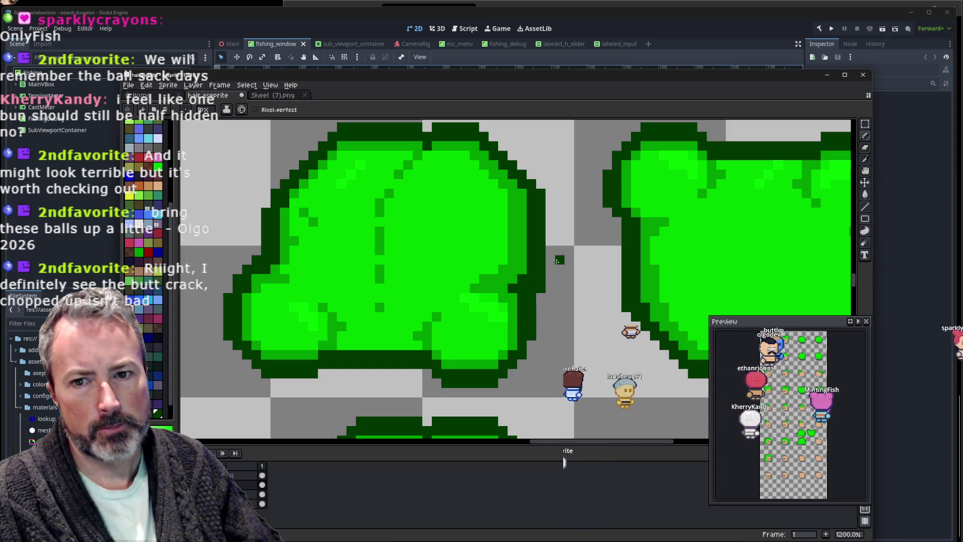
Zoom in and out to frame the bottom-centre notch of the back-view hair.
scroll(454, 285, down, 1)
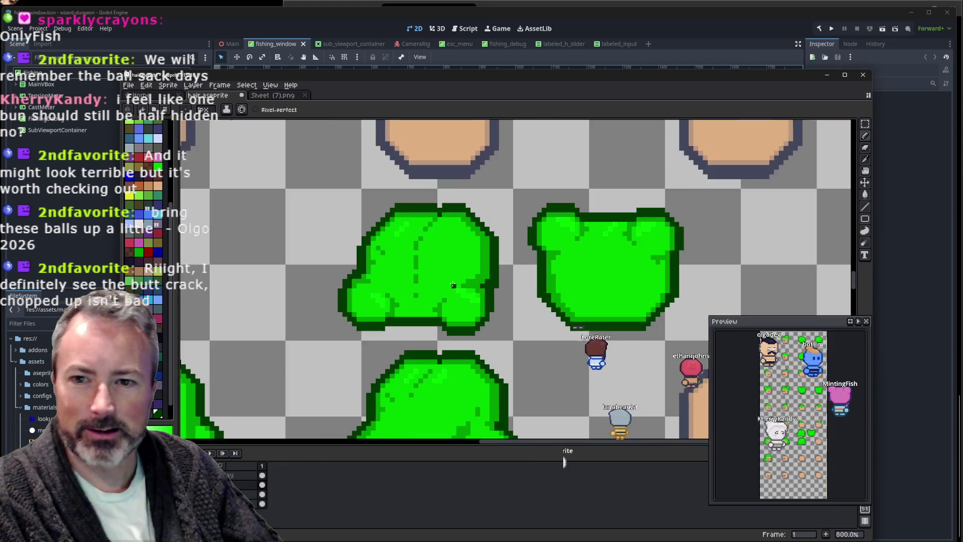
scroll(453, 285, down, 1)
scroll(453, 285, down, 1)
scroll(454, 290, up, 2)
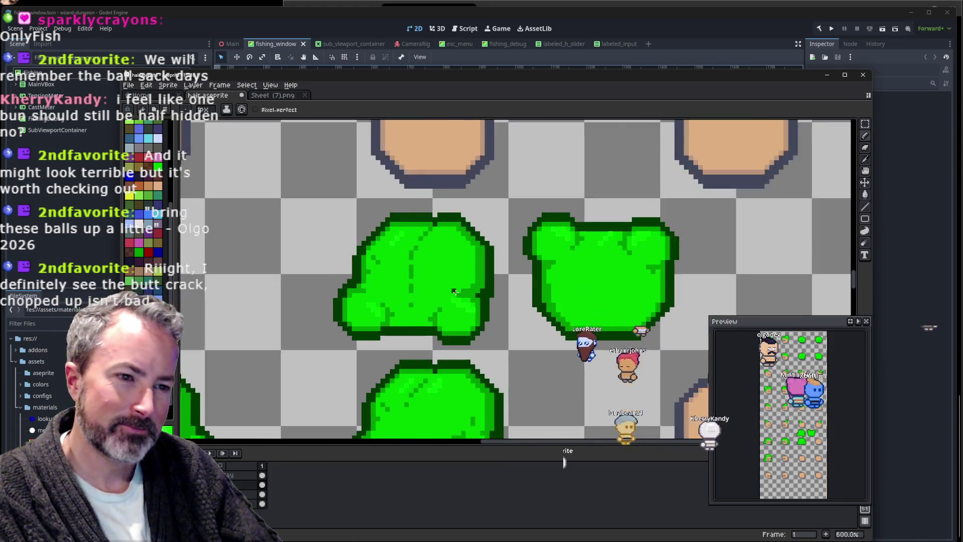
scroll(454, 291, up, 1)
scroll(412, 250, down, 1)
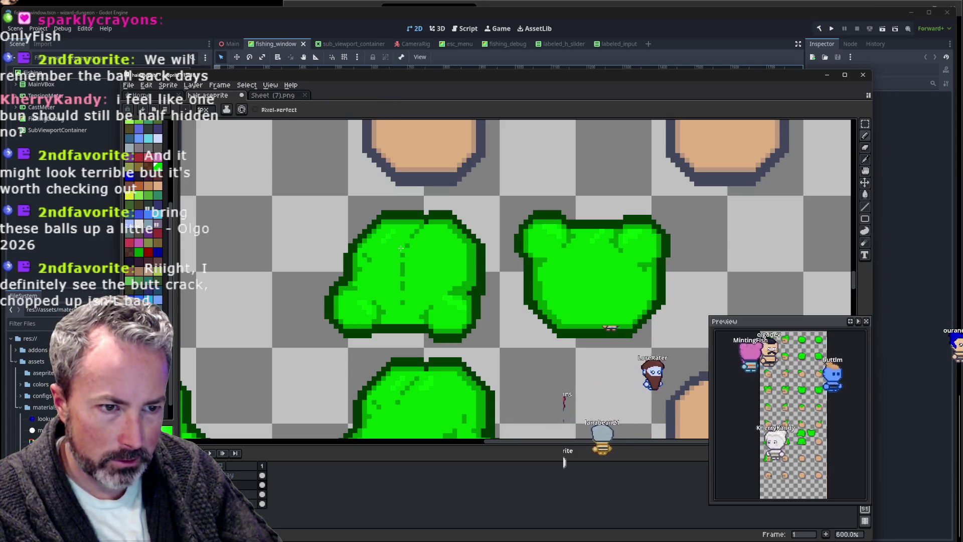
scroll(402, 248, down, 1)
scroll(451, 236, down, 1)
scroll(502, 221, down, 1)
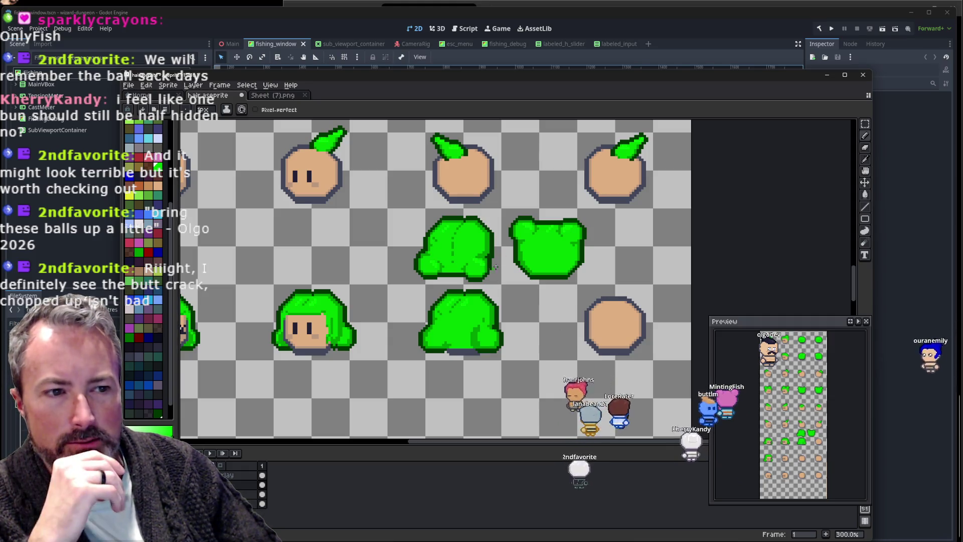
scroll(524, 248, up, 1)
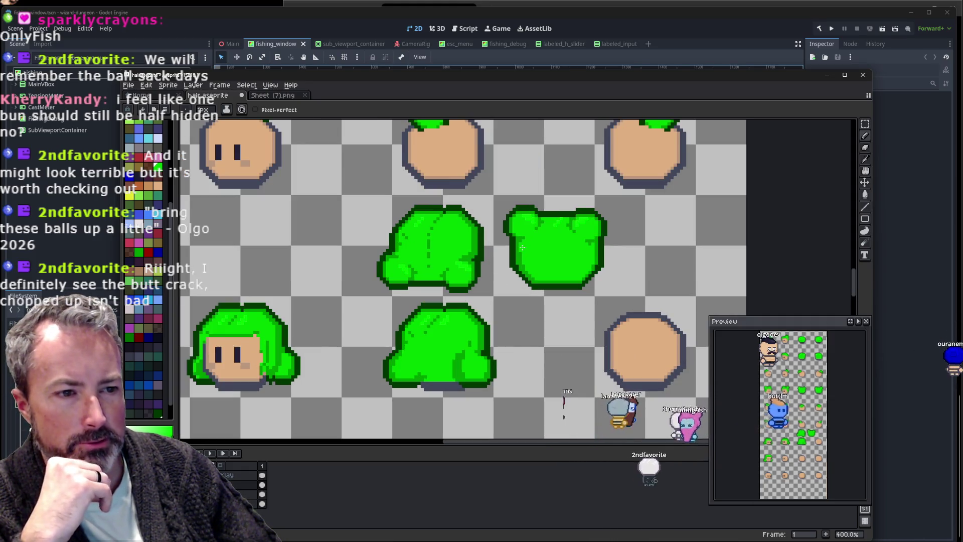
scroll(455, 270, up, 1)
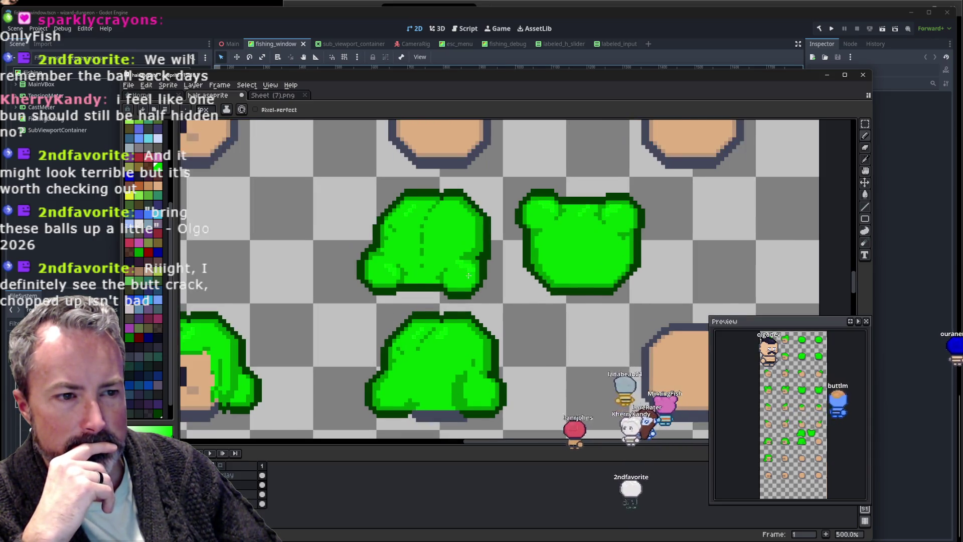
scroll(453, 279, up, 1)
scroll(451, 290, up, 1)
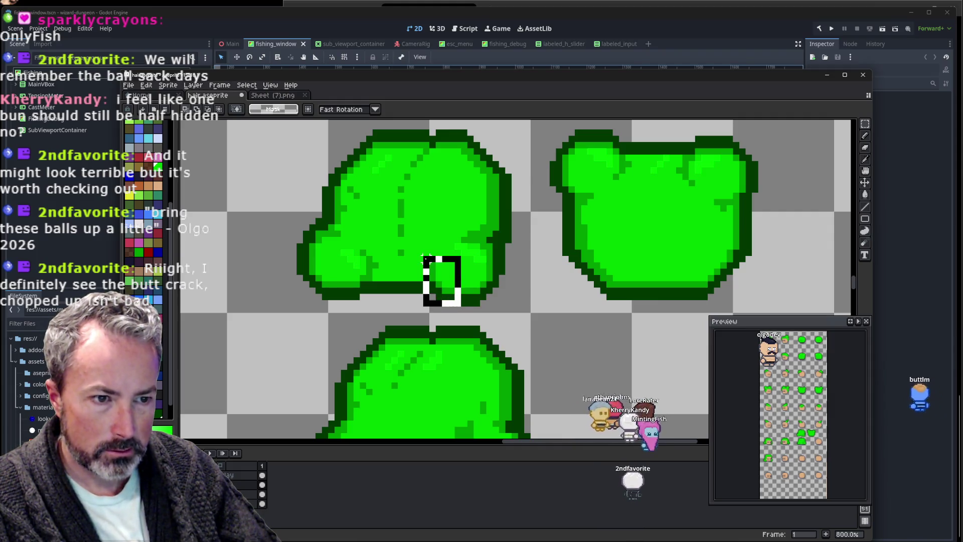
key(Left)
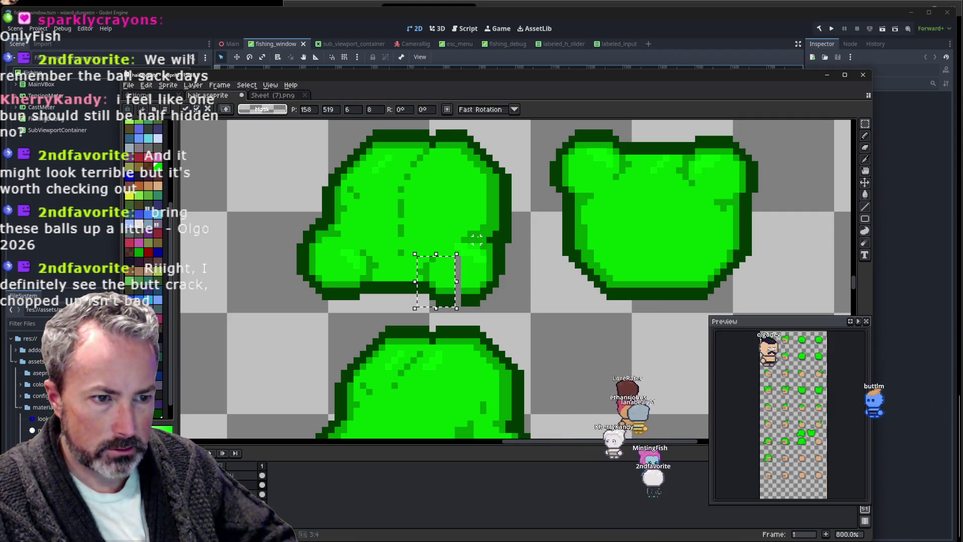
key(ctrl+d)
scroll(470, 277, up, 2)
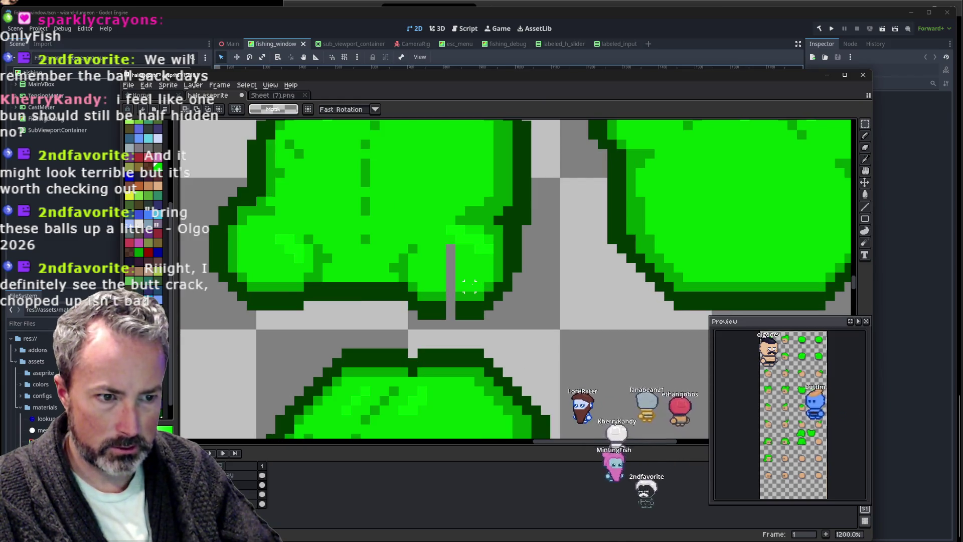
key(i)
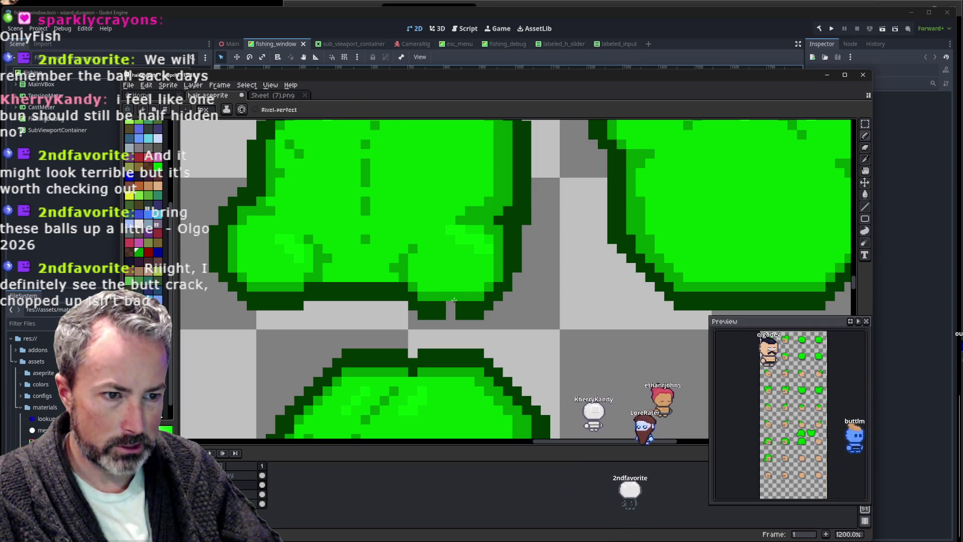
scroll(448, 311, down, 1)
scroll(448, 311, down, 1)
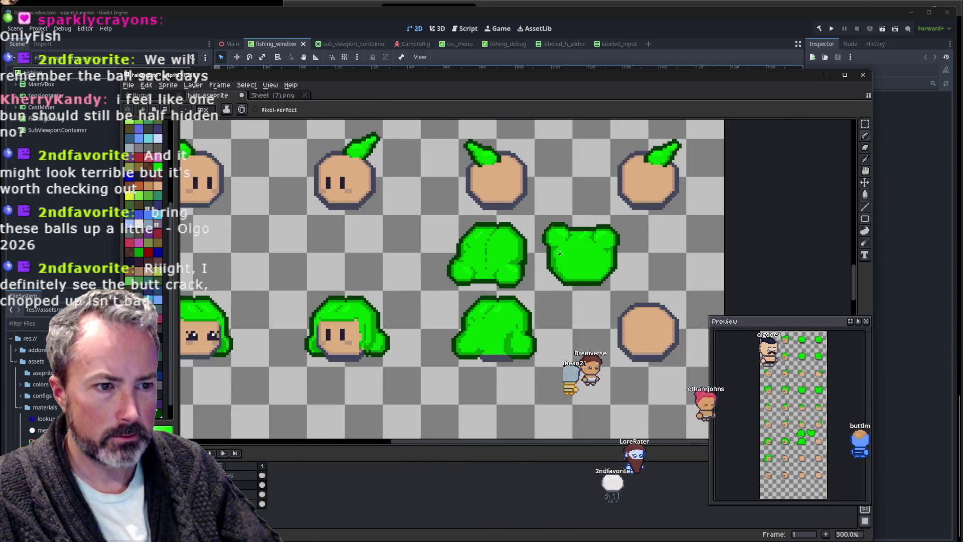
scroll(457, 291, up, 1)
scroll(463, 274, up, 2)
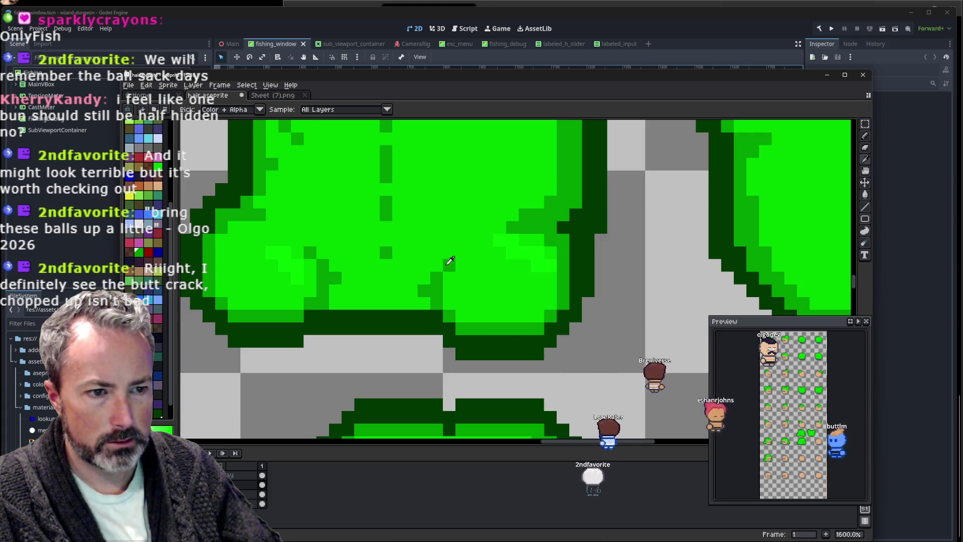
key(b)
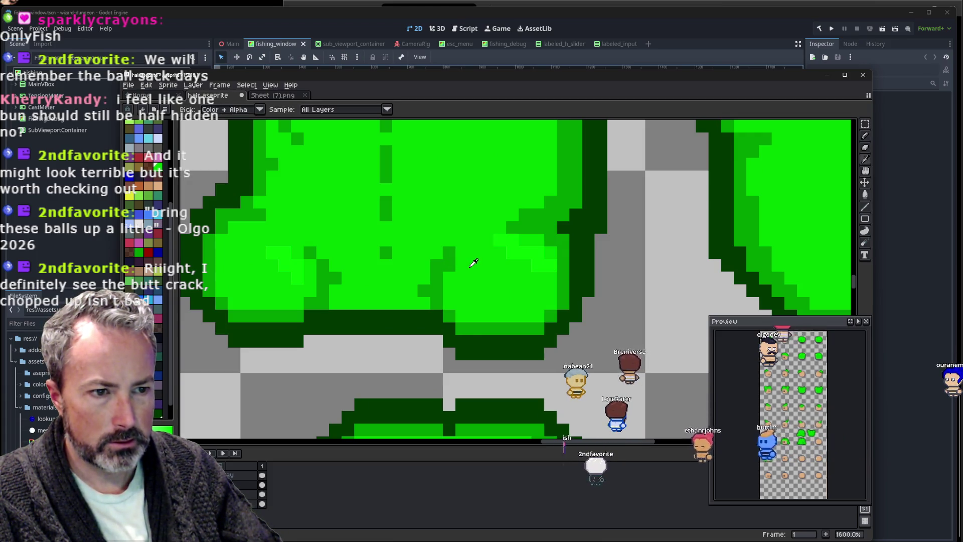
scroll(638, 215, down, 4)
scroll(638, 214, down, 1)
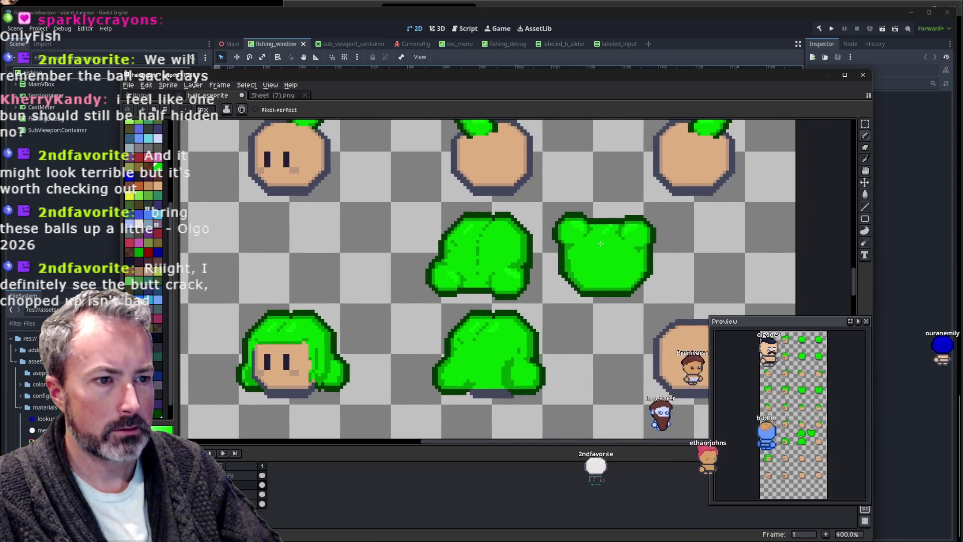
scroll(592, 233, down, 1)
scroll(547, 250, up, 1)
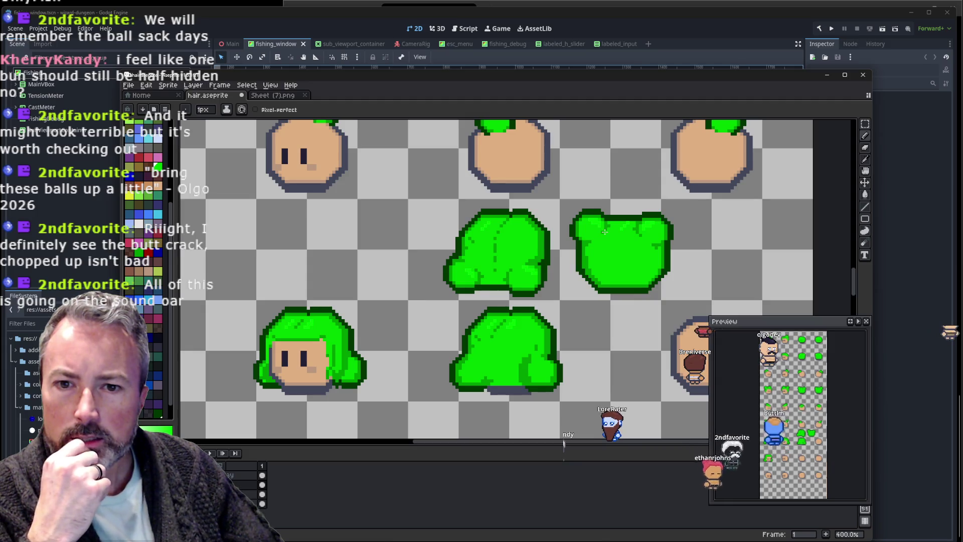
drag(595, 233, 542, 244)
scroll(542, 255, up, 1)
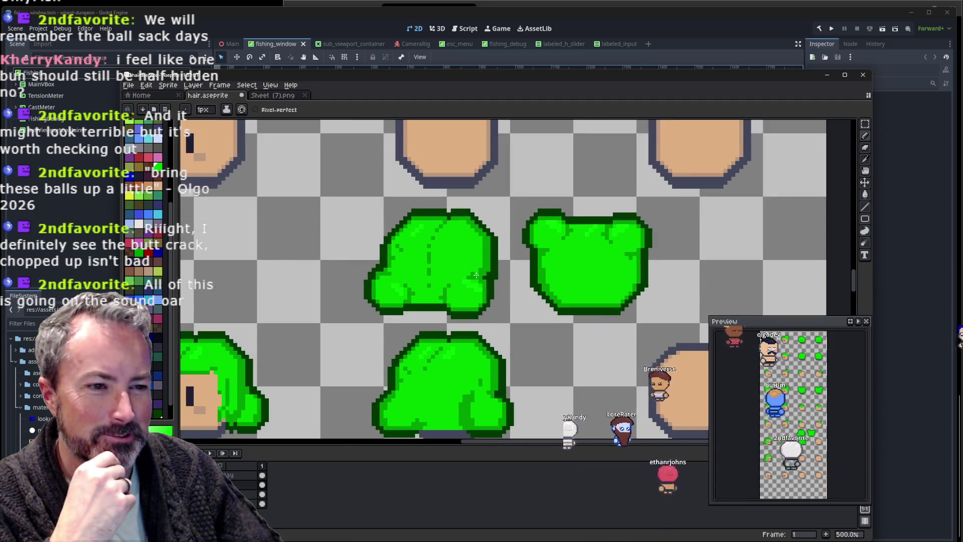
Select the rightmost bun-topped hair sprite and delete it.
key(m)
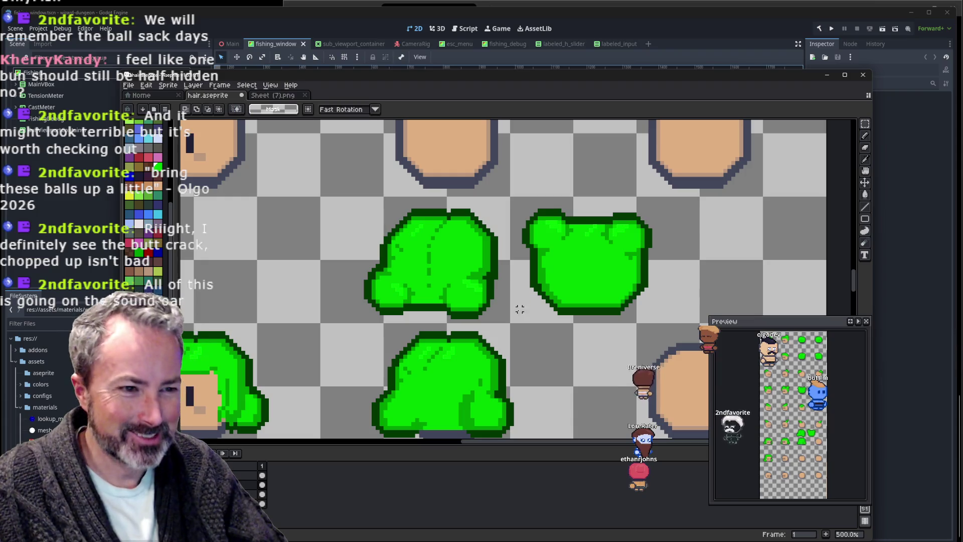
drag(509, 324, 678, 207)
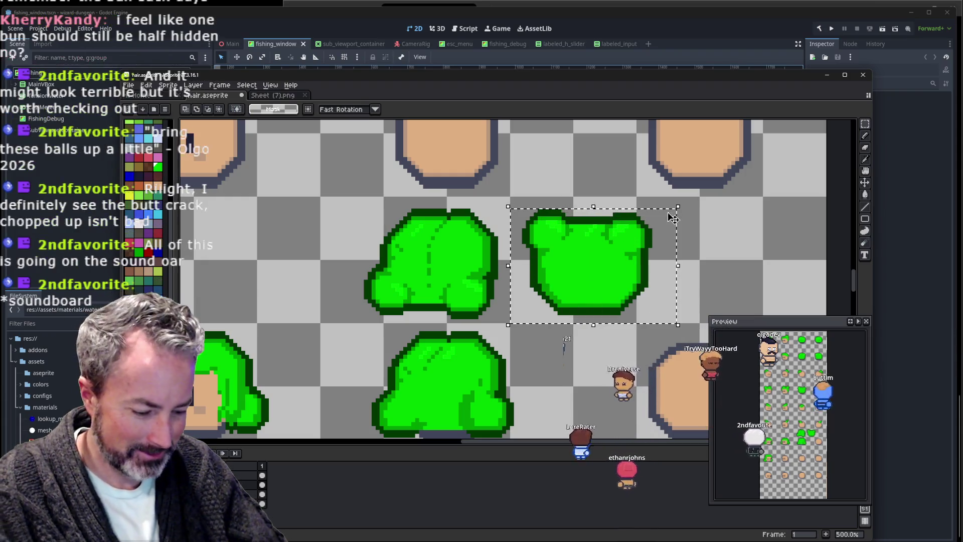
key(Delete)
Center and zoom in on the upper back-view hair, picking its bright green for drawing.
drag(544, 254, 586, 231)
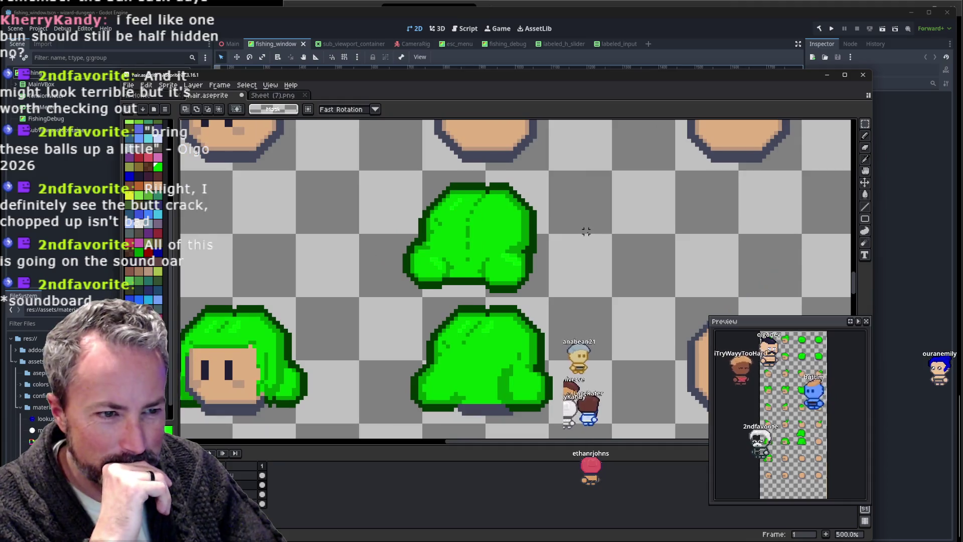
scroll(546, 251, down, 2)
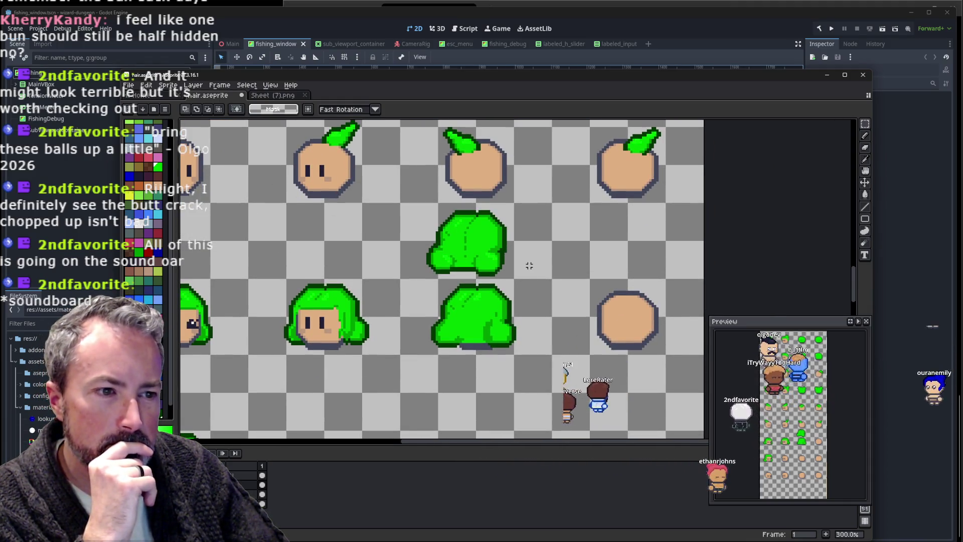
scroll(504, 268, up, 1)
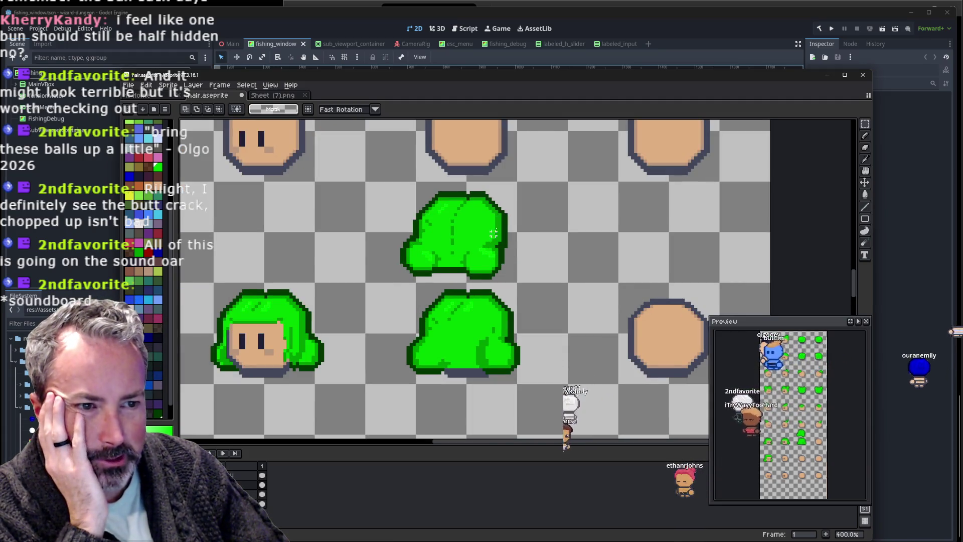
scroll(481, 212, up, 1)
scroll(481, 220, up, 1)
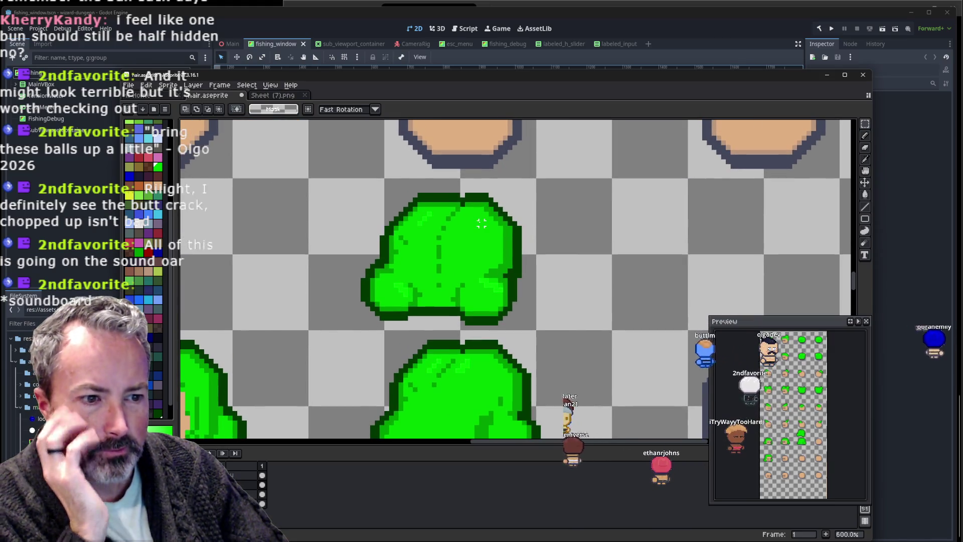
drag(476, 229, 427, 268)
alt+click(407, 256)
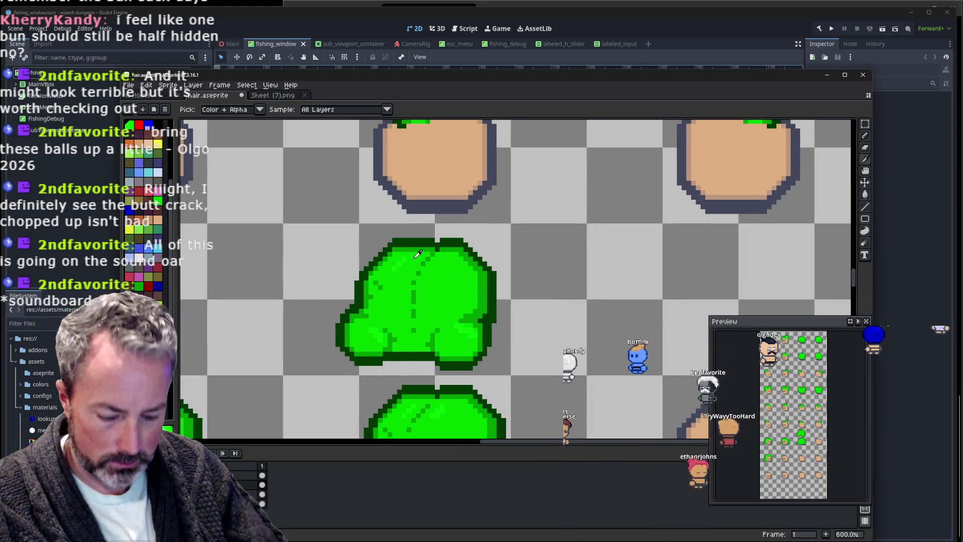
scroll(442, 263, up, 2)
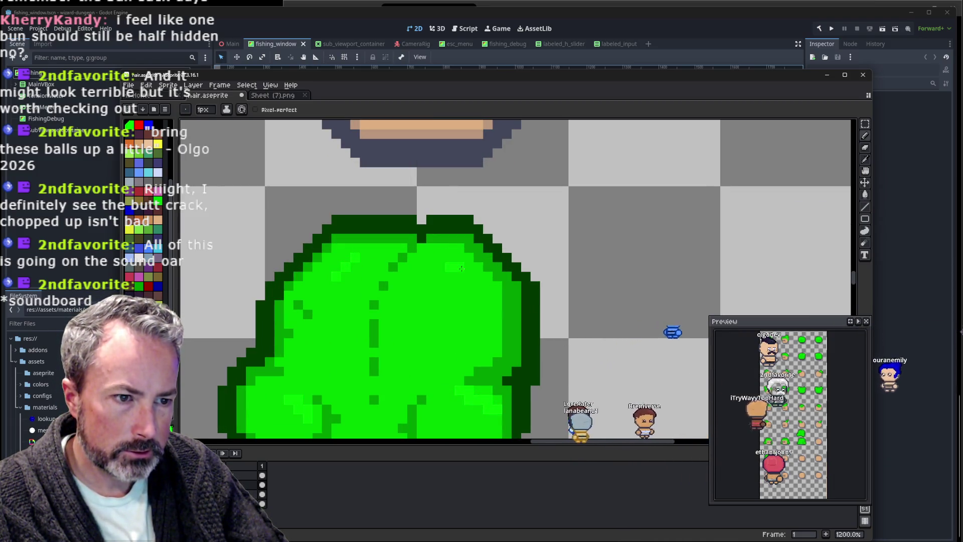
scroll(552, 241, down, 3)
scroll(603, 223, down, 2)
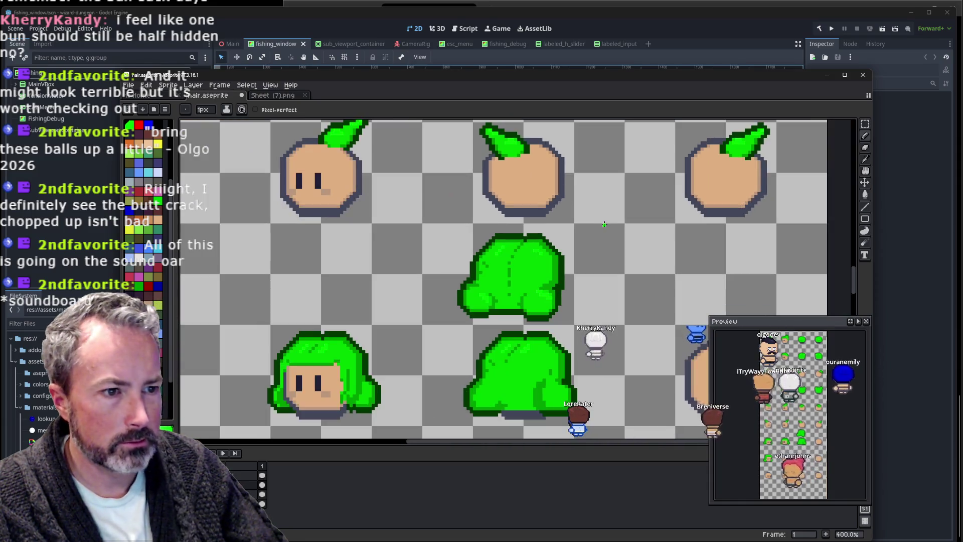
scroll(603, 224, down, 1)
scroll(603, 223, down, 1)
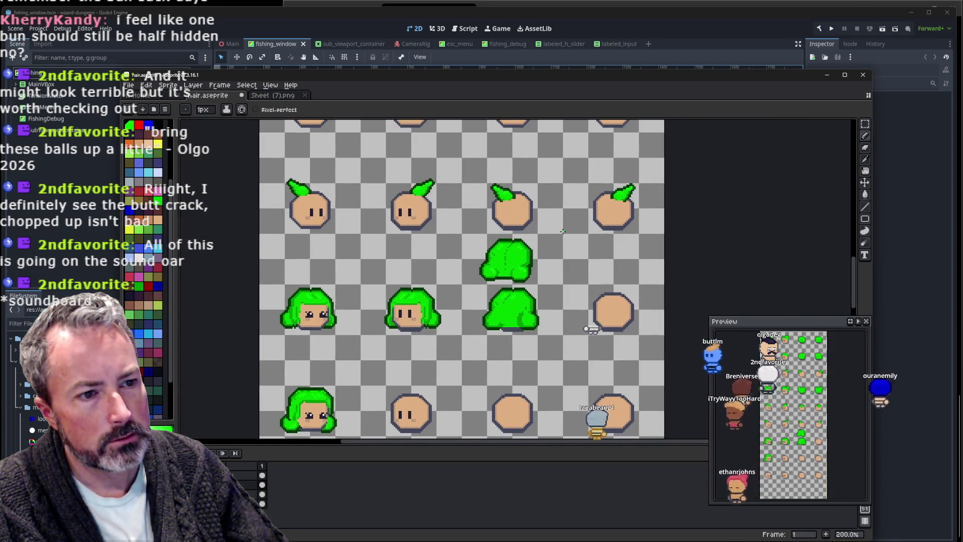
scroll(529, 243, up, 3)
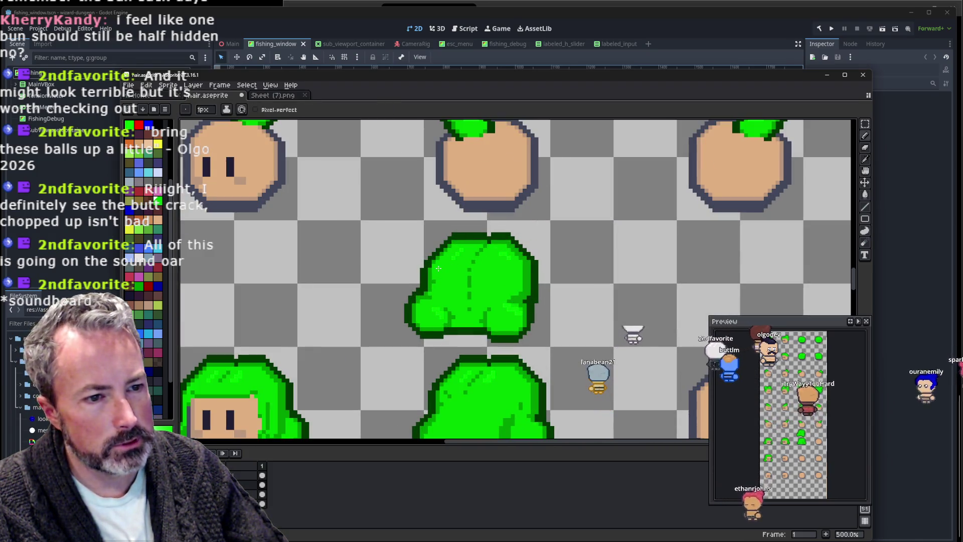
key(b)
scroll(488, 258, down, 1)
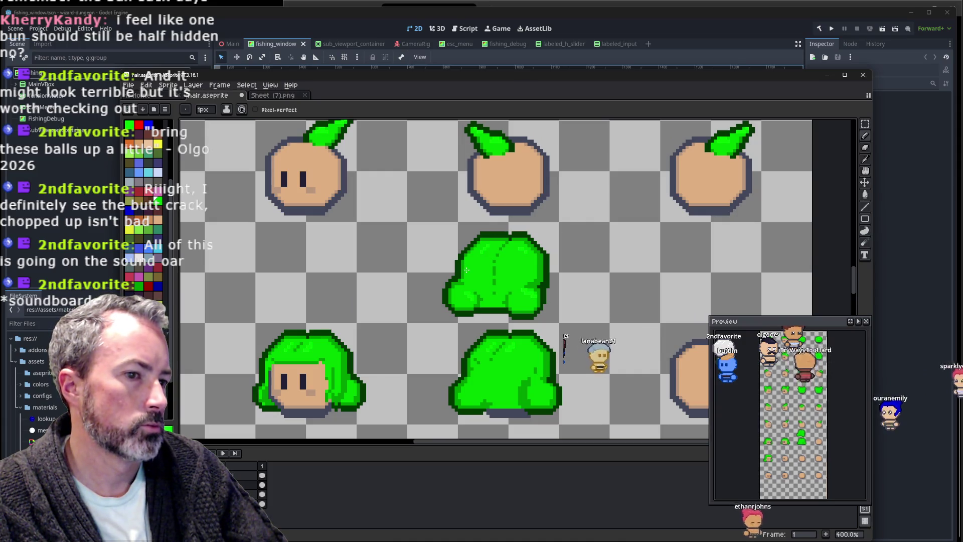
scroll(512, 271, up, 2)
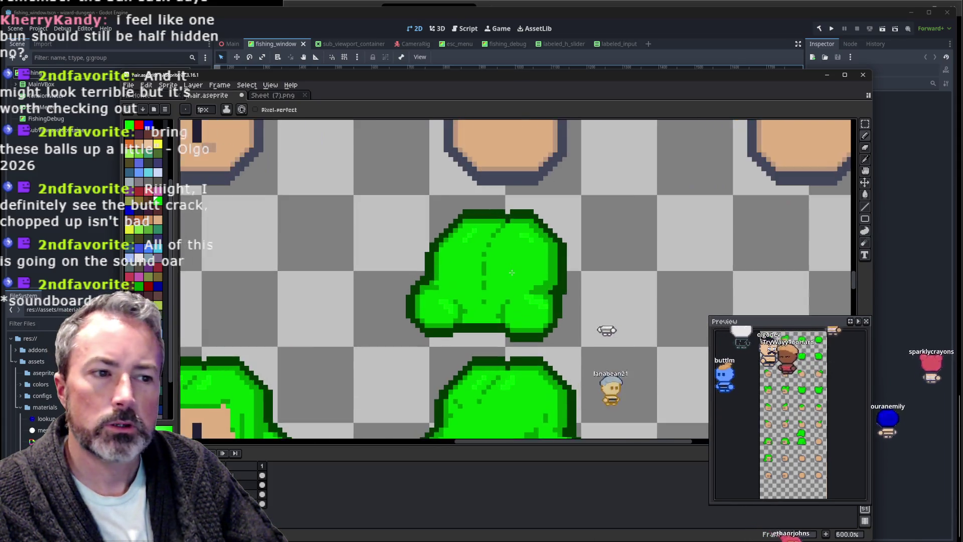
scroll(499, 261, up, 1)
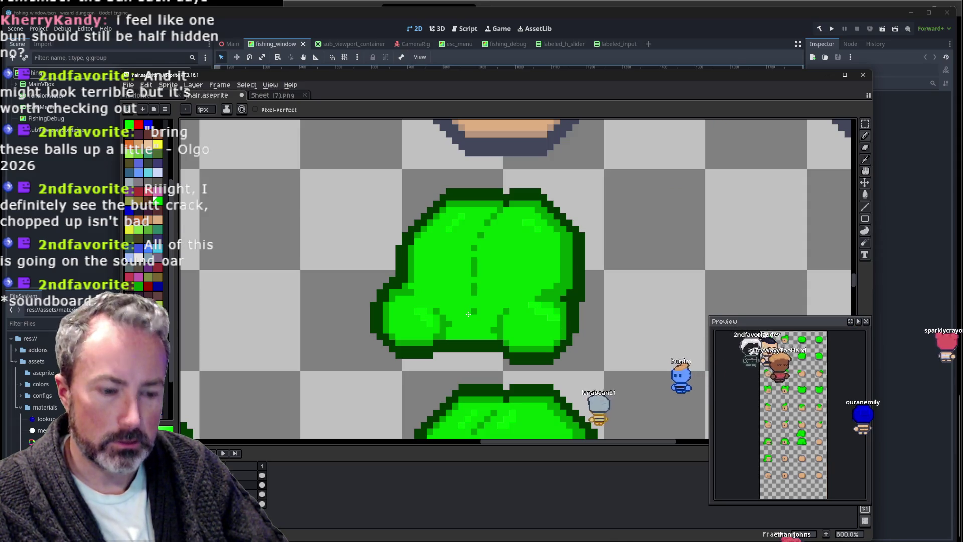
Shift a narrow strip down the middle of the back-view hair one pixel left.
key(m)
drag(468, 317, 484, 260)
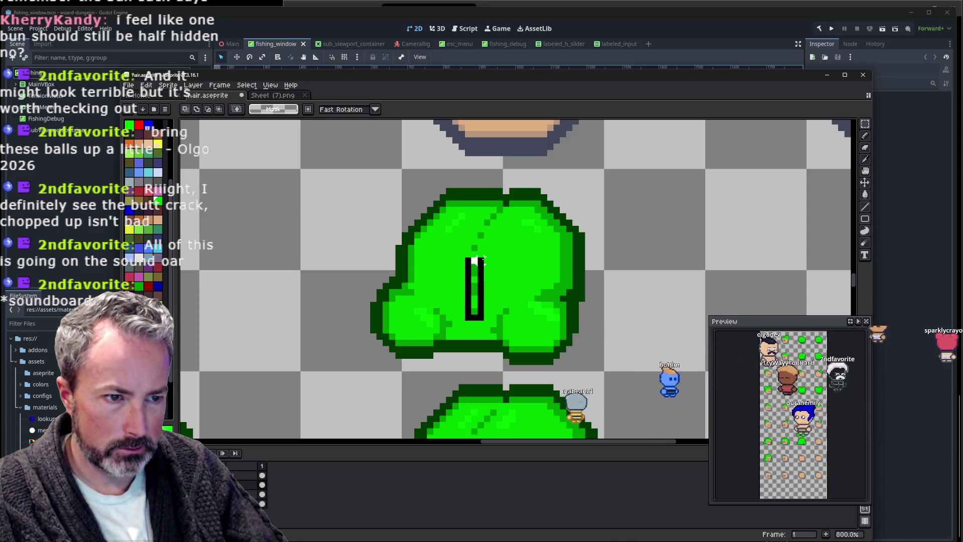
key(Left)
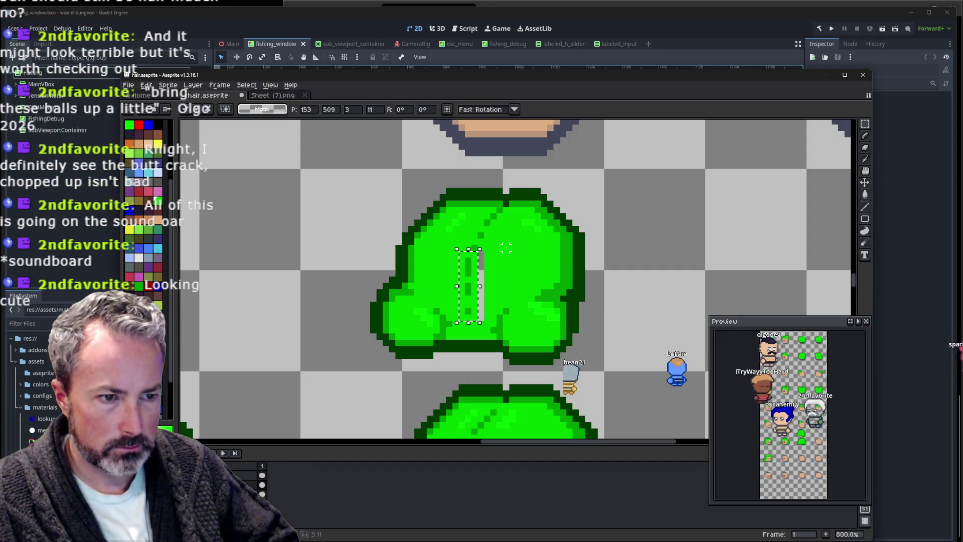
key(ctrl+d)
Pick the hair's green from the canvas as the drawing colour.
key(i)
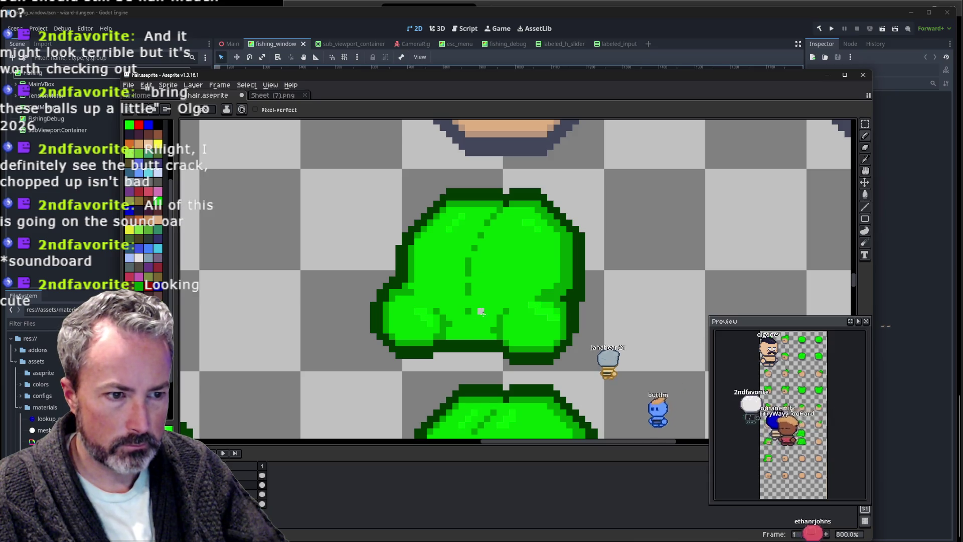
scroll(613, 235, down, 4)
drag(672, 223, 608, 215)
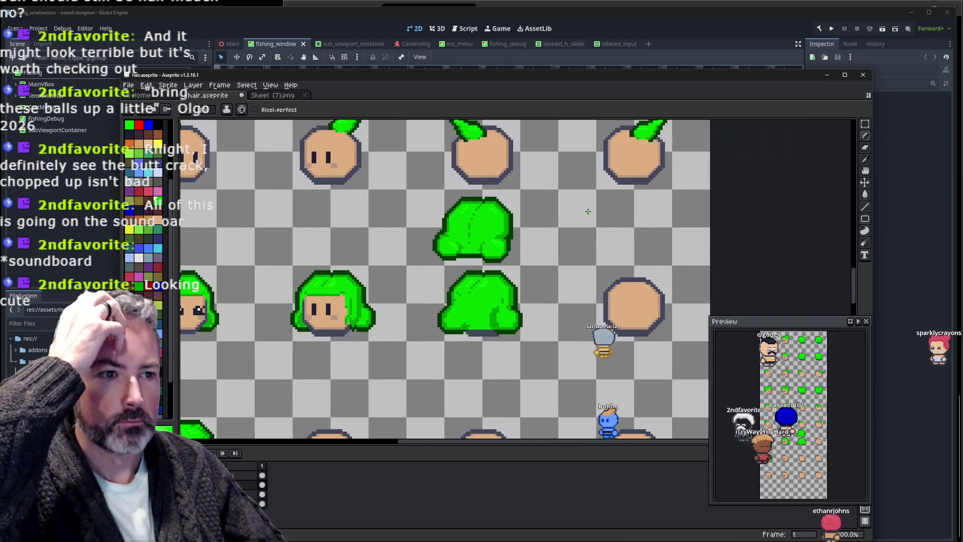
scroll(607, 221, down, 1)
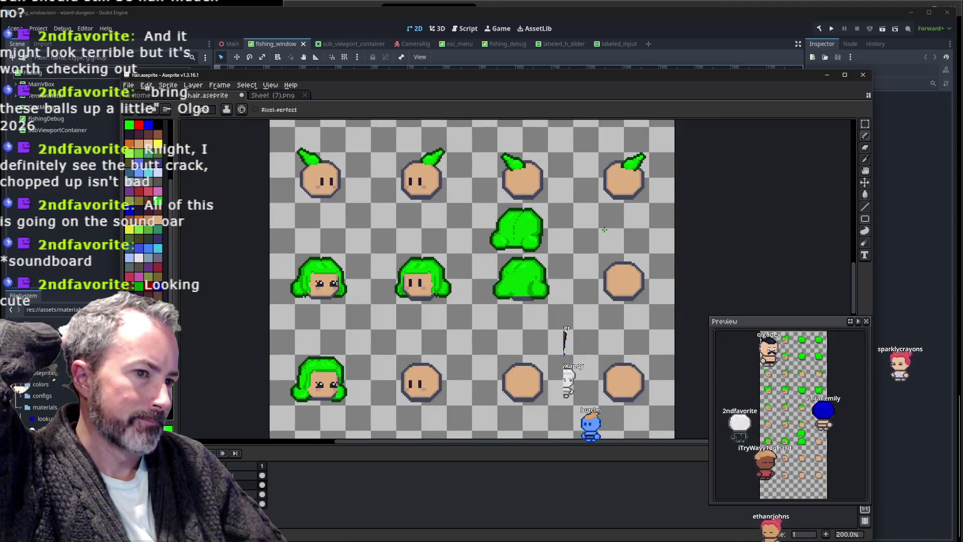
scroll(604, 231, down, 1)
scroll(604, 231, up, 3)
scroll(592, 266, up, 1)
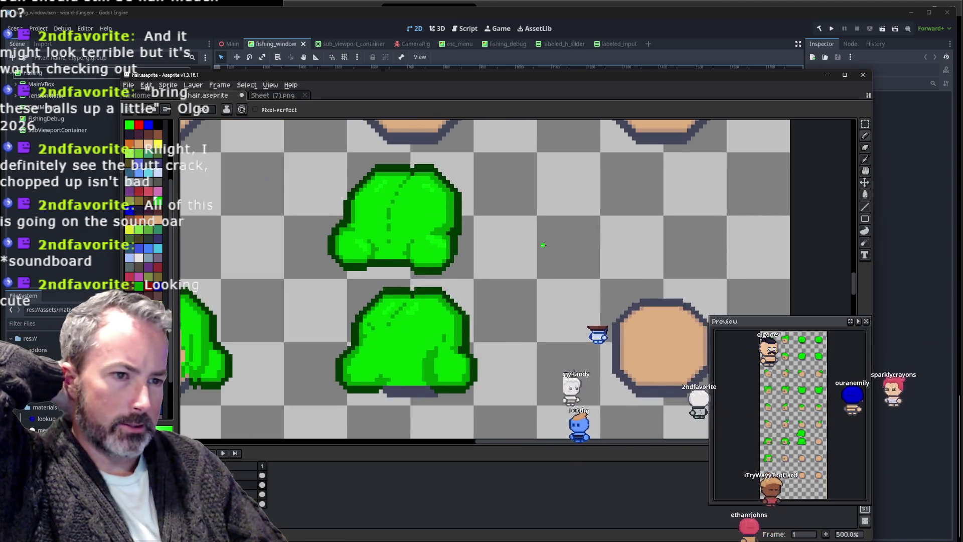
key(e)
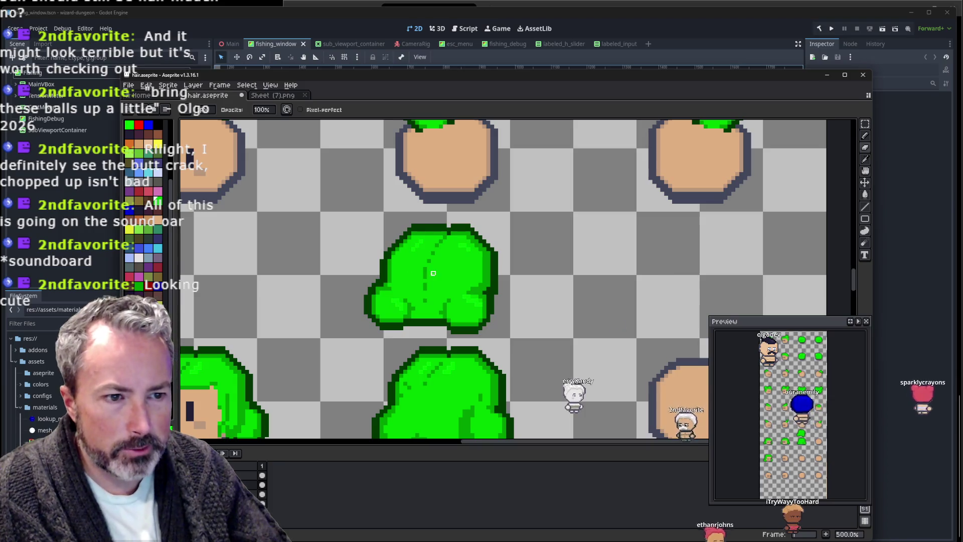
key(i)
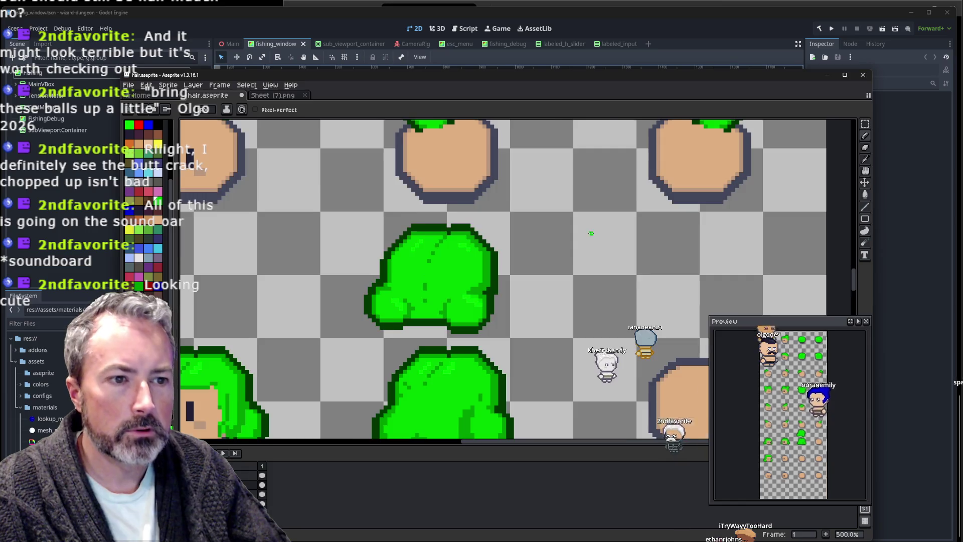
scroll(591, 233, down, 2)
scroll(527, 249, up, 4)
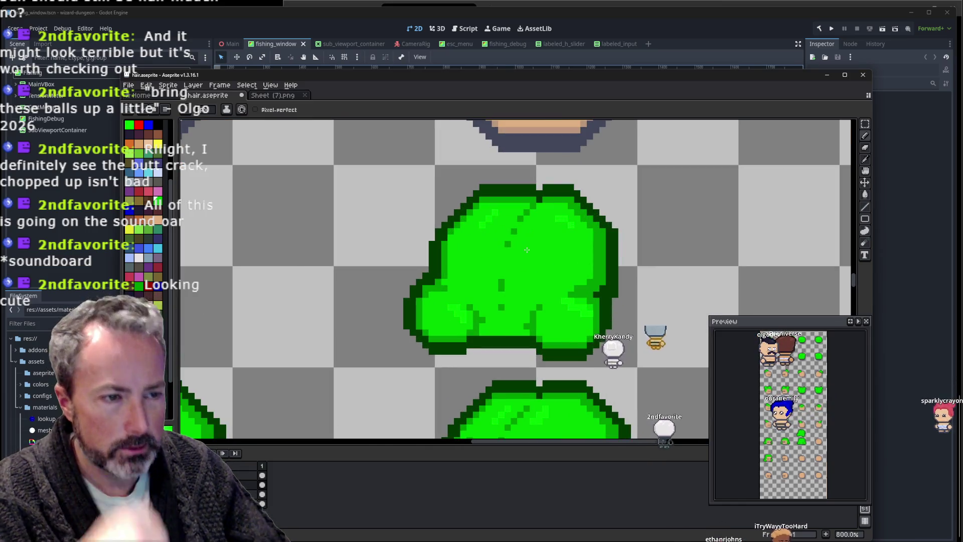
key(alt)
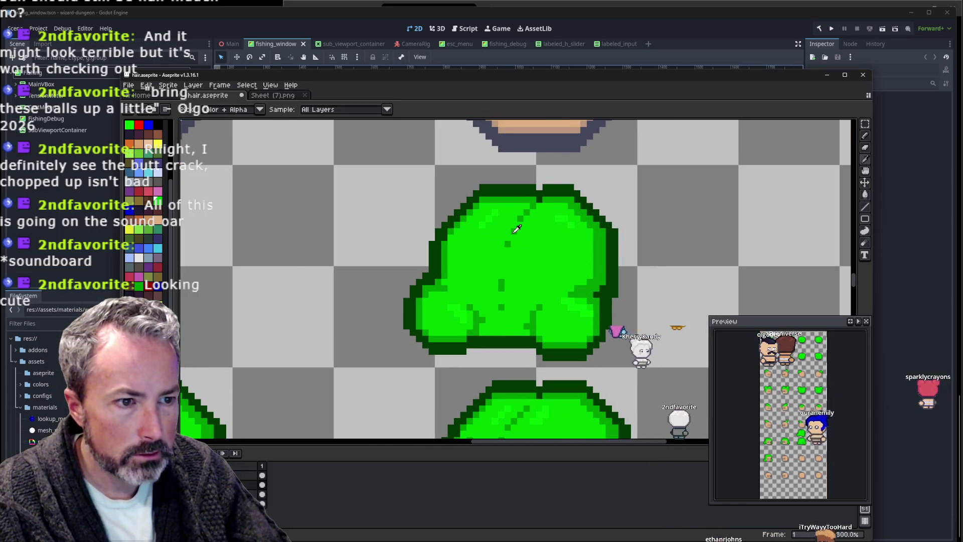
alt+click(512, 231)
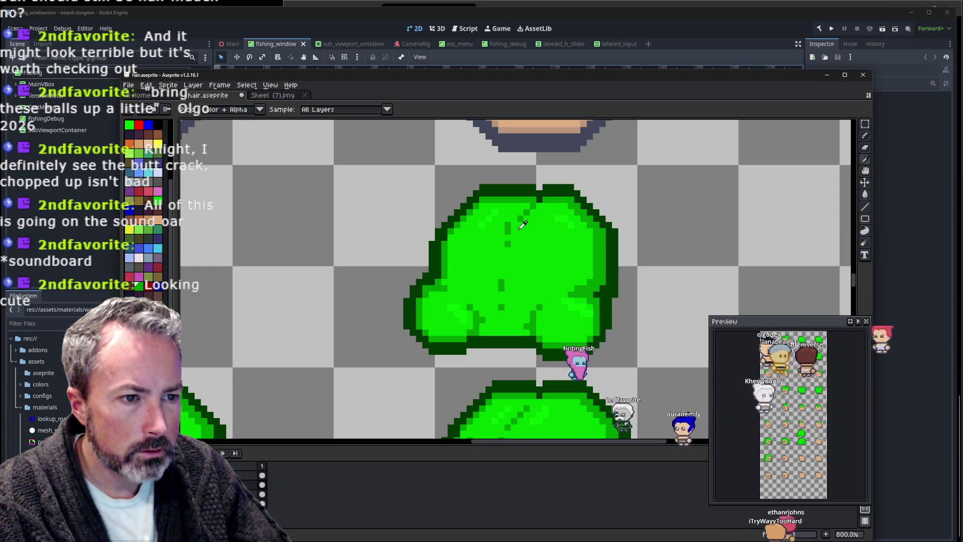
Undo the last pencil stroke on the back-view hair.
scroll(571, 223, down, 3)
scroll(571, 223, up, 3)
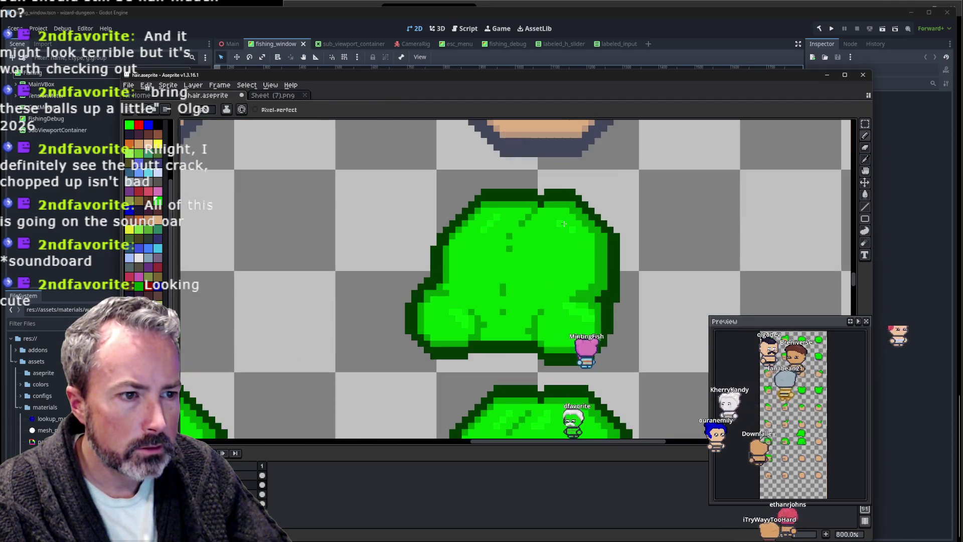
key(ctrl+z)
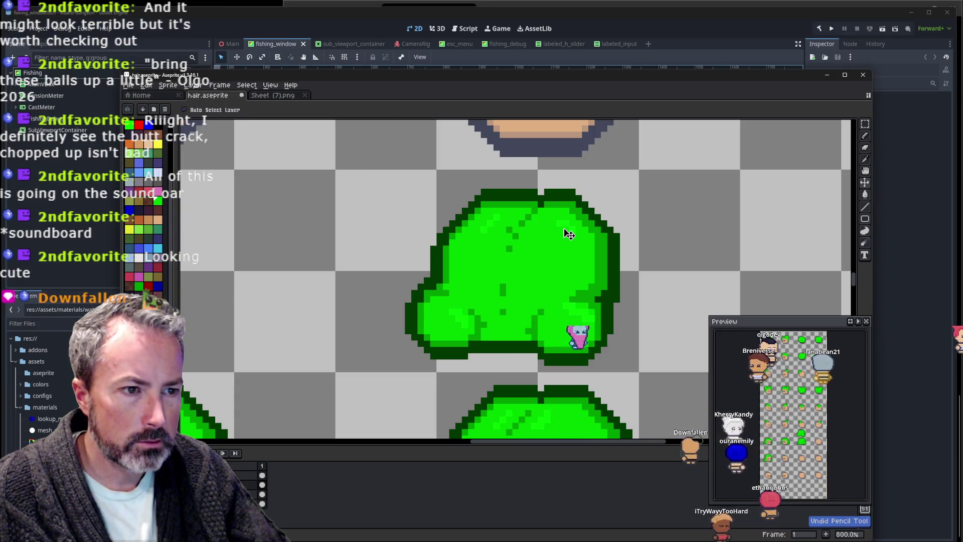
scroll(568, 233, down, 3)
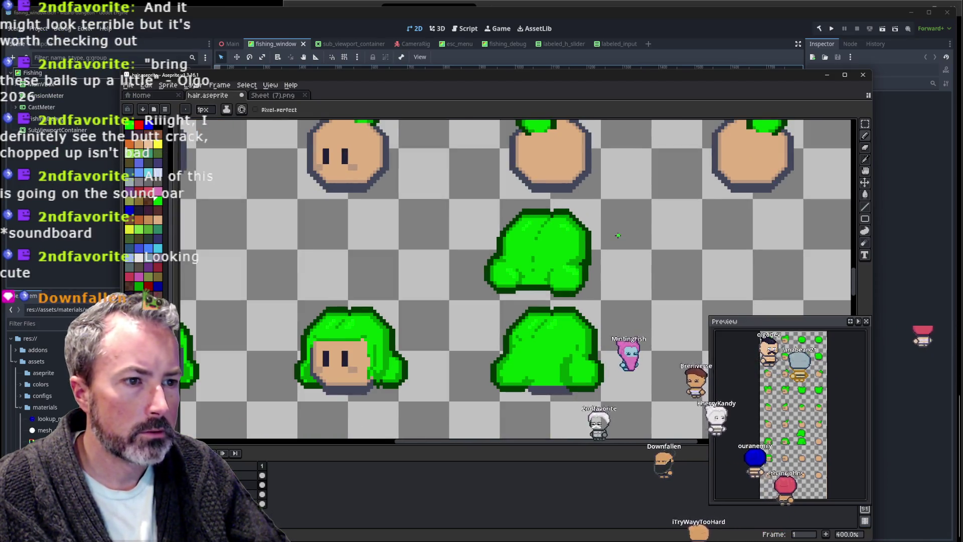
scroll(584, 237, up, 1)
Sample the bright green from the hair for further edits.
drag(584, 237, 491, 252)
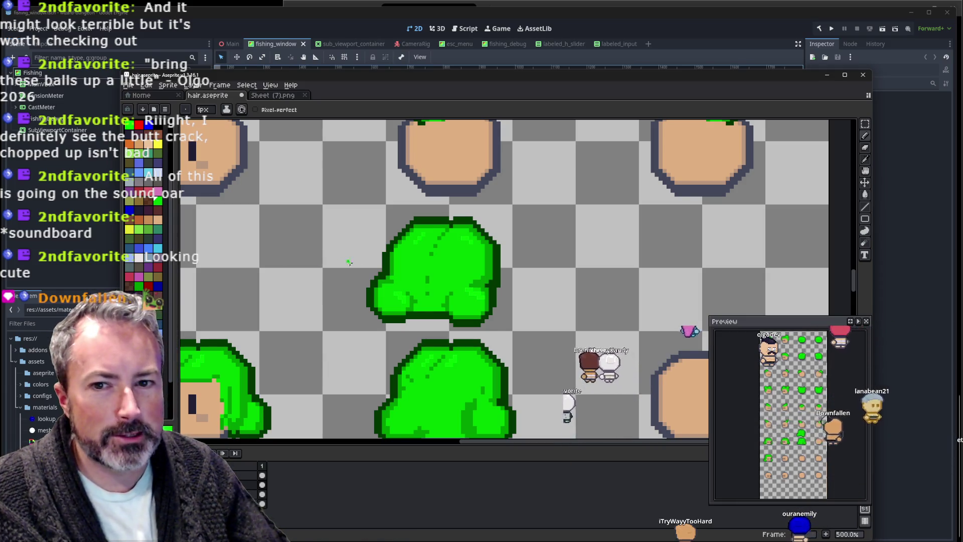
scroll(461, 249, up, 1)
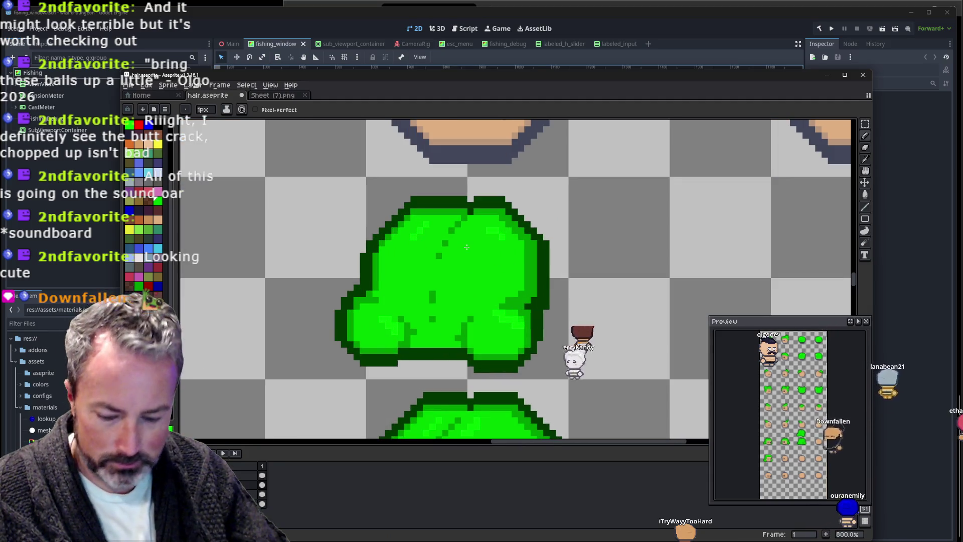
scroll(472, 244, up, 2)
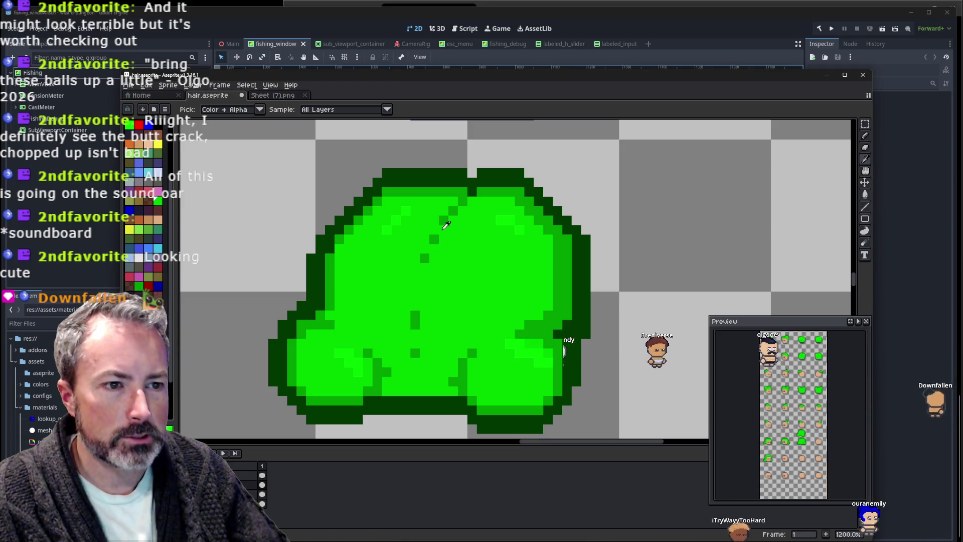
alt+click(455, 203)
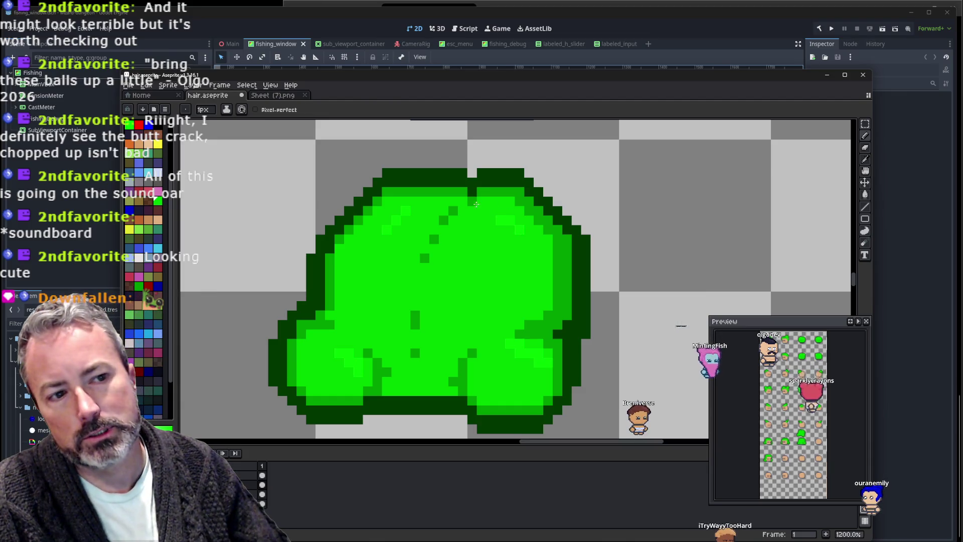
scroll(590, 264, down, 5)
scroll(646, 228, down, 1)
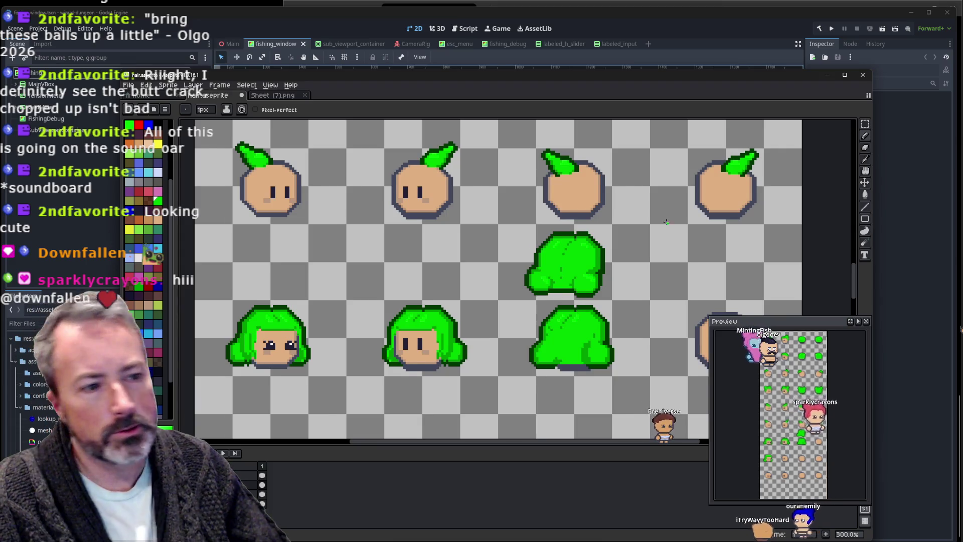
scroll(548, 222, right, 3)
Delete the lower back-view hair sprite, leaving a bare head.
key(m)
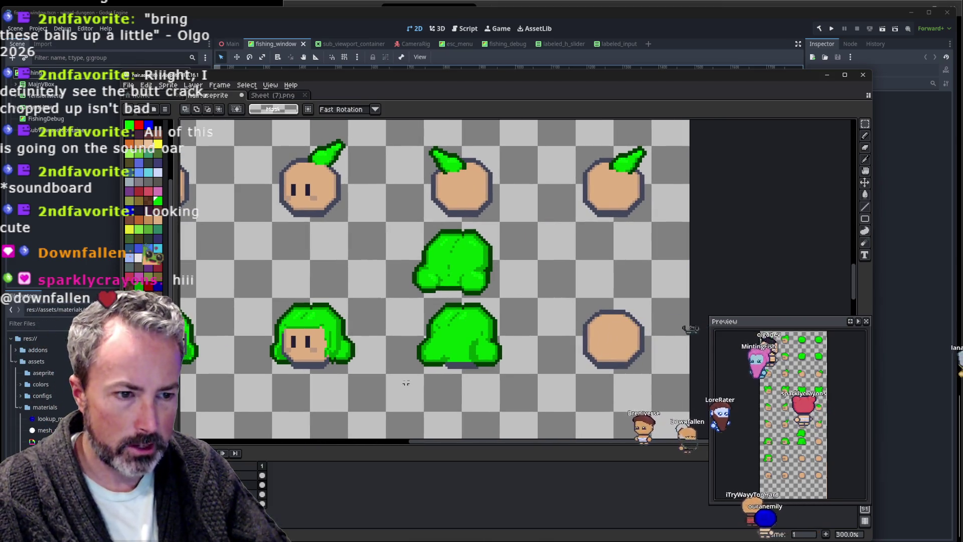
drag(403, 382, 513, 296)
key(Delete)
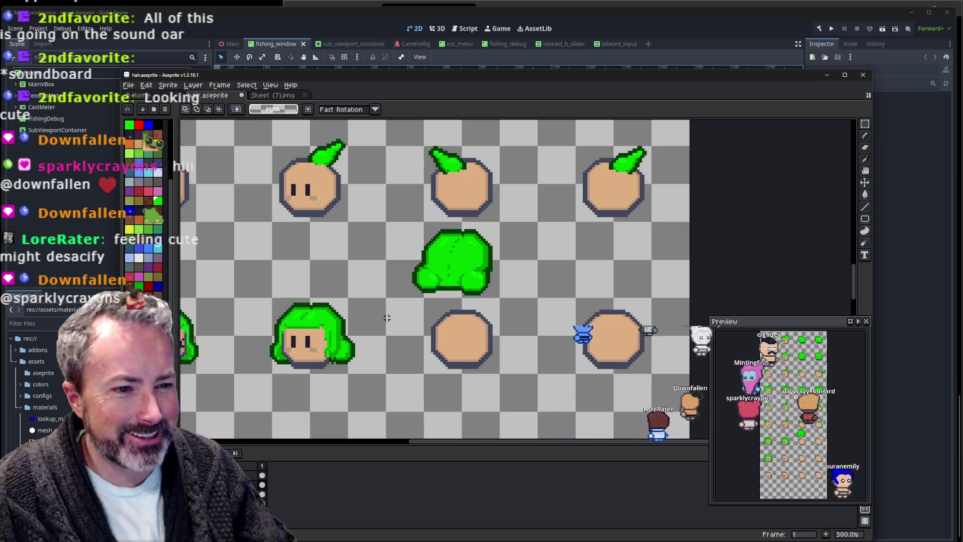
scroll(387, 313, up, 3)
scroll(501, 290, up, 1)
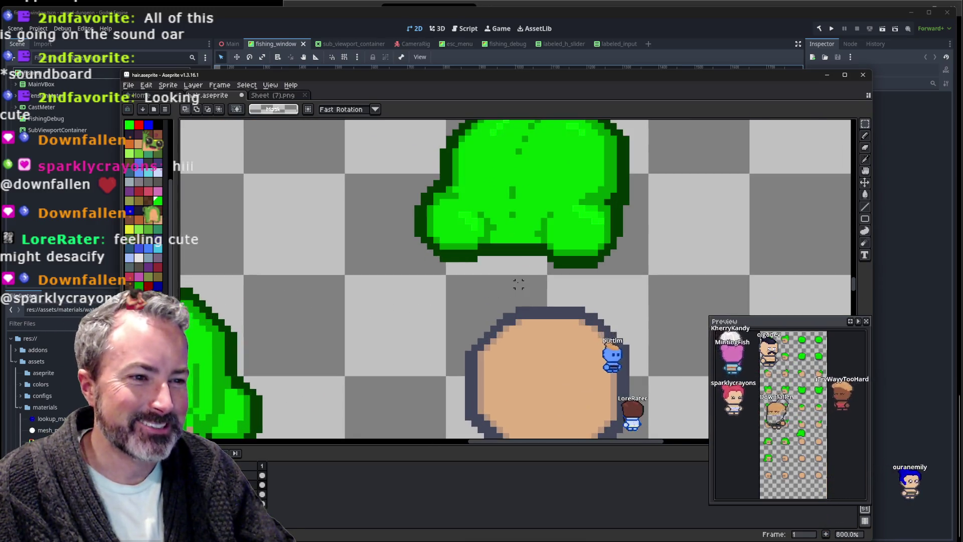
scroll(518, 279, down, 3)
scroll(430, 315, up, 1)
scroll(424, 311, up, 1)
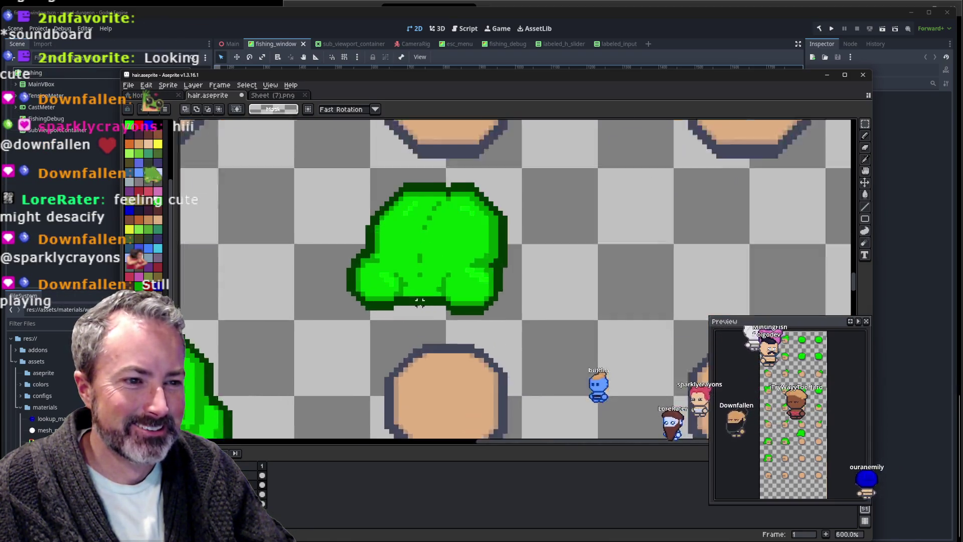
scroll(420, 308, up, 1)
scroll(419, 308, up, 2)
Sample a green from the hair and undo the stray dark mark on the lower-right head.
key(i)
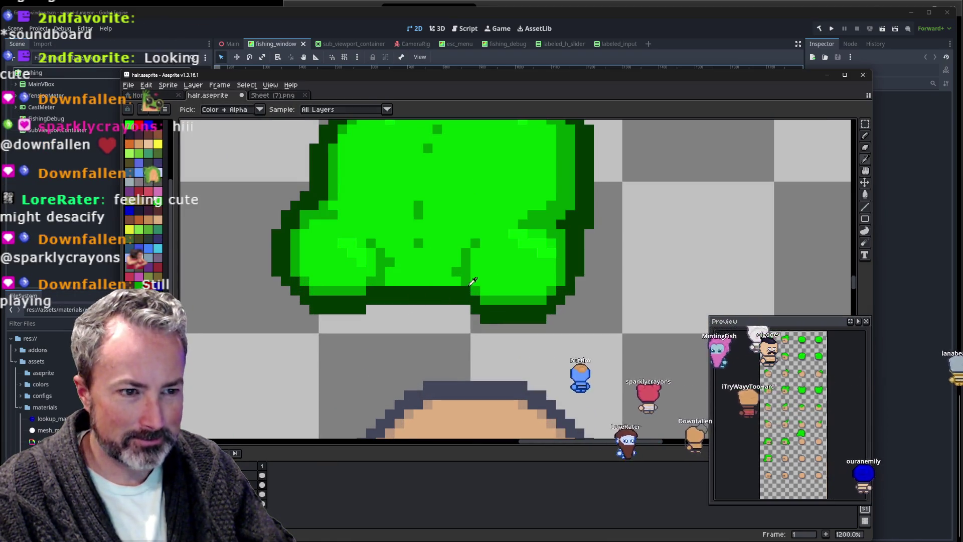
alt+click(472, 272)
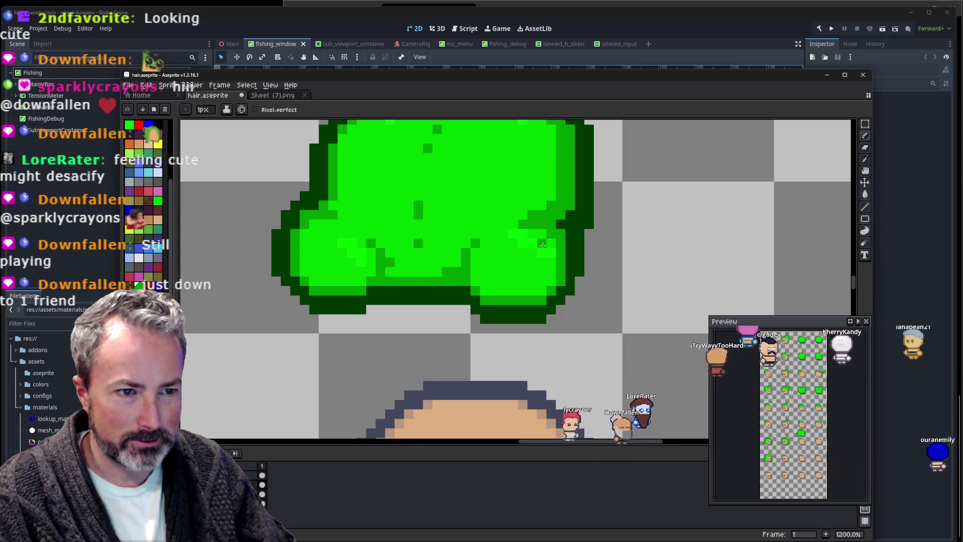
scroll(560, 235, down, 5)
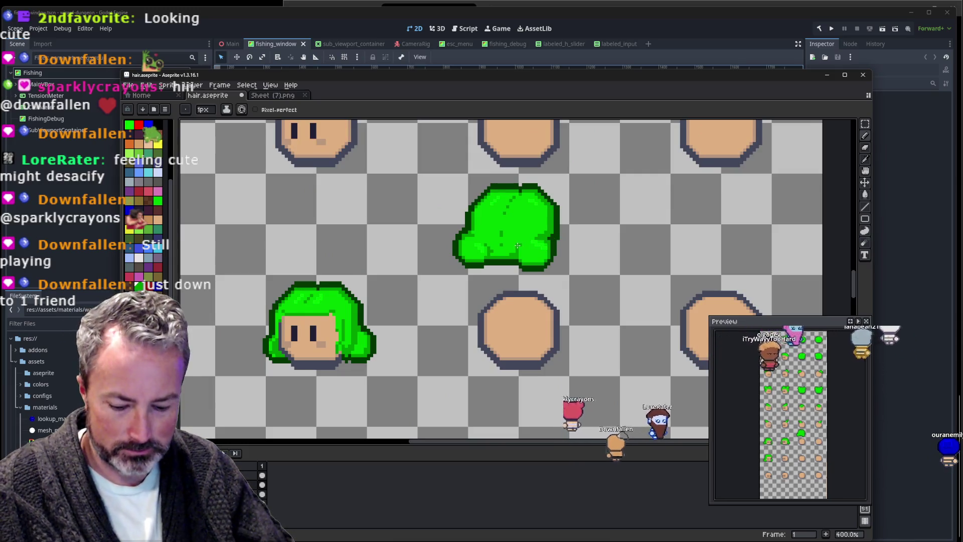
scroll(515, 257, up, 1)
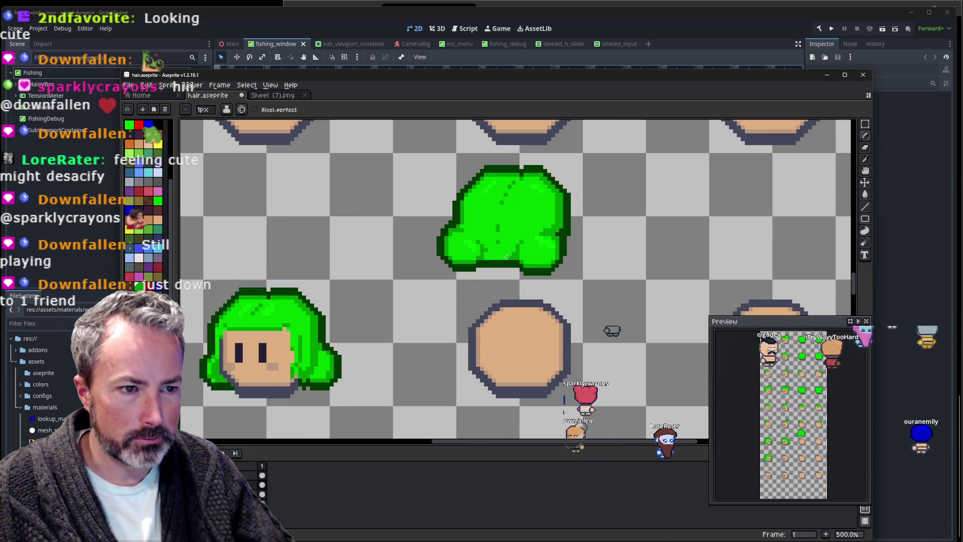
scroll(527, 250, down, 3)
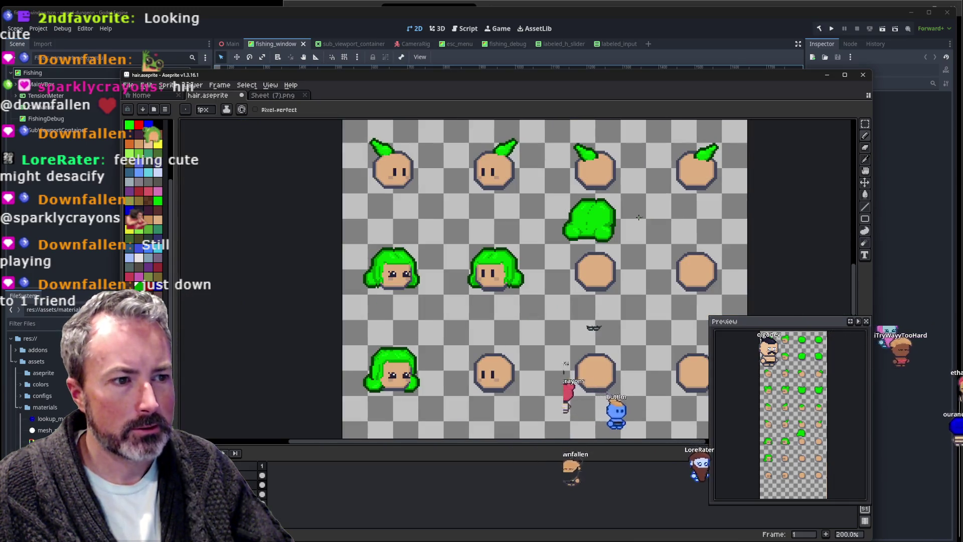
scroll(634, 221, up, 5)
scroll(652, 220, down, 5)
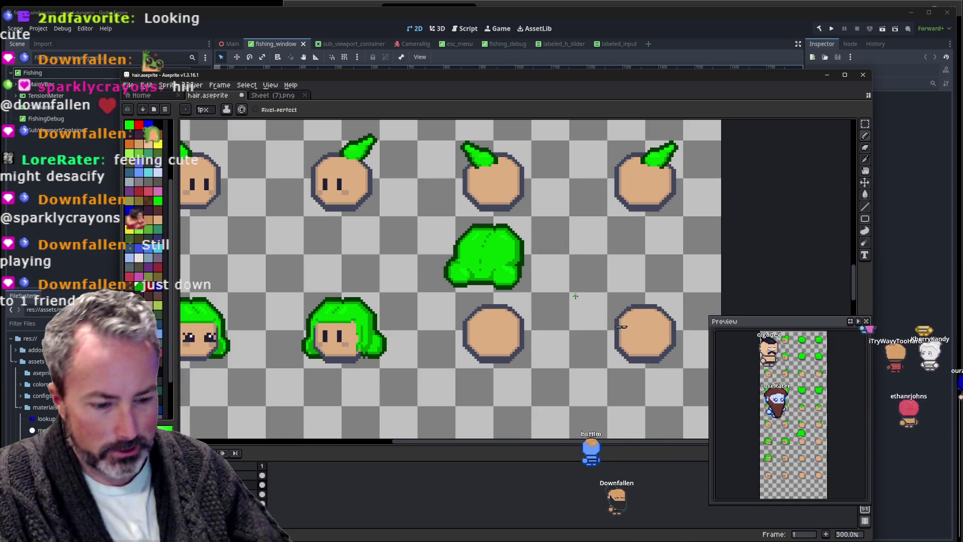
key(ctrl+z)
Select the edited green hair shape and move it down onto the bare head.
key(m)
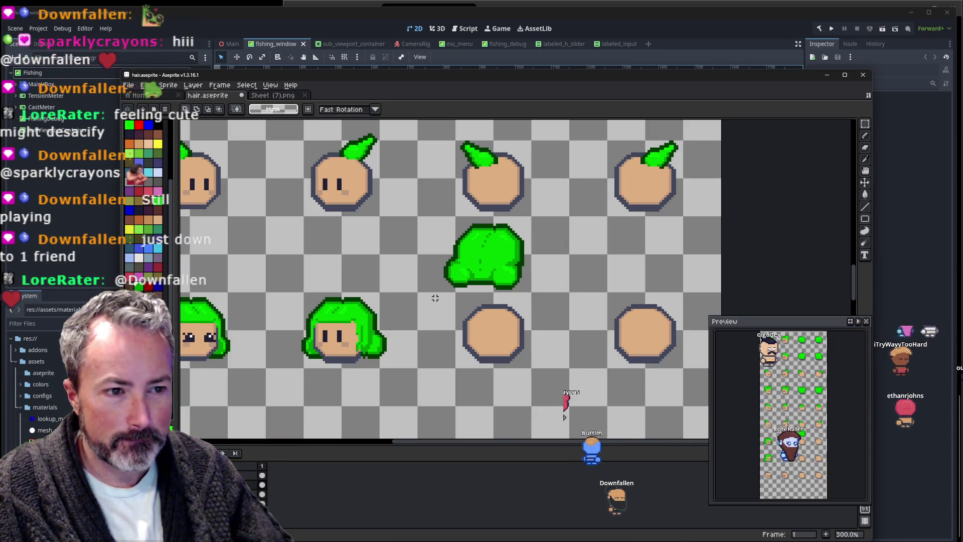
drag(539, 222, 542, 219)
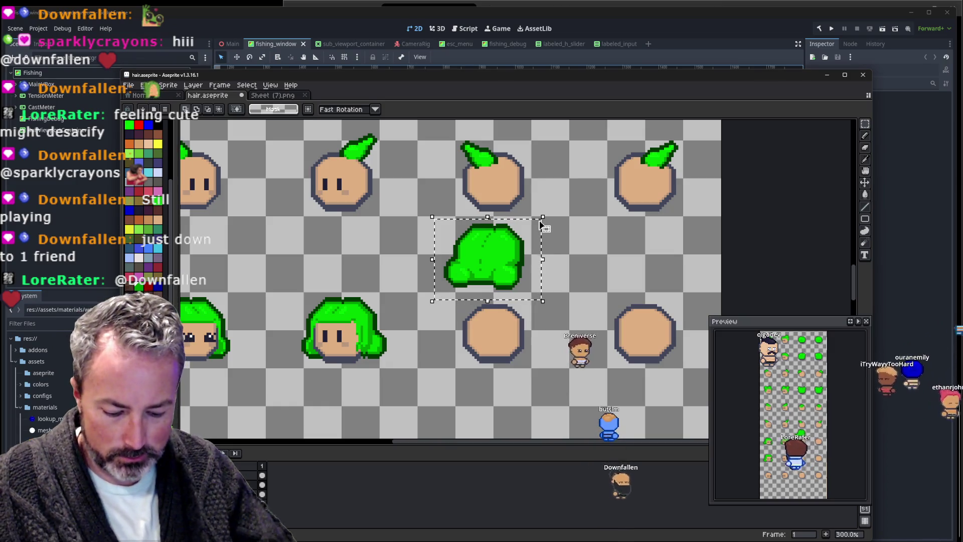
key(Down)
key(Down)
key(Down)
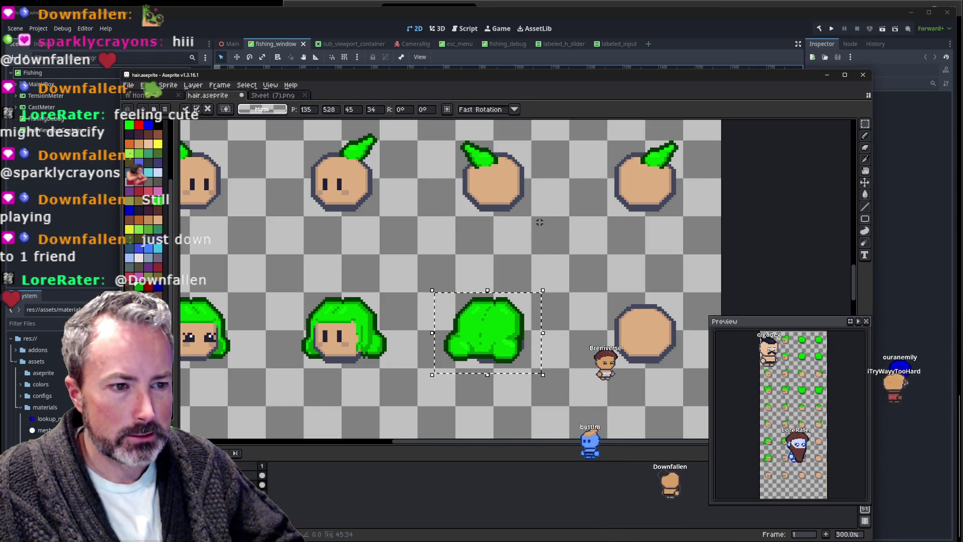
key(Left)
key(Left)
key(Left)
key(Left)
key(Left)
key(Left)
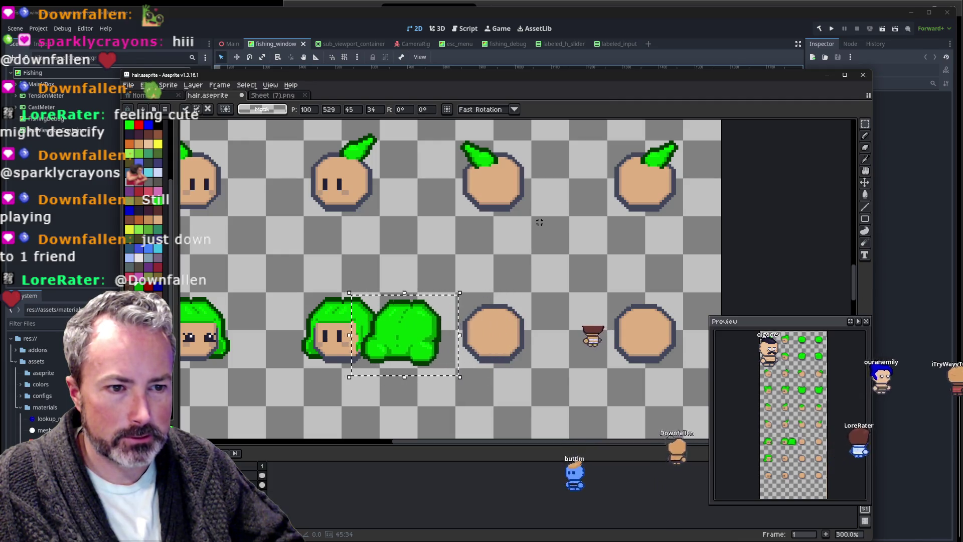
key(Left)
key(Left)
key(Left)
key(Up)
Centre the hair shape over the head with rightward nudges and drop it.
key(Right)
key(Right)
key(Right)
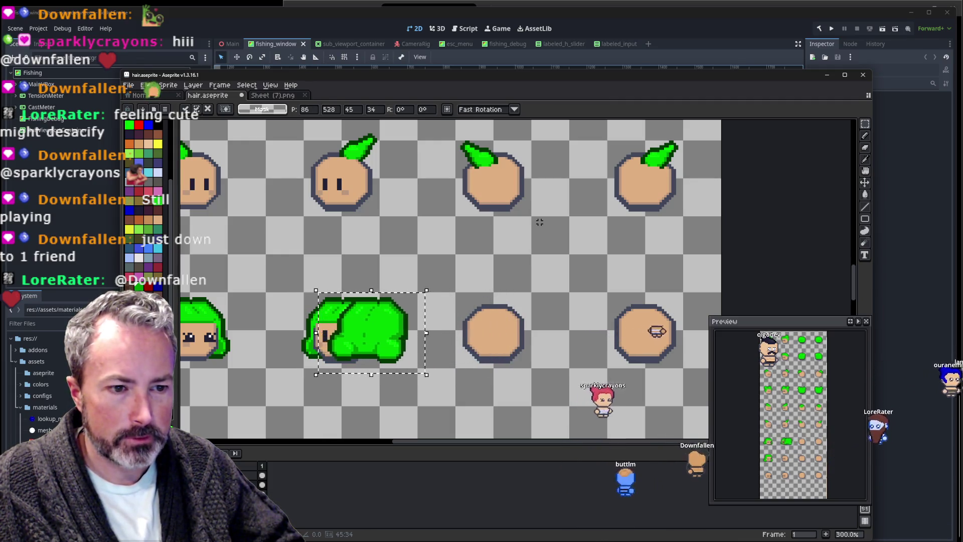
key(Right)
key(Right)
key(Right)
key(Right)
key(Right)
key(Right)
key(Right)
key(Right)
key(Right)
key(Right)
key(Right)
key(Right)
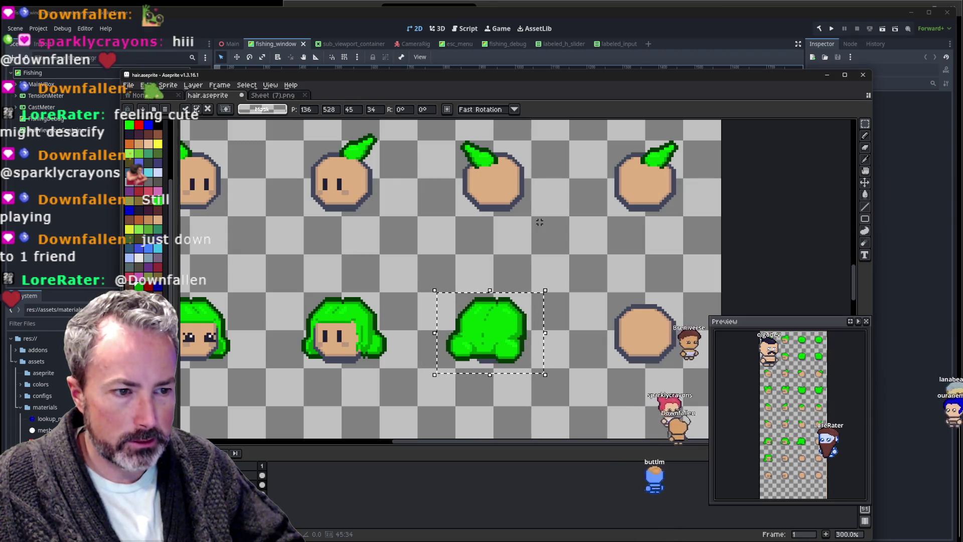
key(Right)
key(Right)
key(Right)
key(Right)
key(Right)
key(Right)
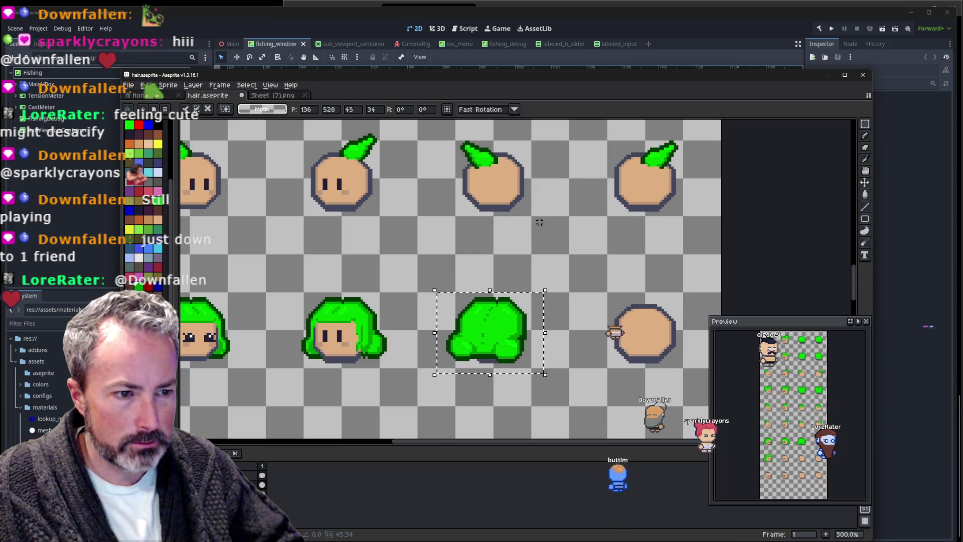
key(Right)
key(Right)
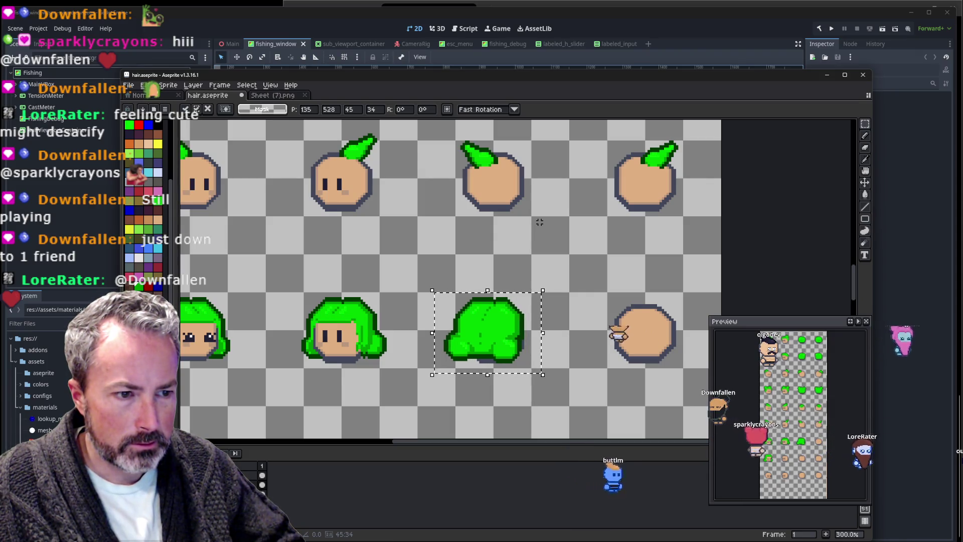
key(Right)
key(Right)
key(Right)
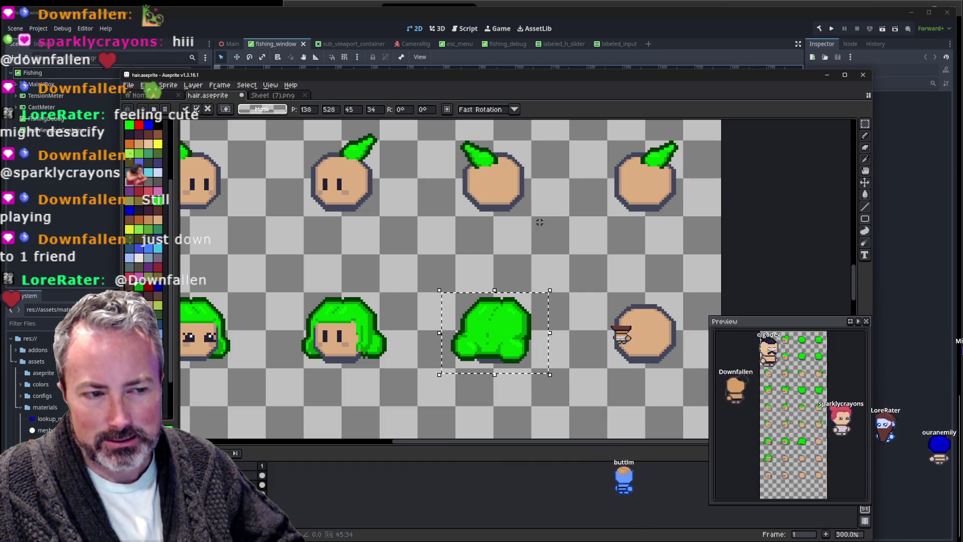
key(ctrl+d)
scroll(580, 268, down, 2)
Select the second-column green-hair head and shift the selection between cells.
scroll(580, 267, up, 1)
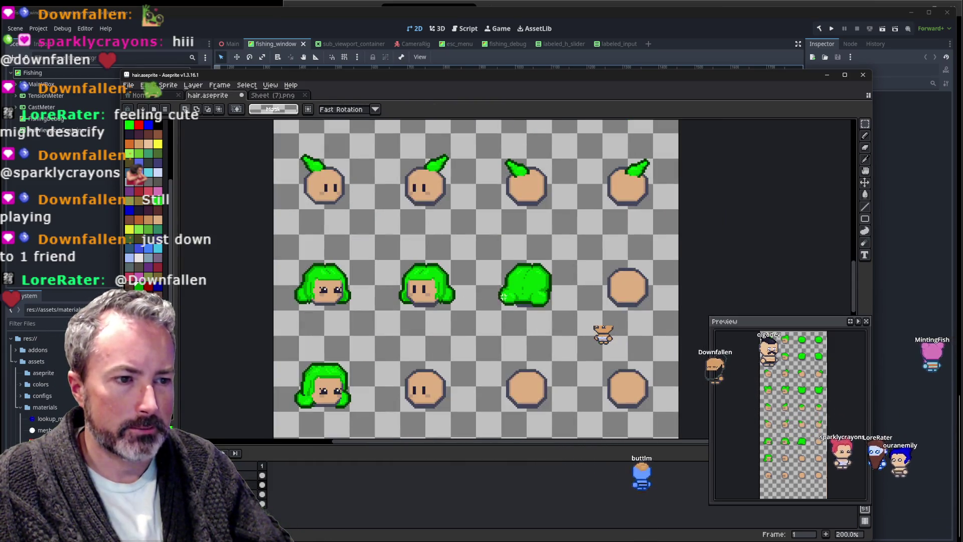
drag(374, 234, 435, 329)
key(Right)
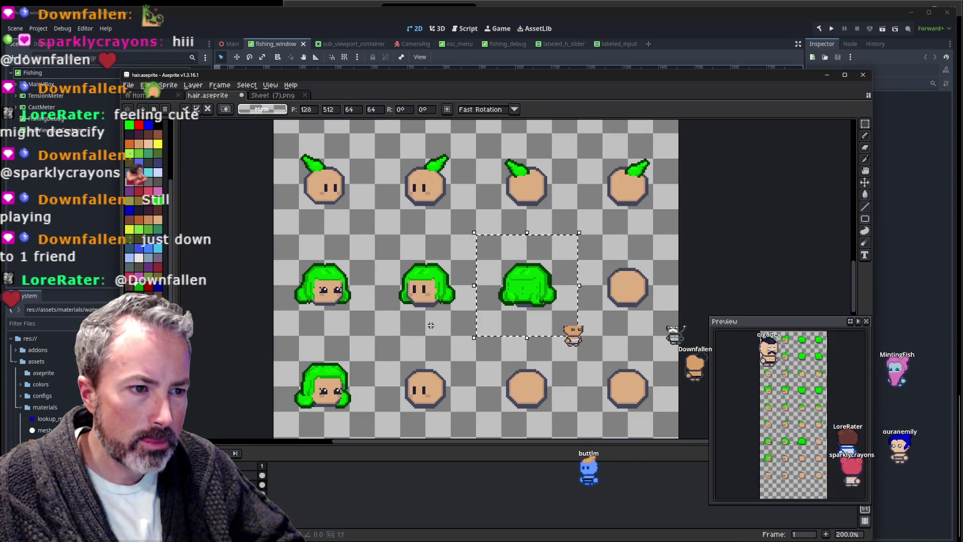
key(Left)
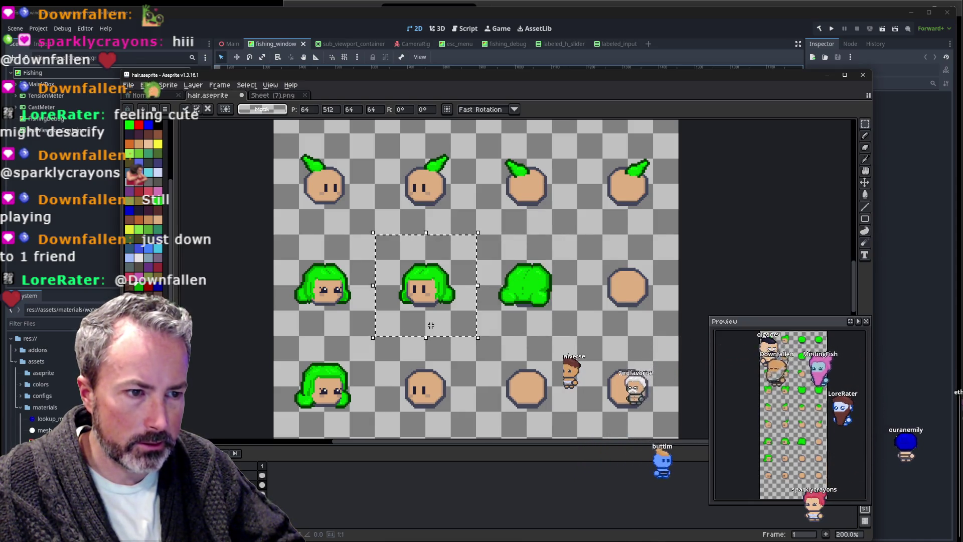
key(ctrl+d)
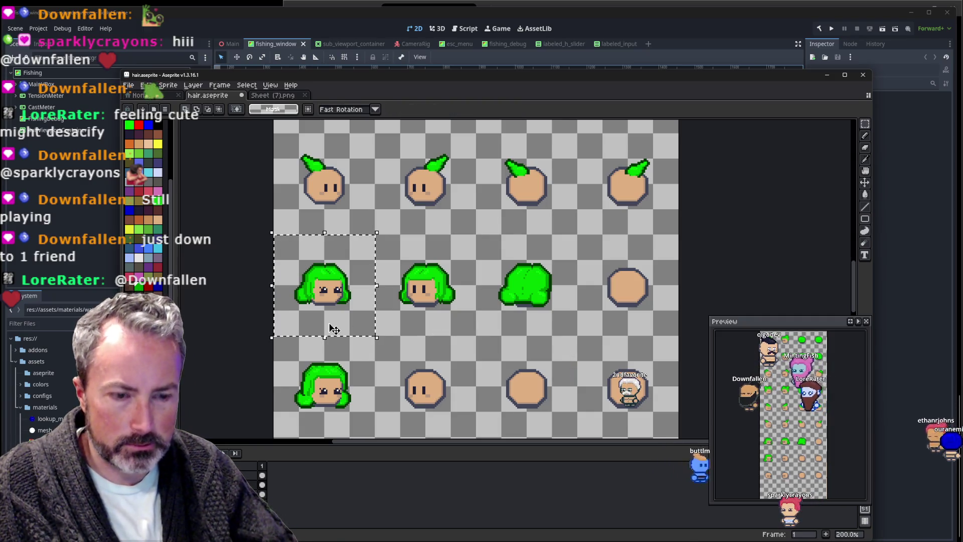
key(ctrl+d)
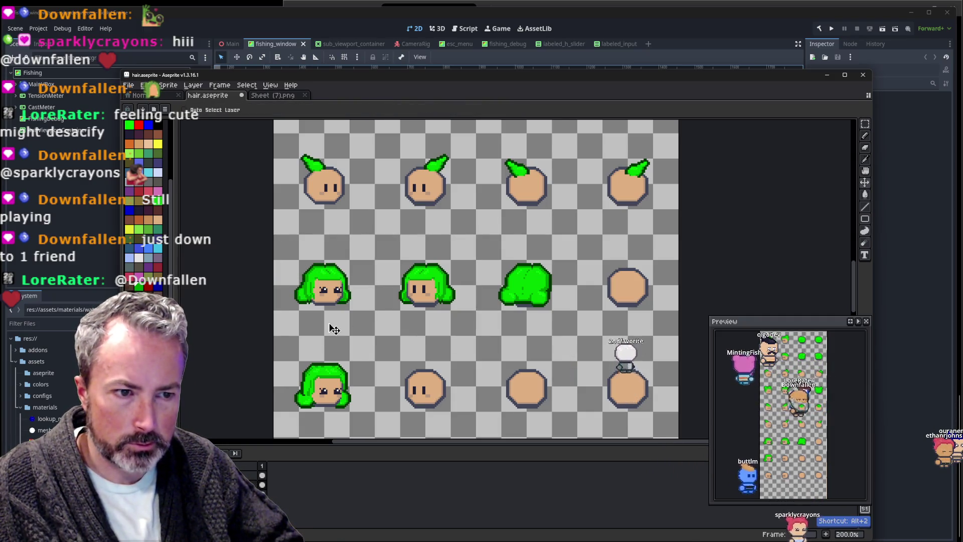
key(ctrl+z)
key(ctrl+z)
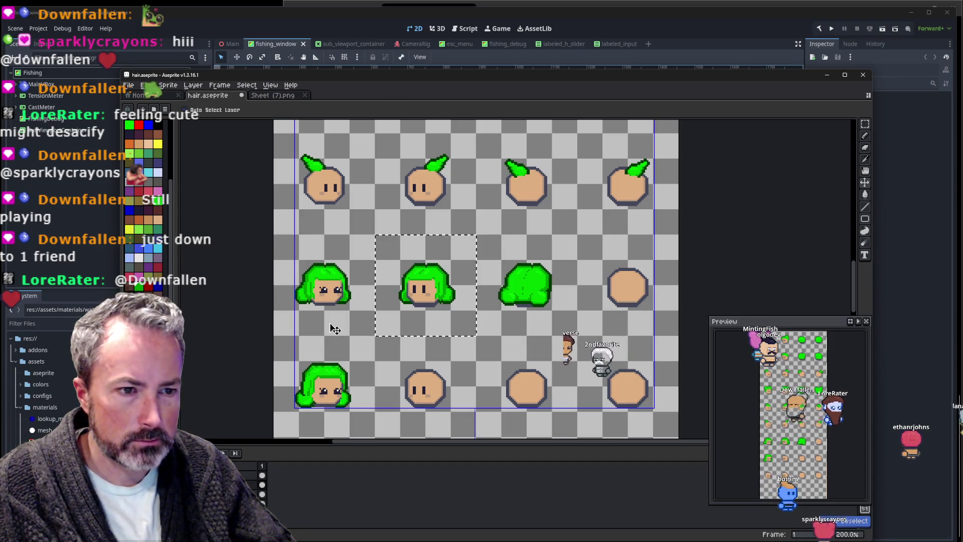
Undo a stray pixel drawn with the 1px brush.
key(b)
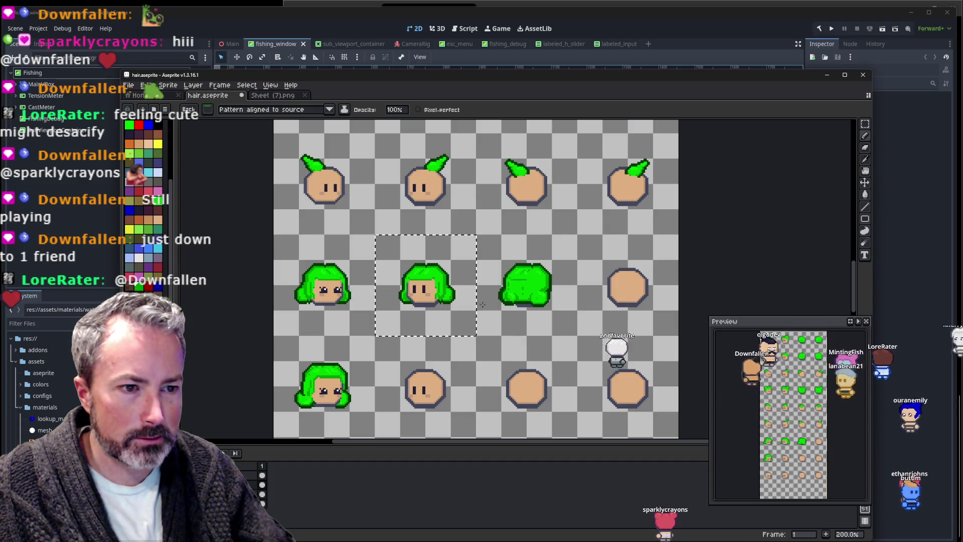
key(Escape)
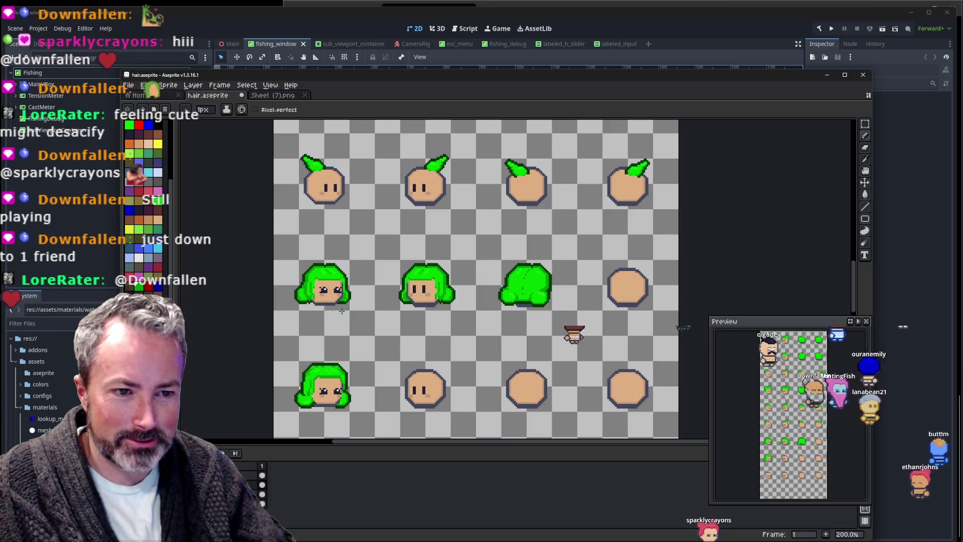
key(v)
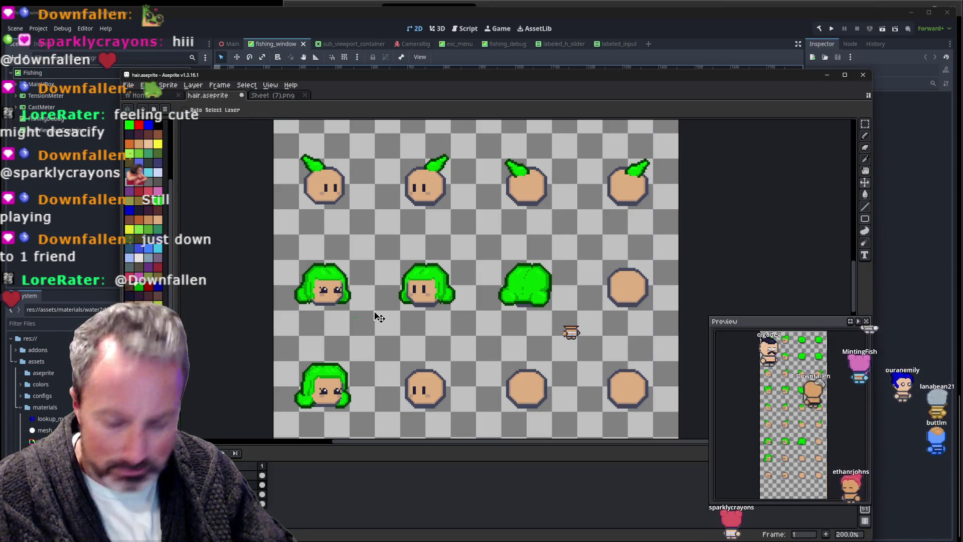
key(ctrl+z)
Copy and paste the middle-left hair cell.
key(m)
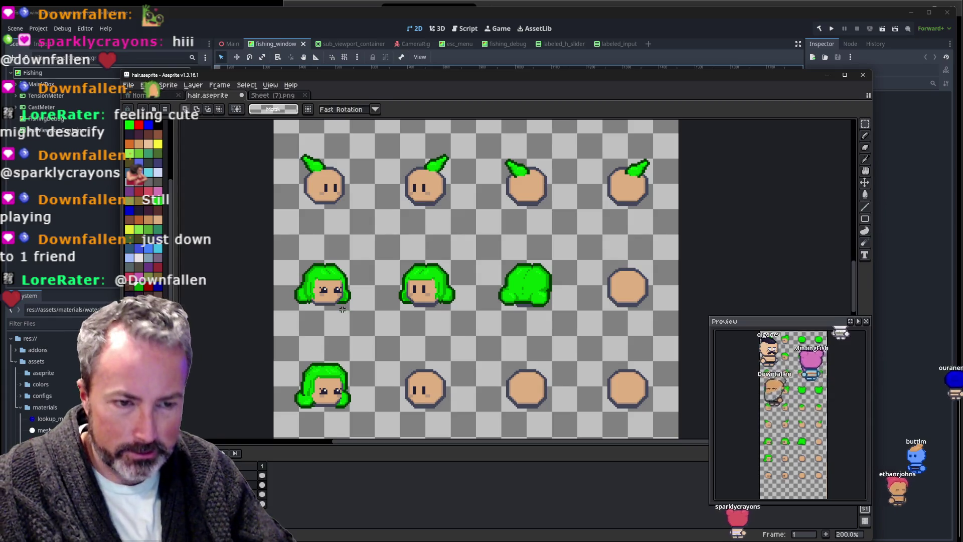
drag(349, 311, 347, 315)
key(ctrl+c)
key(ctrl+v)
Step the pasted hair across cells, drop it, and nudge the third-cell hair one pixel left.
key(shift+Right)
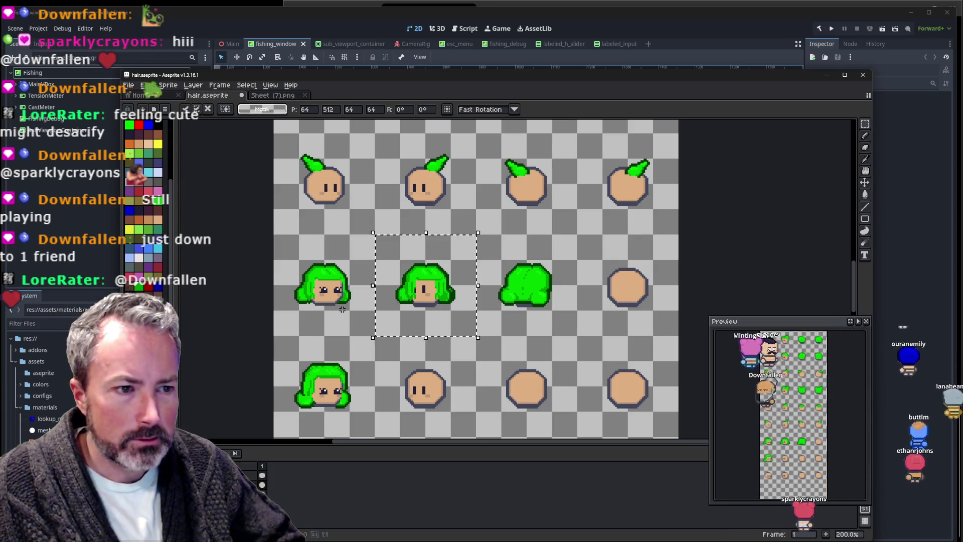
key(shift+Right)
key(shift+Right)
key(shift+Left)
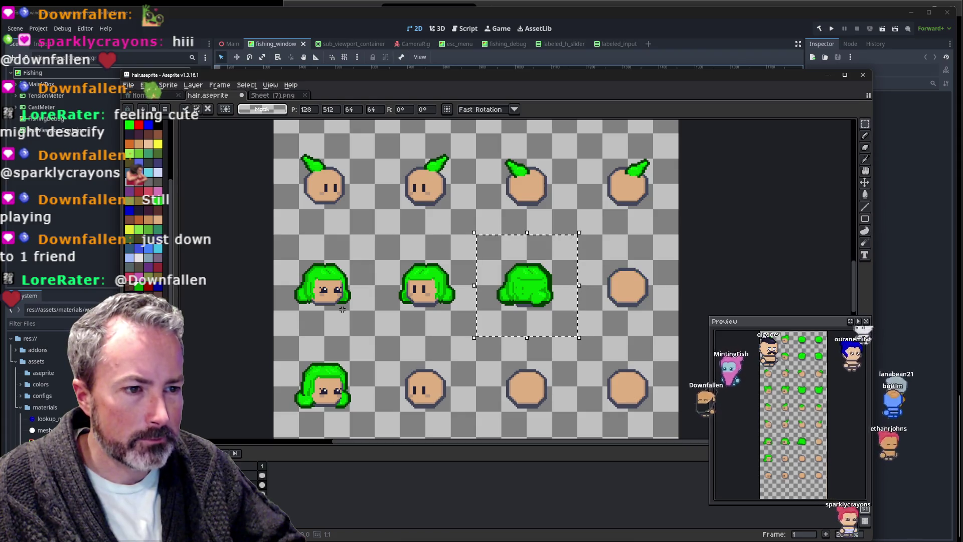
key(shift+Right)
key(shift+Left)
key(shift+Right)
key(shift+Left)
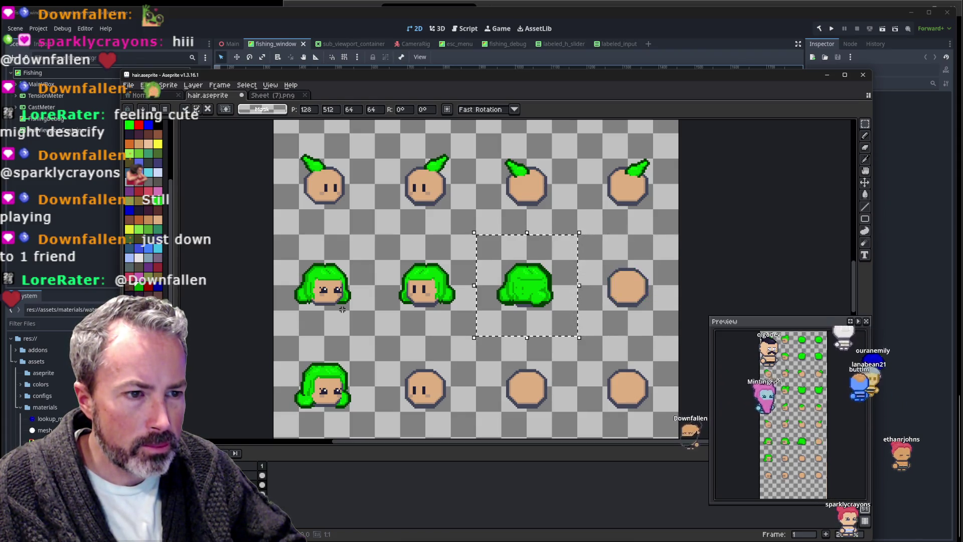
key(shift+Right)
key(shift+Left)
key(shift+Right)
key(shift+Left)
key(shift+Left)
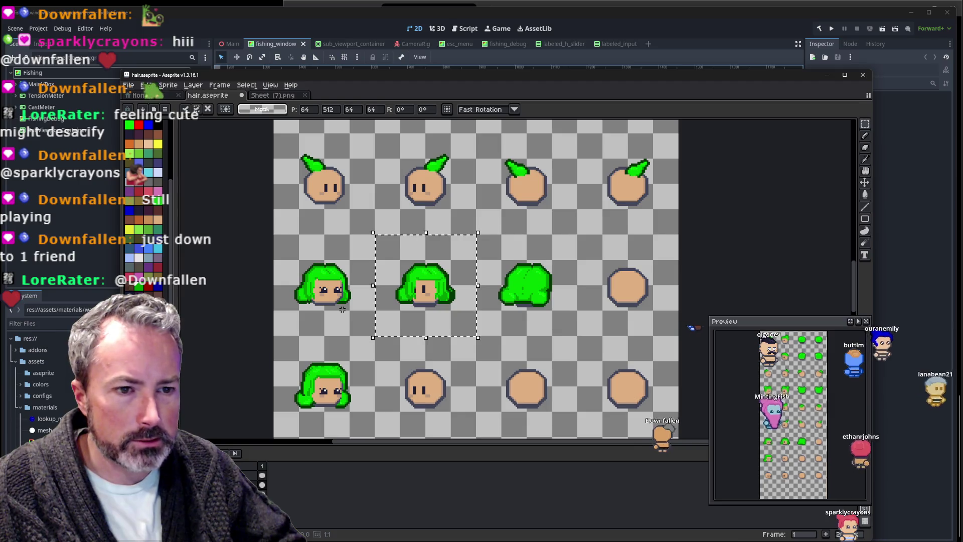
key(shift+Left)
click(473, 322)
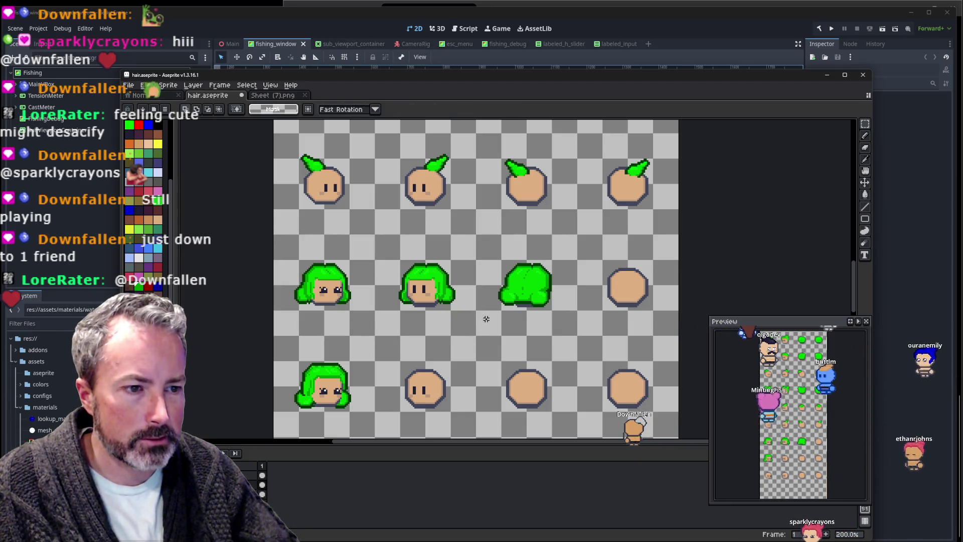
key(Left)
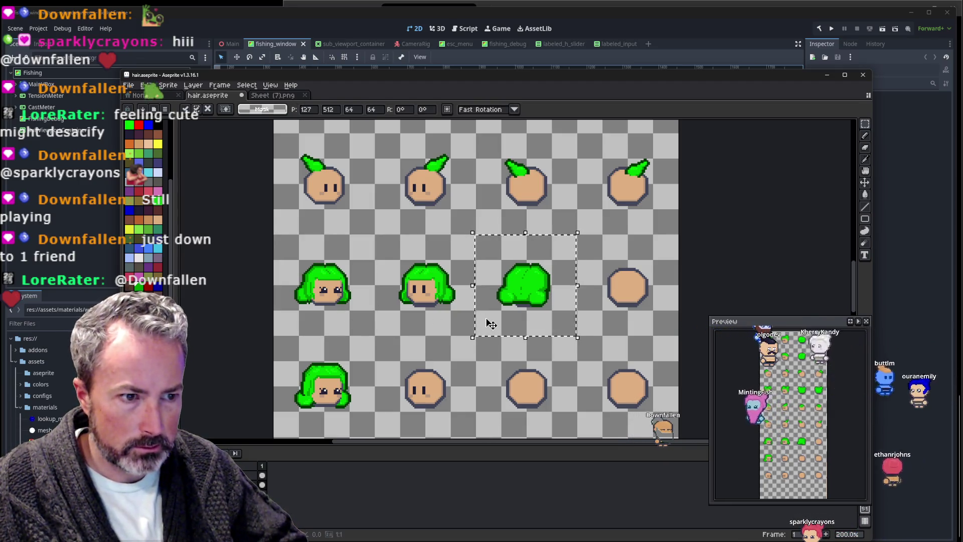
key(Return)
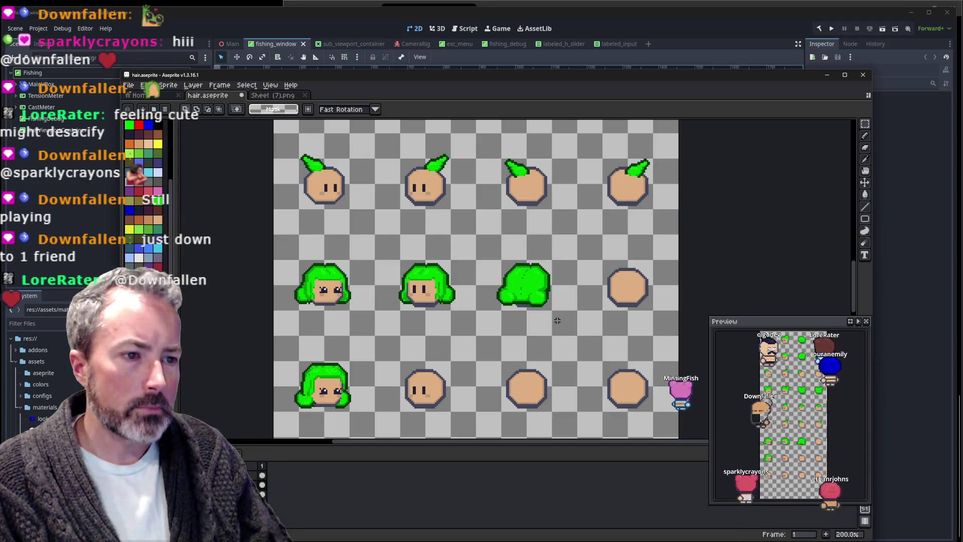
Drag a copy of the back-view green hair into the empty space above and right of it.
scroll(557, 322, up, 1)
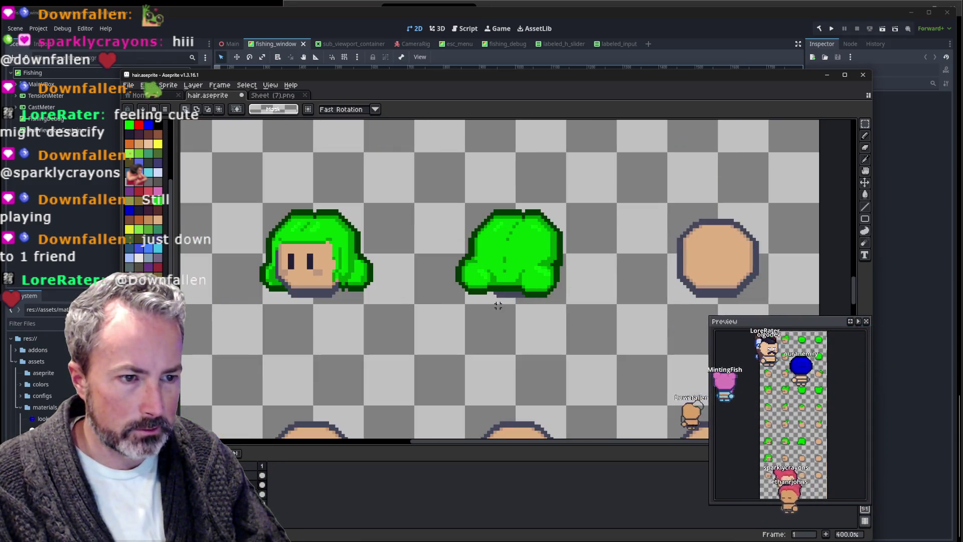
scroll(467, 312, up, 1)
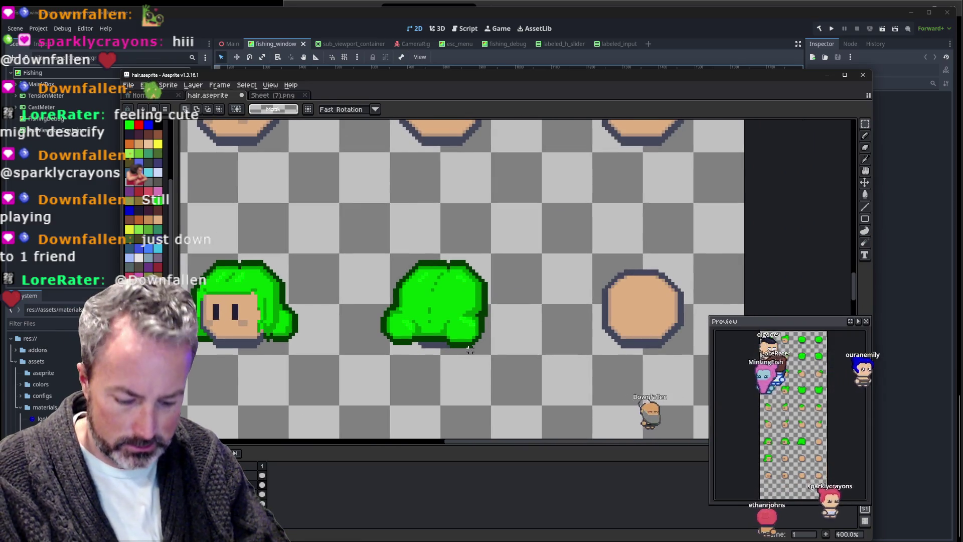
drag(377, 361, 501, 246)
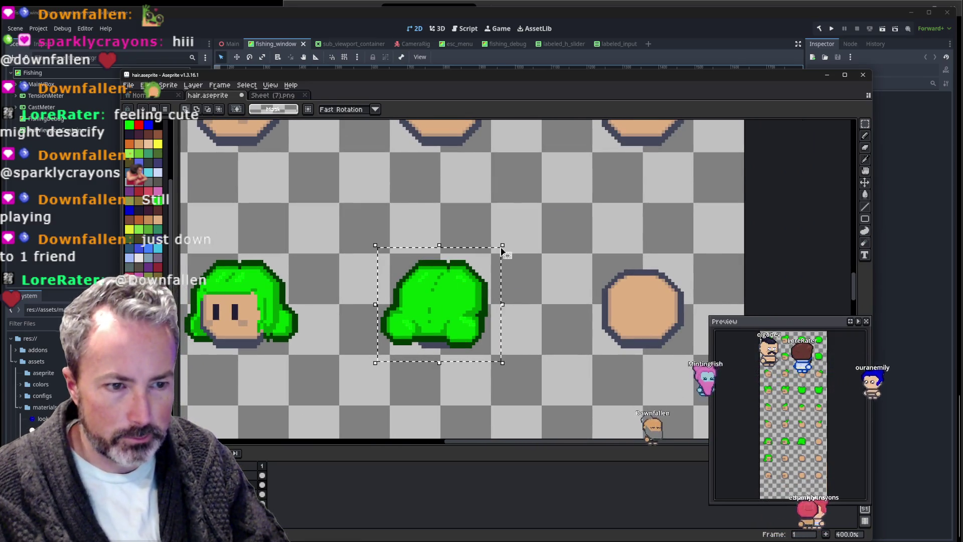
drag(467, 296, 527, 238)
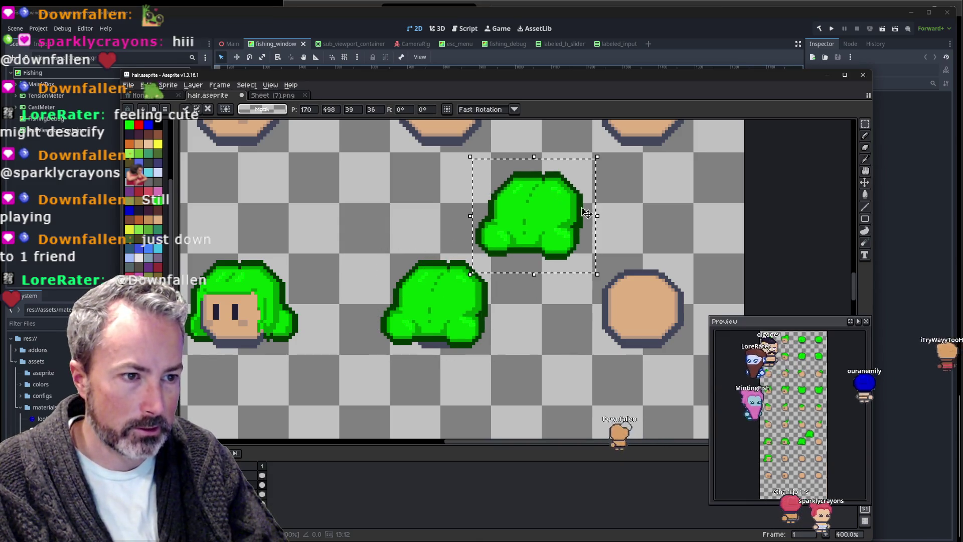
scroll(527, 238, up, 2)
scroll(527, 237, right, 2)
key(ctrl+d)
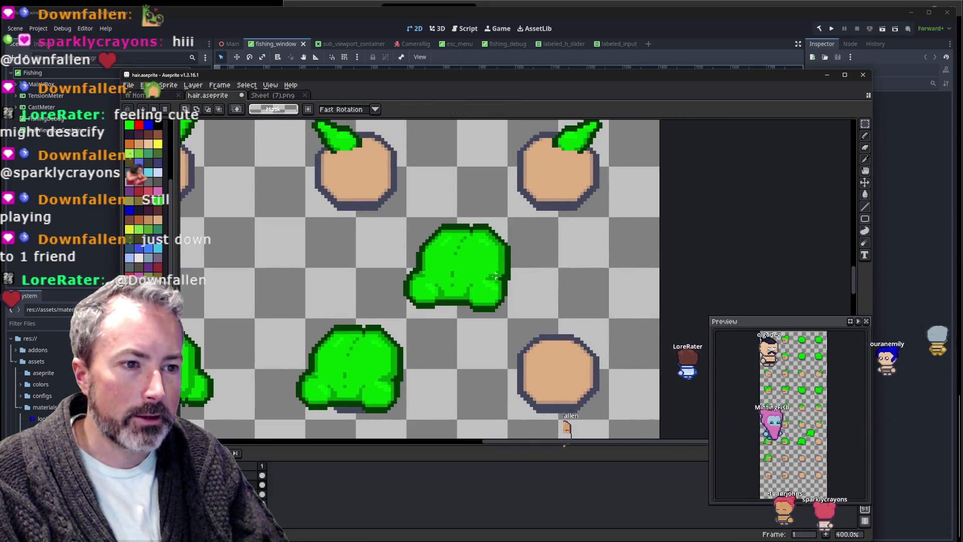
scroll(467, 286, up, 2)
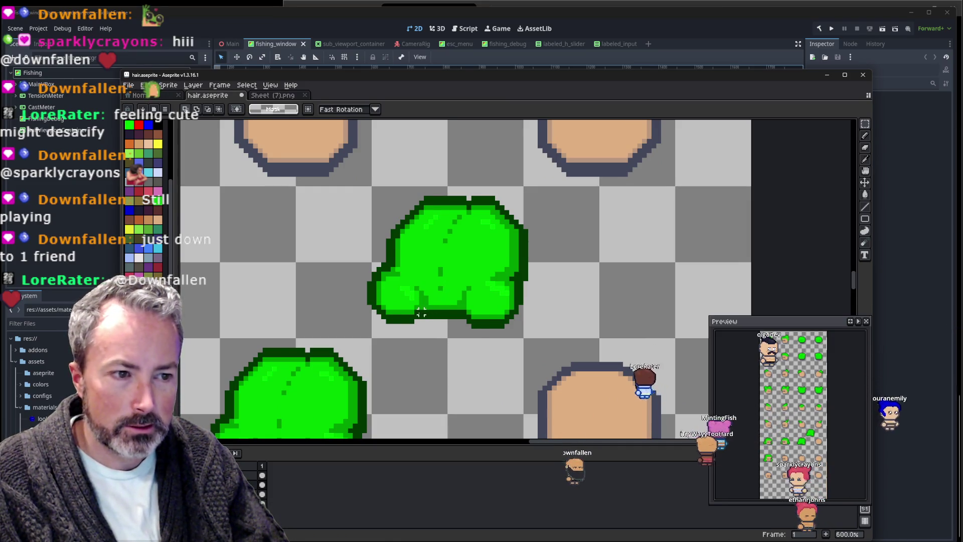
scroll(421, 312, up, 1)
scroll(424, 318, up, 2)
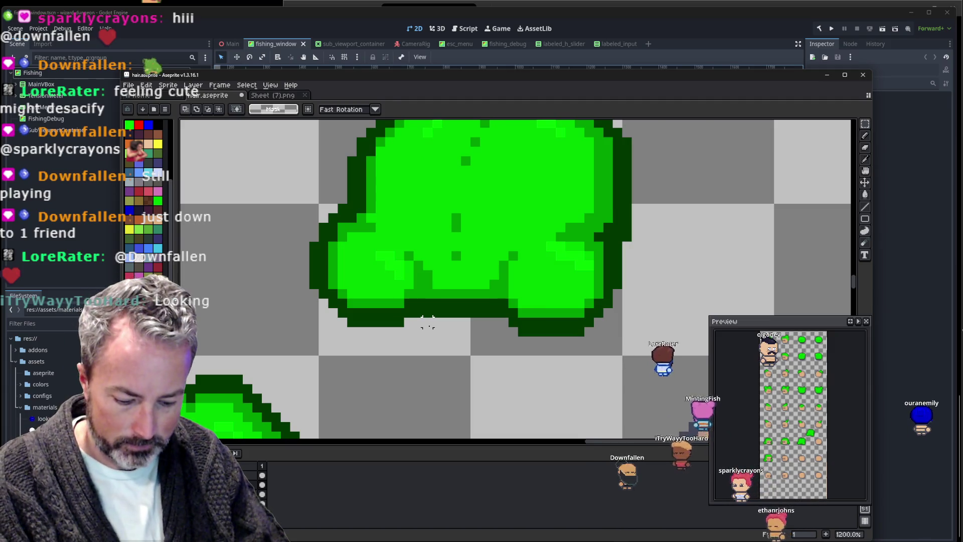
Paint light green pixels along the hair blob's right edge.
drag(427, 321, 474, 288)
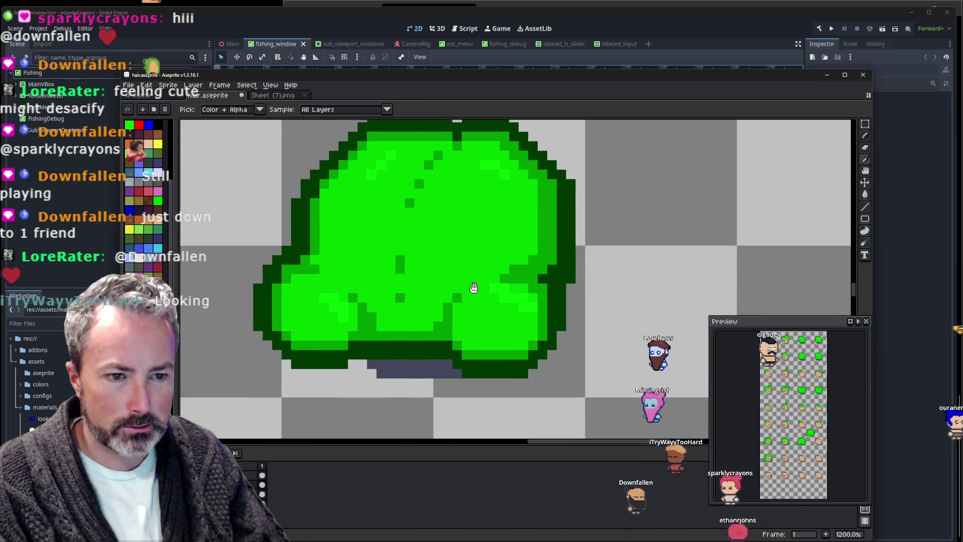
scroll(483, 326, down, 4)
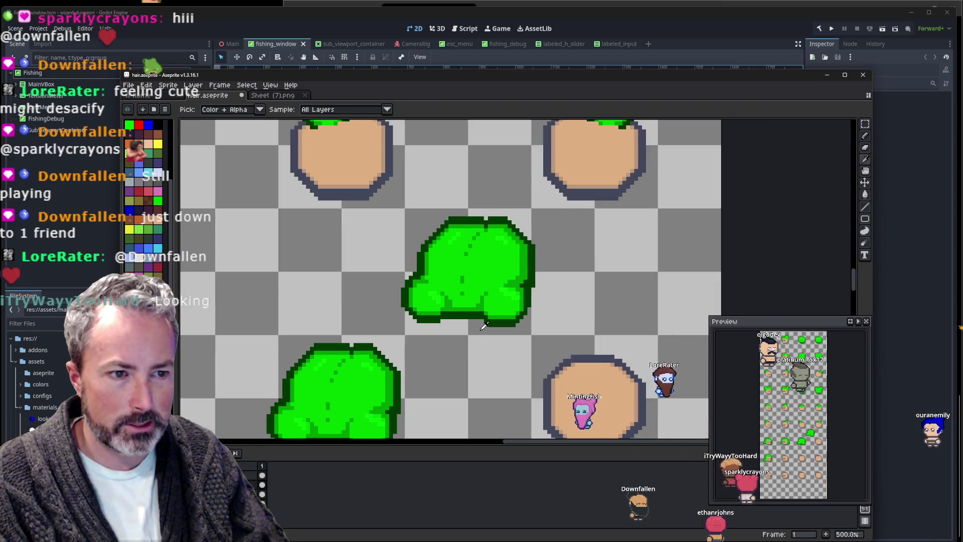
scroll(483, 327, down, 3)
scroll(439, 331, left, 3)
drag(567, 199, 489, 301)
scroll(514, 339, up, 4)
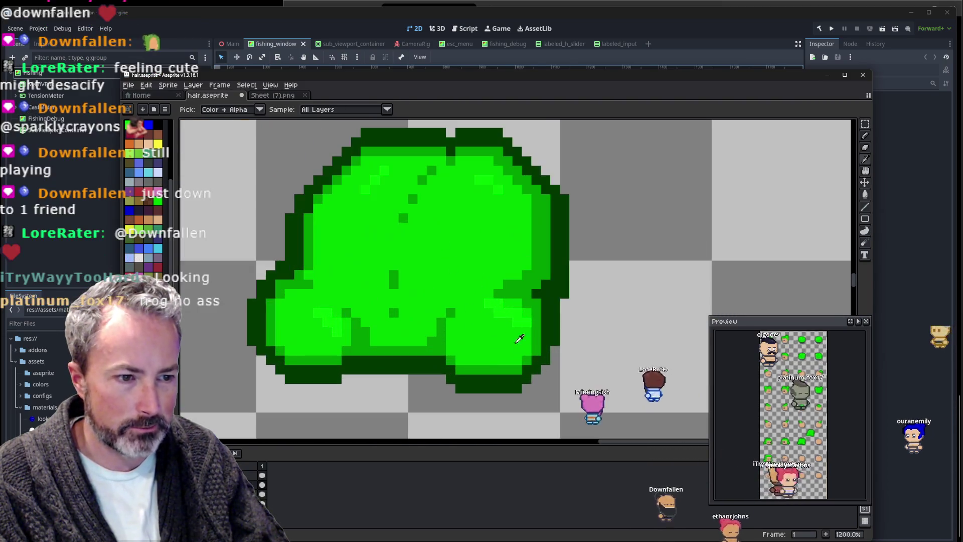
key(b)
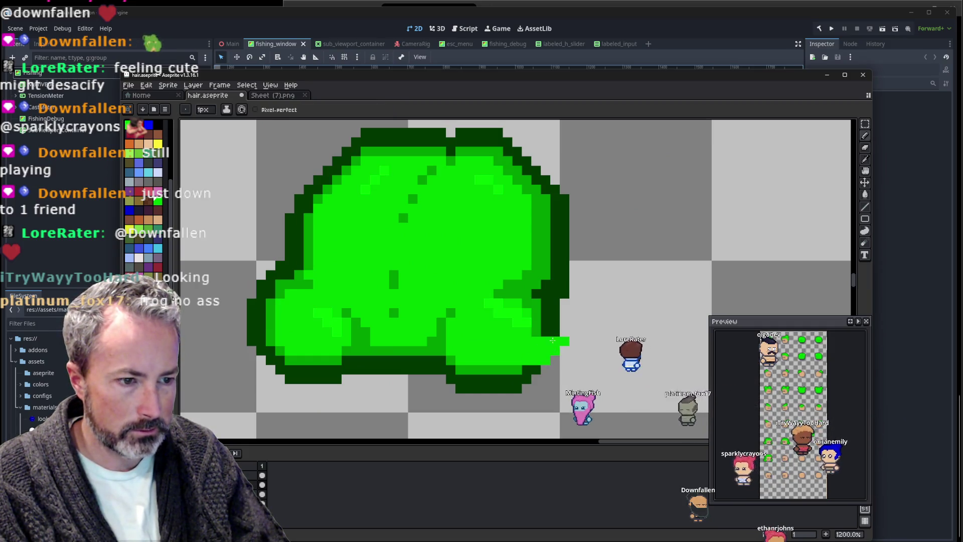
drag(555, 332, 564, 332)
Sample the dark green and outline the hair's lower-right edge with it.
scroll(546, 341, down, 4)
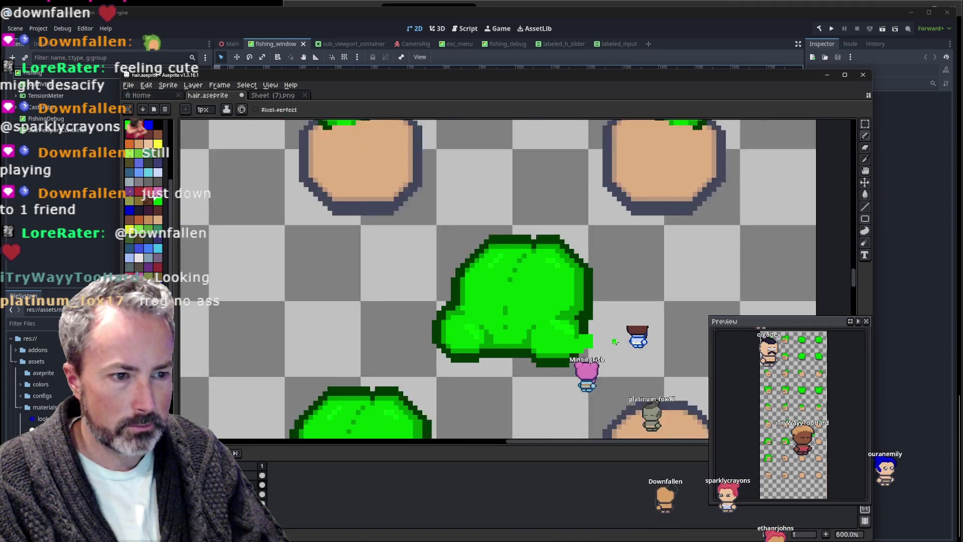
drag(625, 337, 549, 317)
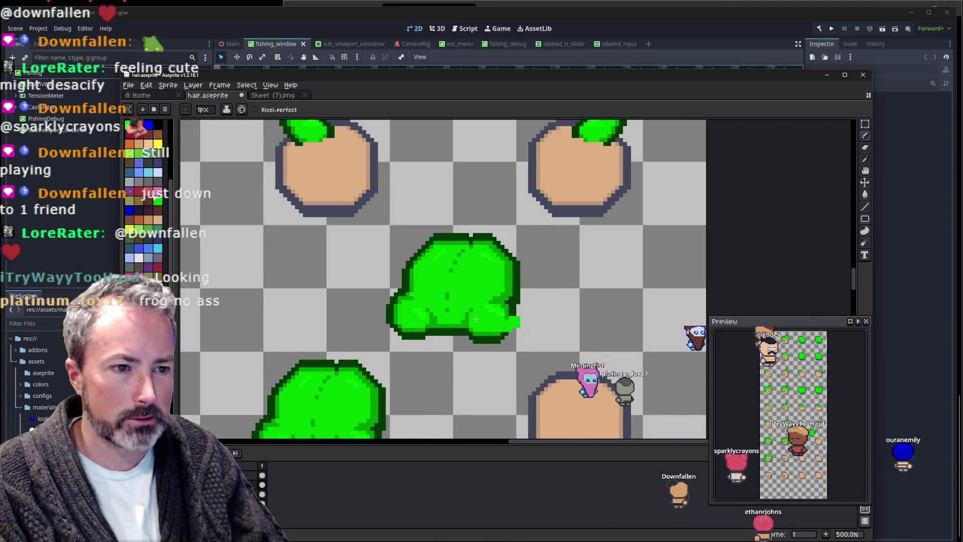
scroll(515, 330, up, 4)
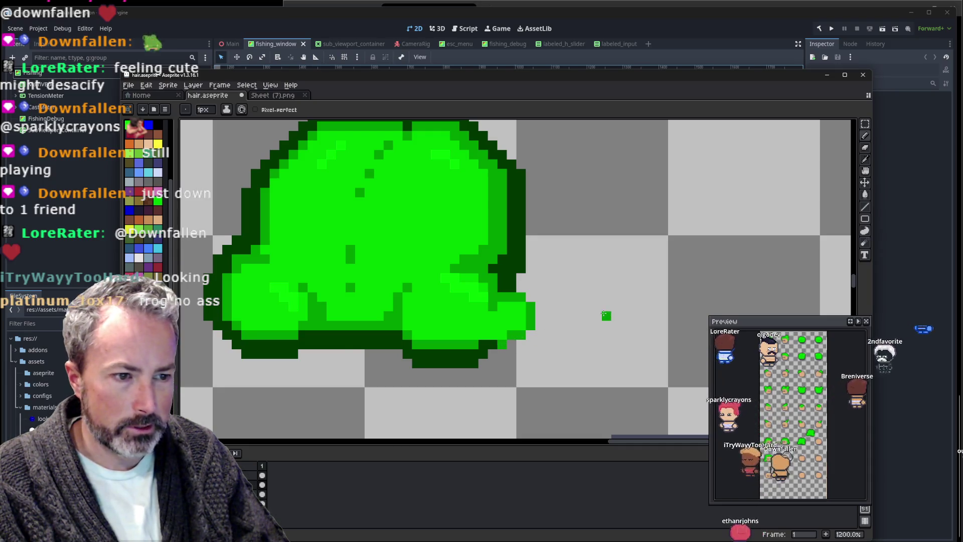
key(alt)
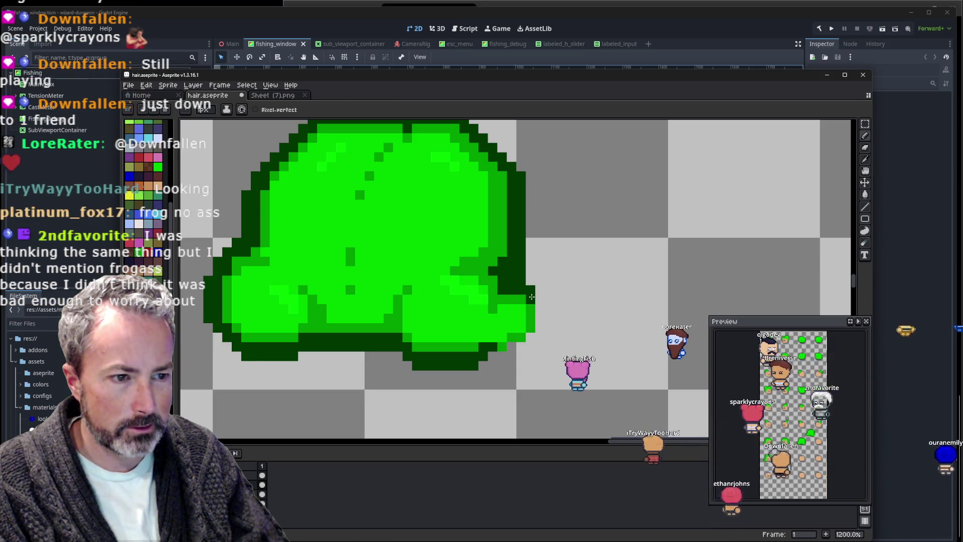
mouse_move(523, 288)
mouse_down()
mouse_move(542, 330)
mouse_move(491, 354)
mouse_up()
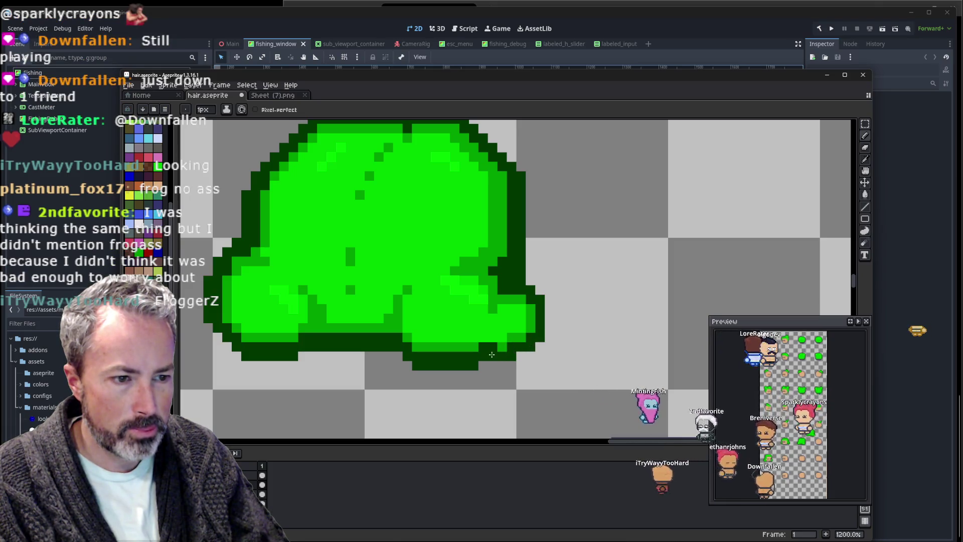
scroll(547, 317, down, 6)
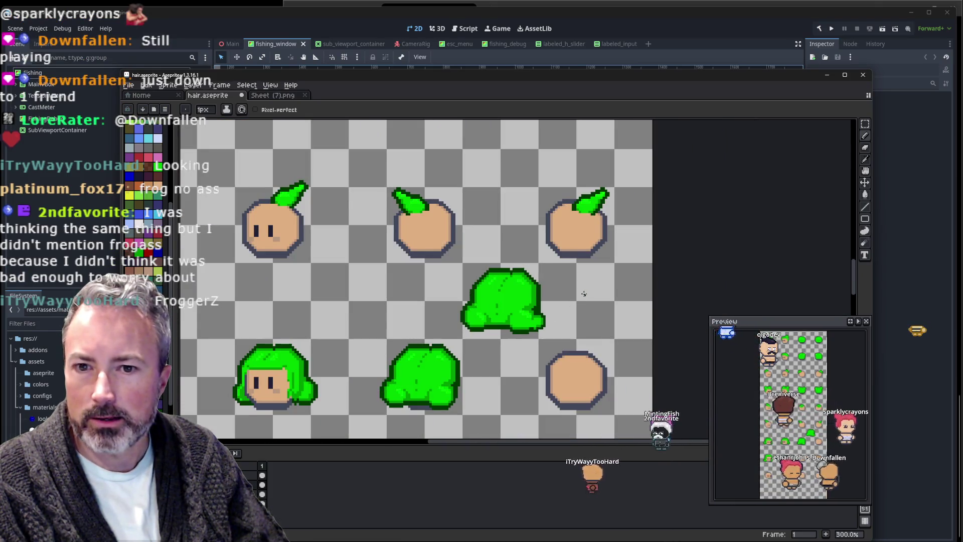
scroll(554, 305, up, 2)
scroll(553, 305, up, 1)
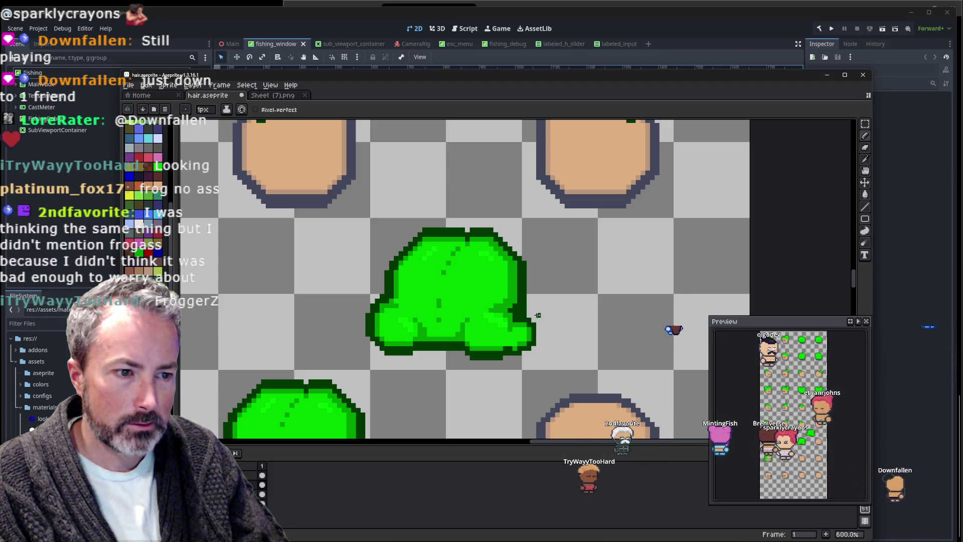
scroll(538, 315, up, 1)
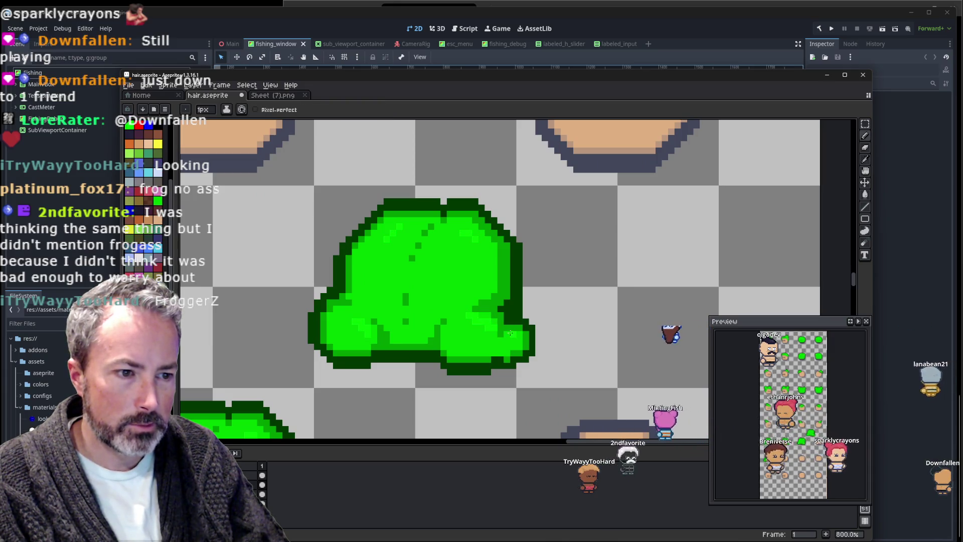
scroll(636, 267, down, 4)
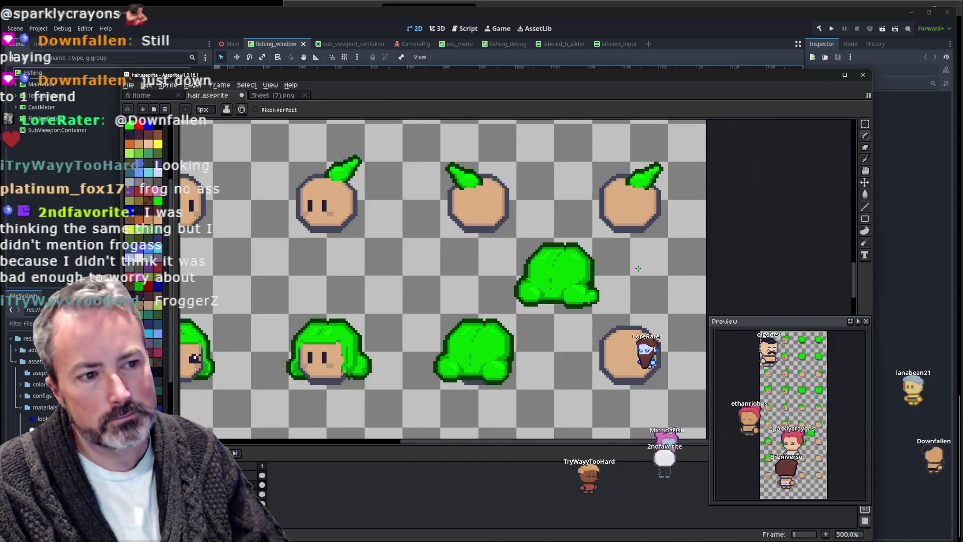
scroll(636, 267, up, 2)
scroll(636, 267, up, 1)
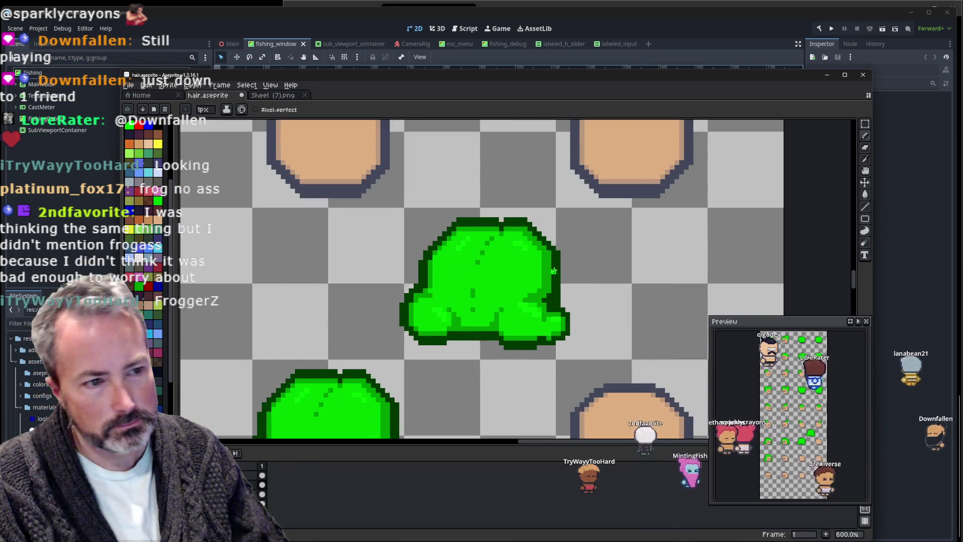
key(i)
key(b)
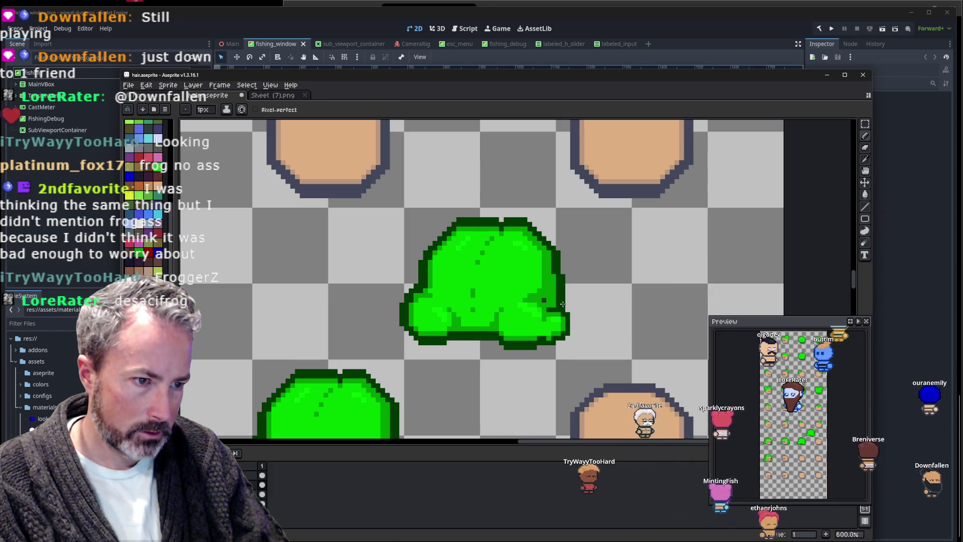
scroll(613, 262, down, 4)
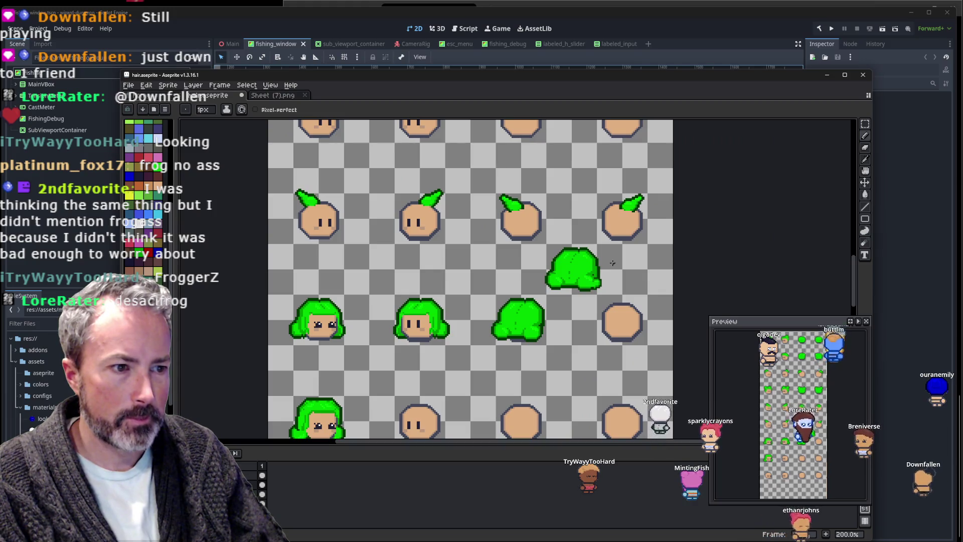
scroll(610, 268, up, 4)
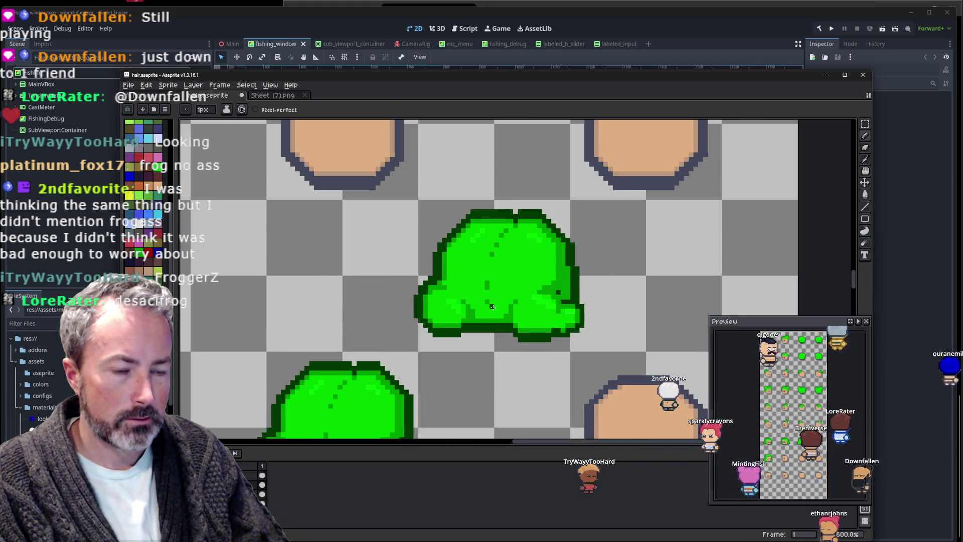
key(i)
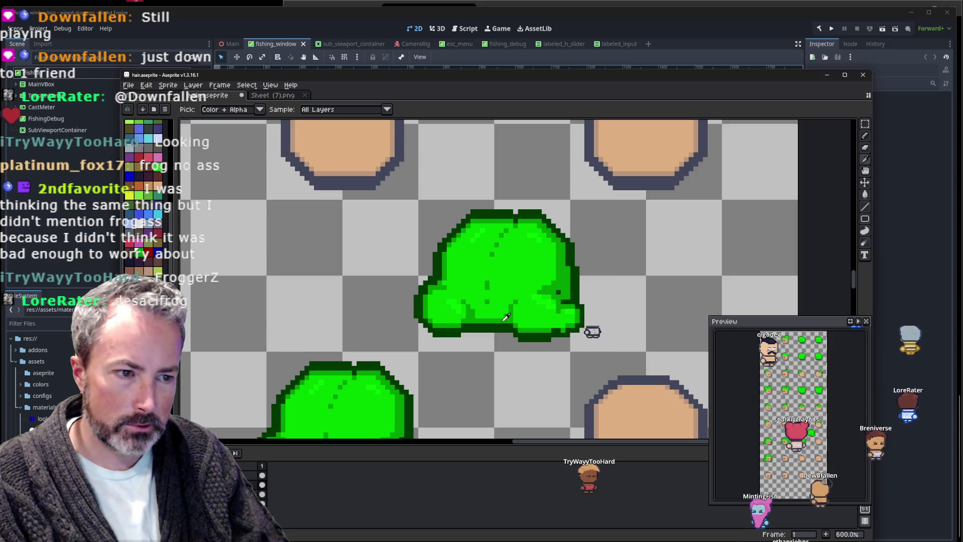
scroll(536, 292, down, 4)
scroll(520, 300, up, 3)
scroll(519, 299, up, 1)
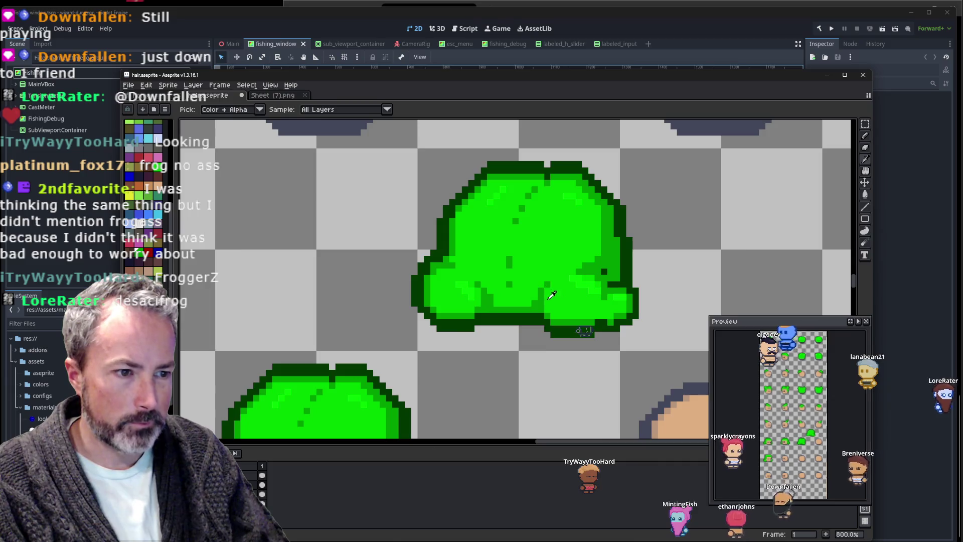
scroll(552, 295, down, 3)
scroll(538, 239, up, 3)
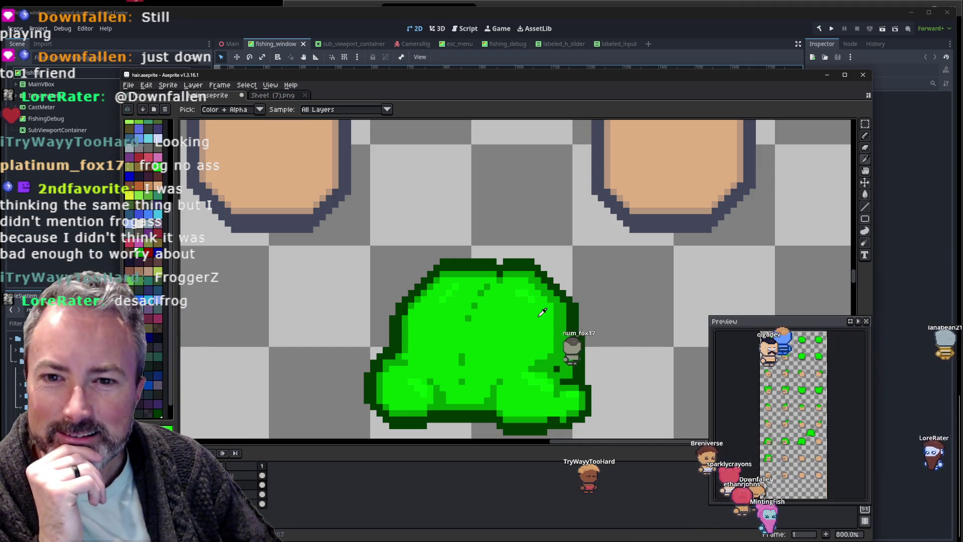
scroll(538, 307, down, 4)
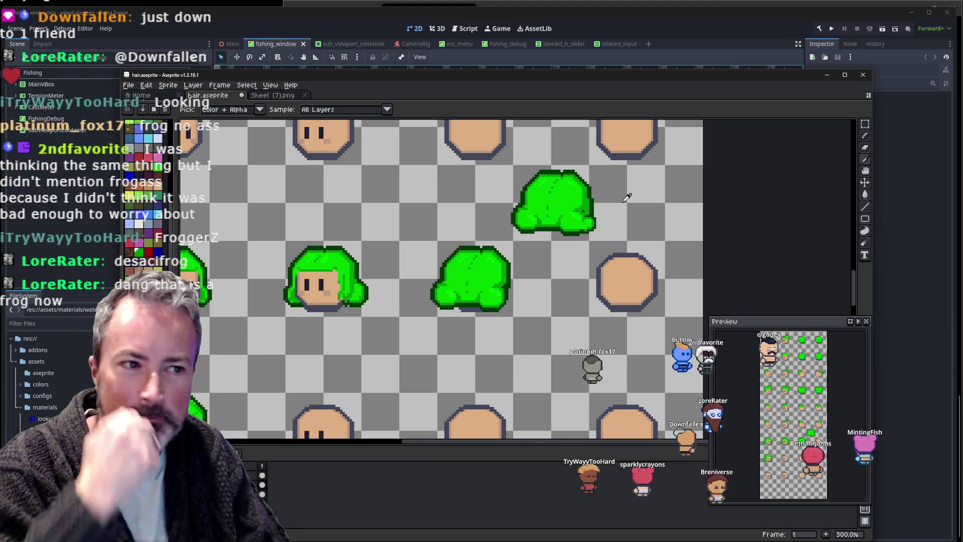
scroll(516, 282, up, 1)
scroll(509, 266, up, 1)
scroll(462, 295, up, 1)
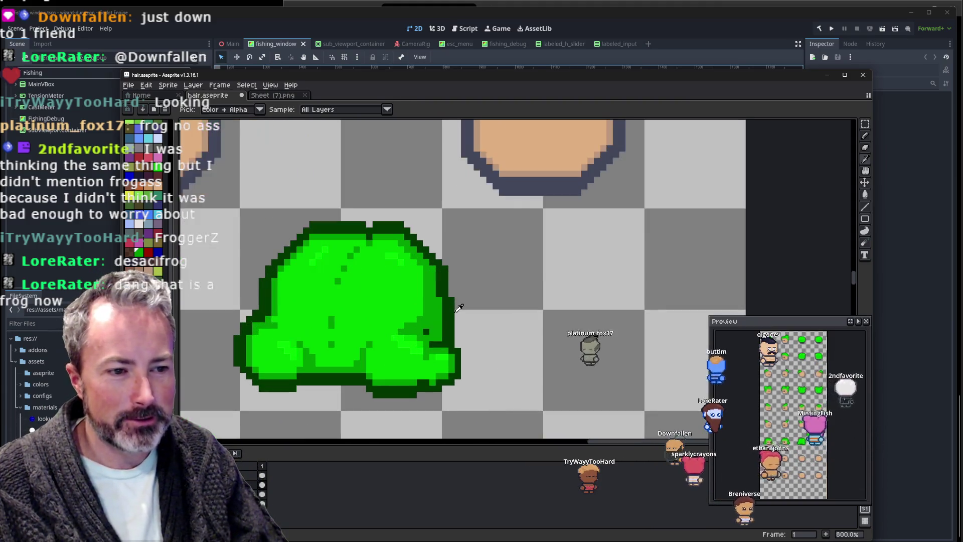
scroll(462, 297, up, 1)
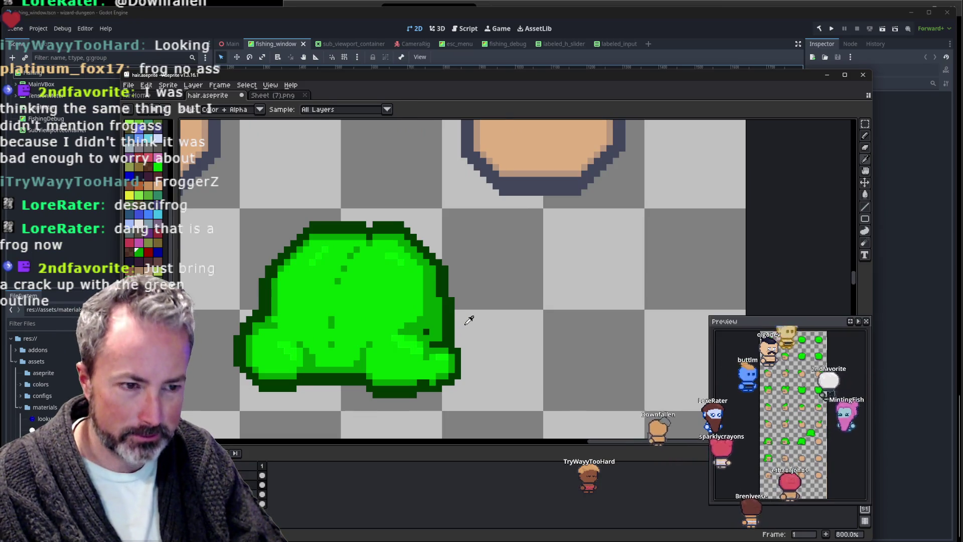
scroll(466, 326, up, 2)
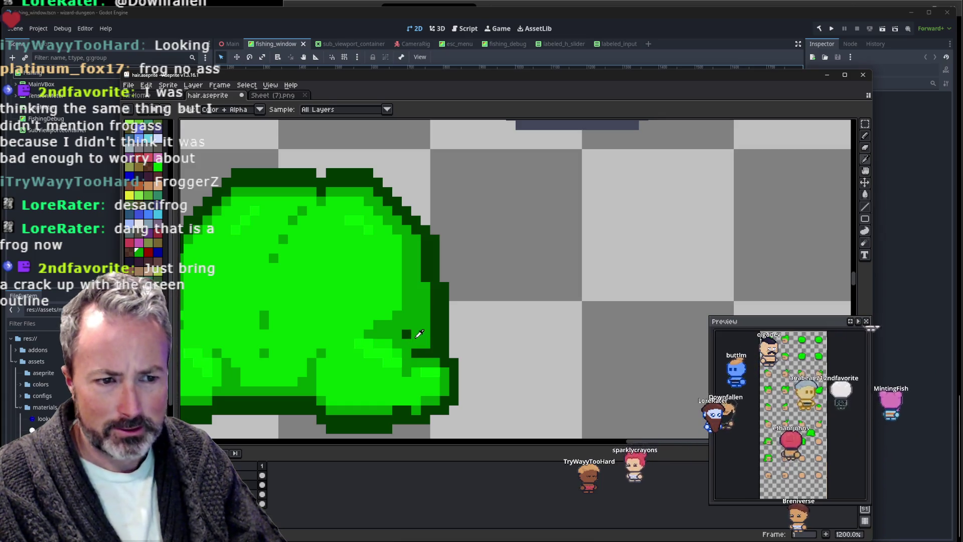
scroll(420, 333, down, 5)
scroll(452, 331, up, 1)
scroll(464, 330, up, 2)
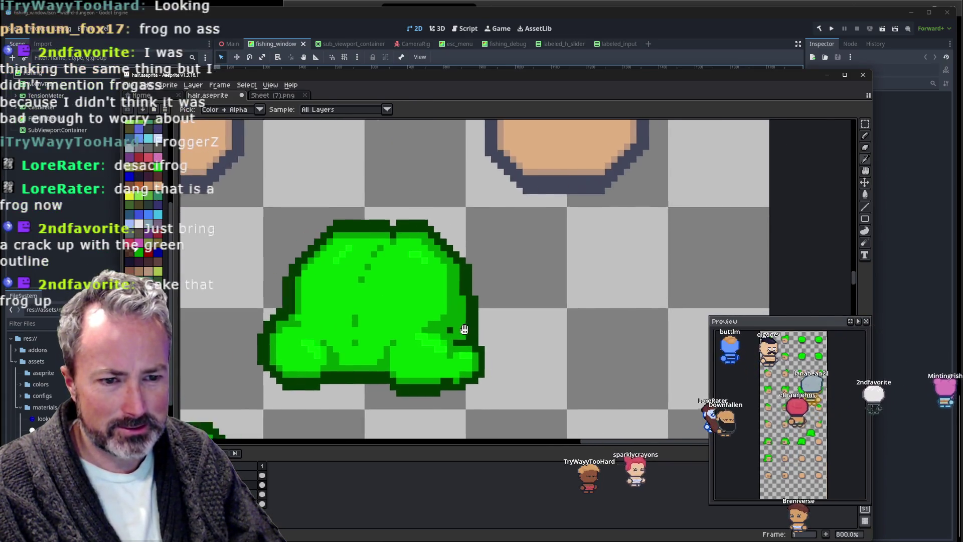
drag(464, 330, 521, 326)
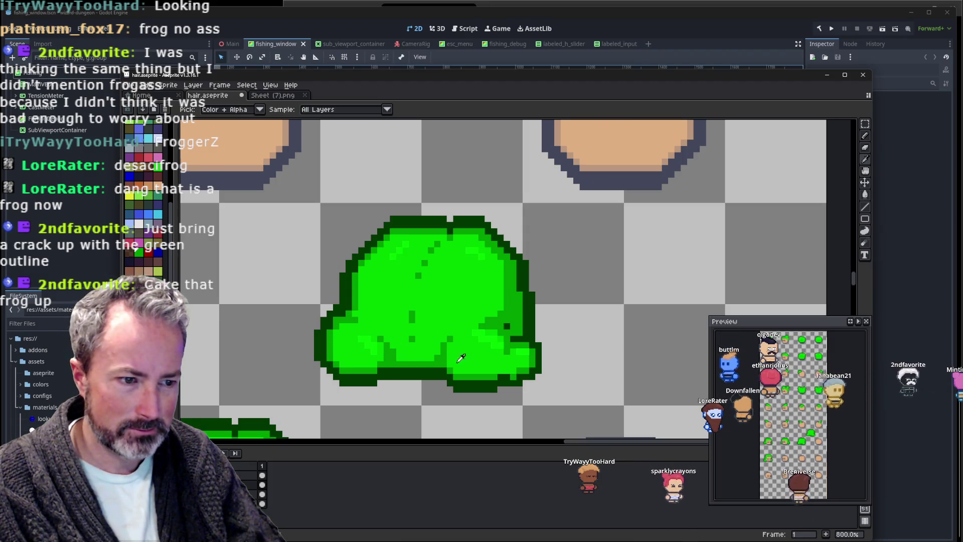
key(b)
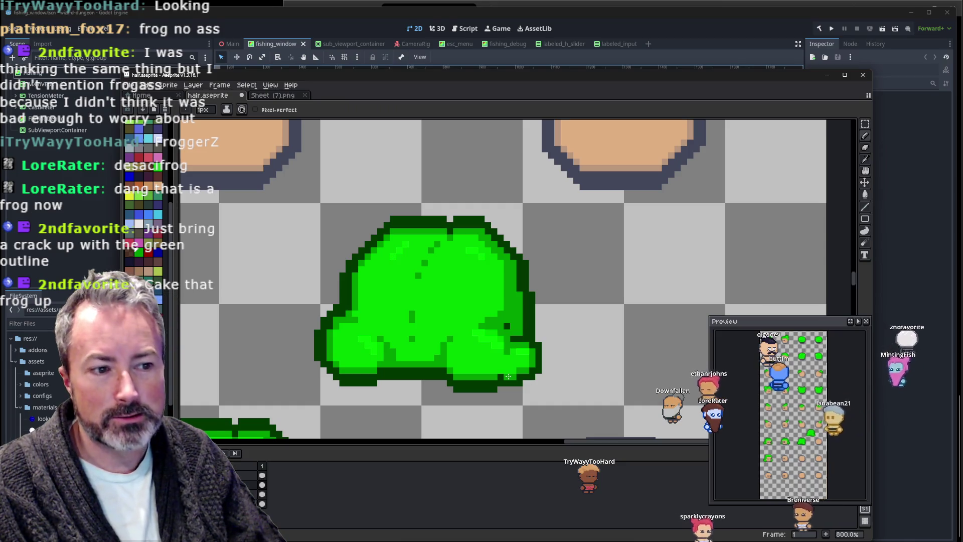
scroll(584, 331, down, 4)
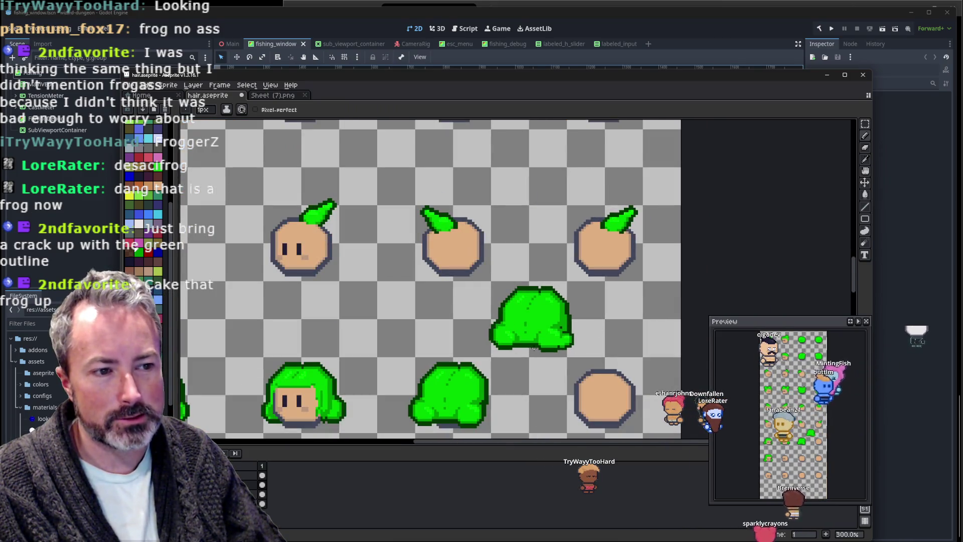
scroll(560, 301, up, 1)
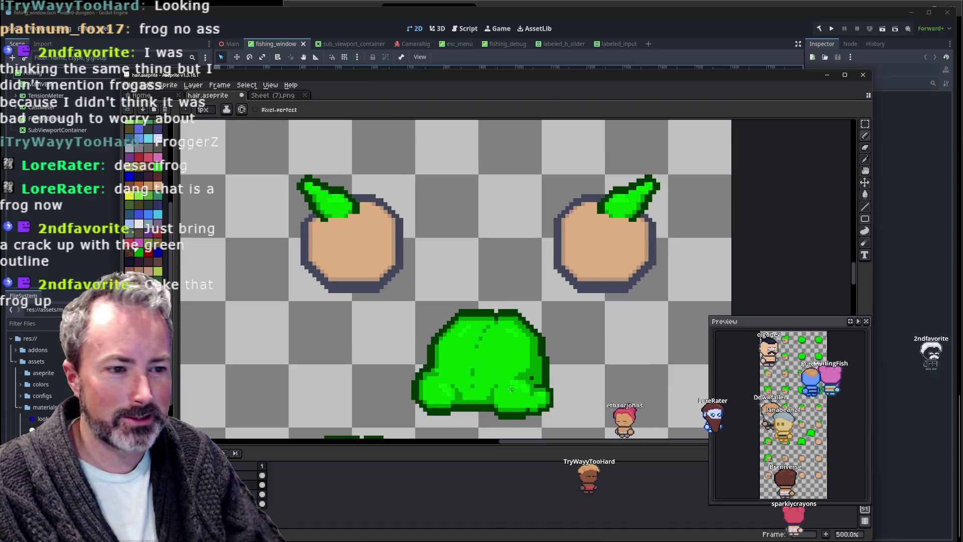
scroll(486, 301, up, 3)
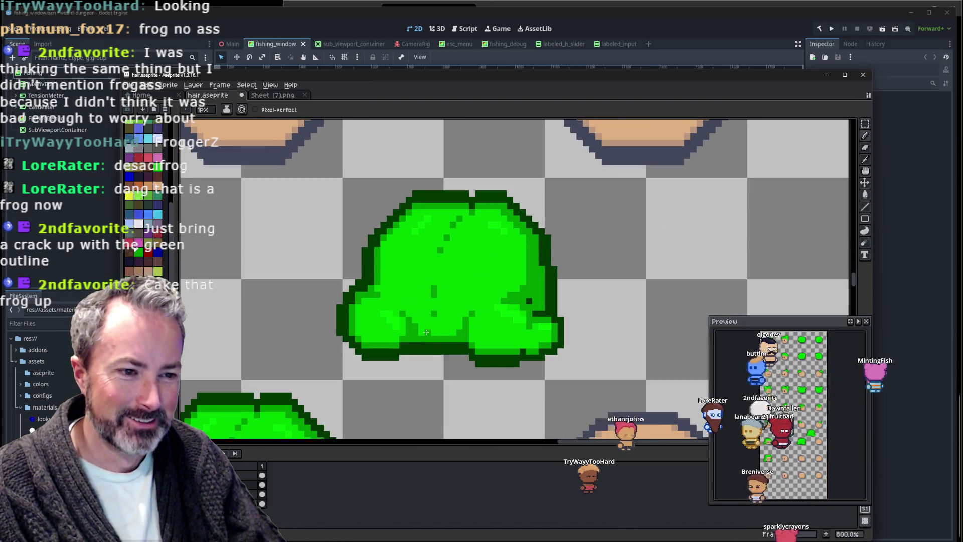
scroll(474, 270, up, 2)
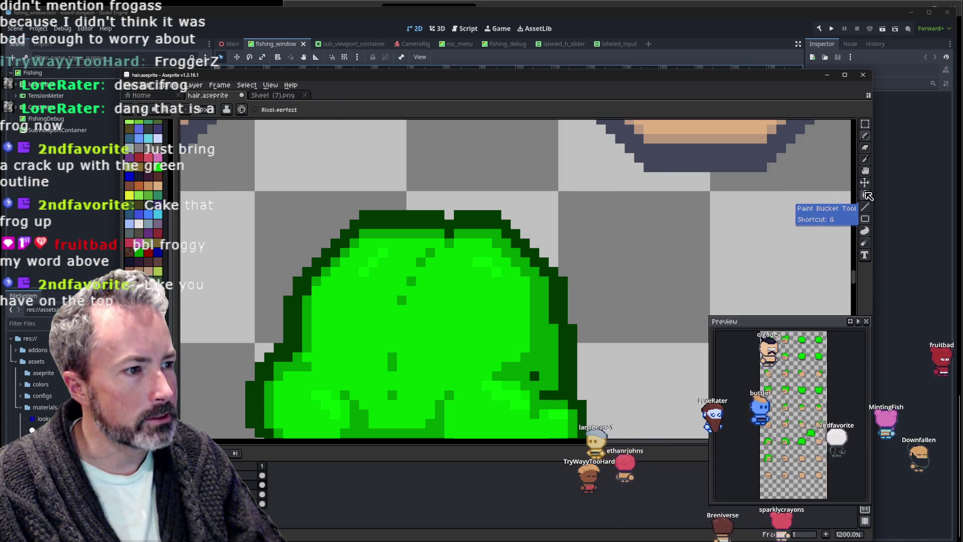
Paint a round bump above the hair's top-right edge, redoing a first attempt.
click(866, 232)
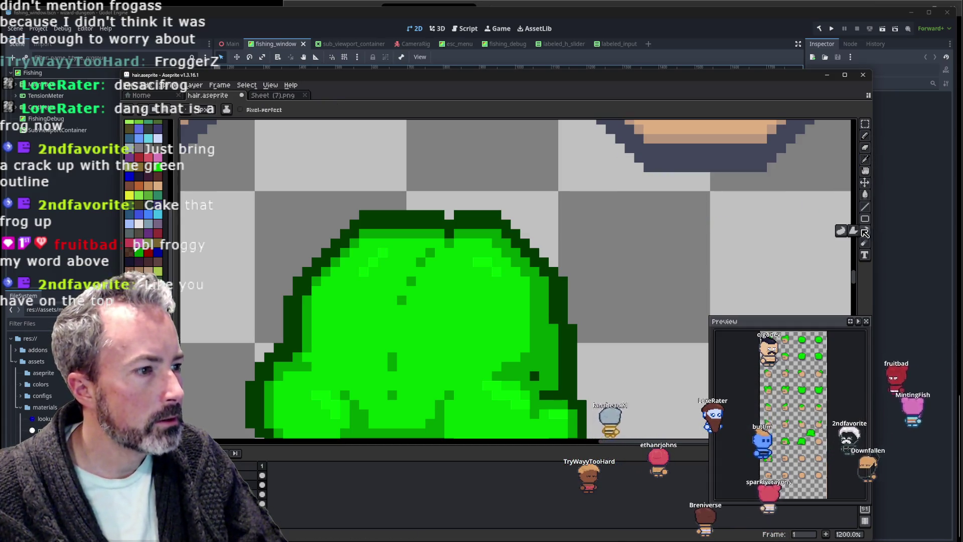
click(867, 137)
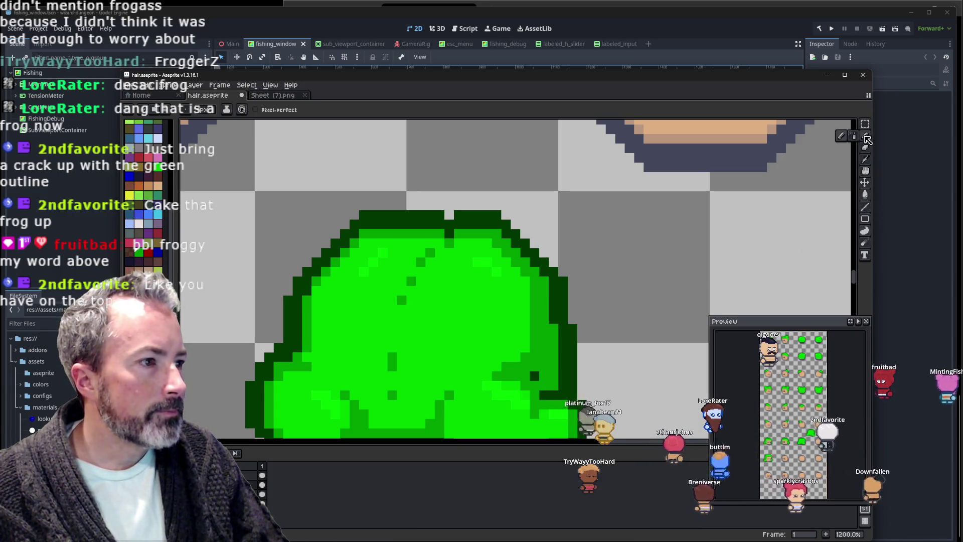
drag(530, 219, 508, 236)
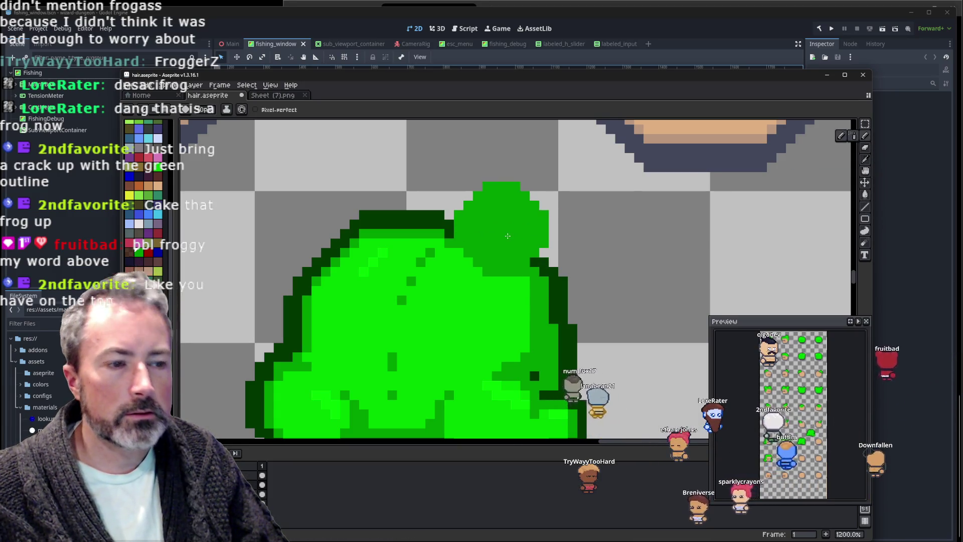
scroll(507, 236, down, 4)
key(ctrl+z)
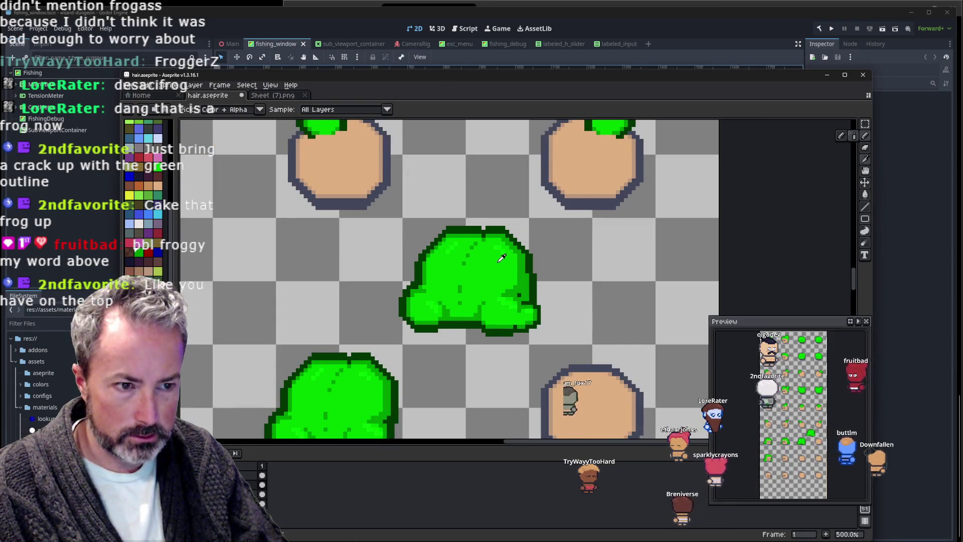
drag(501, 258, 511, 236)
scroll(509, 234, up, 1)
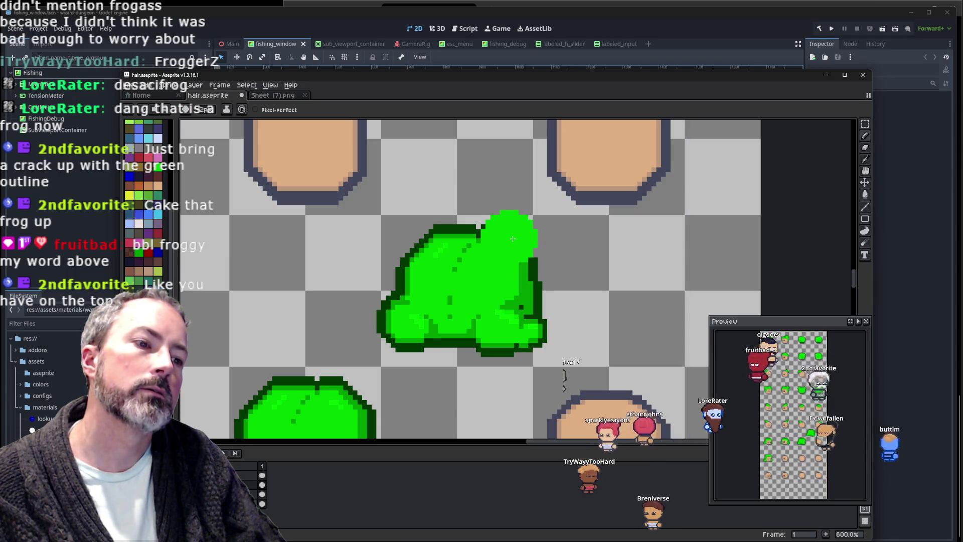
Add a second round bun on the top-left, remove a stray blob, and sample the dark outline green.
click(453, 235)
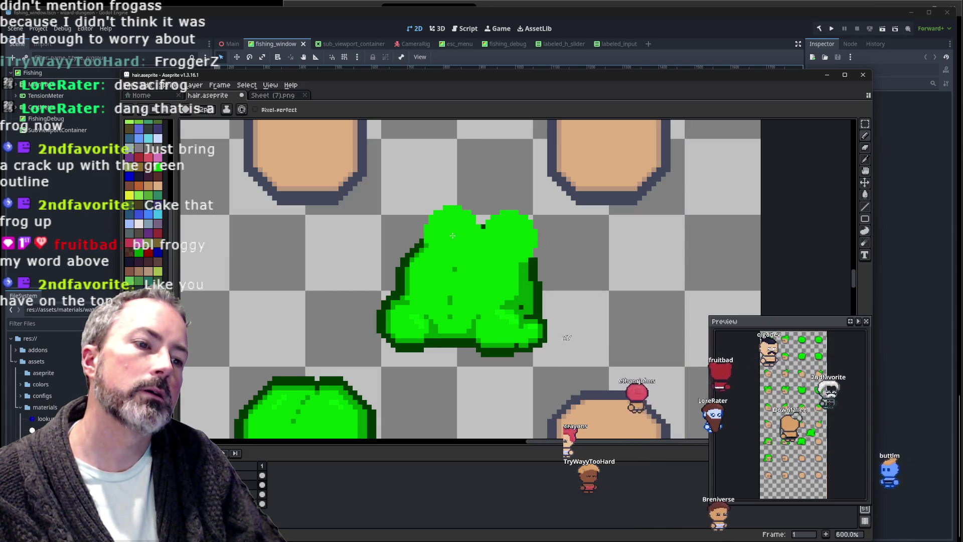
click(449, 237)
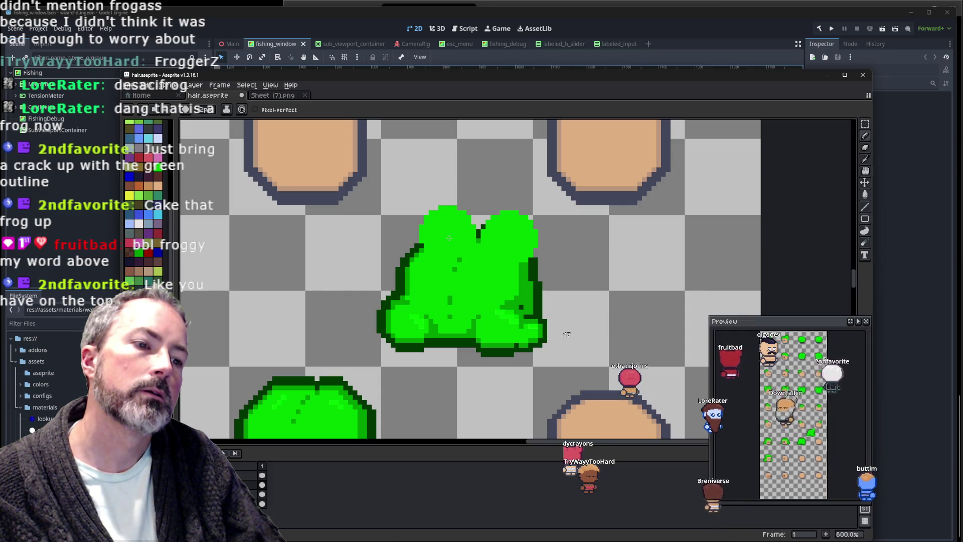
click(604, 266)
scroll(602, 271, up, 3)
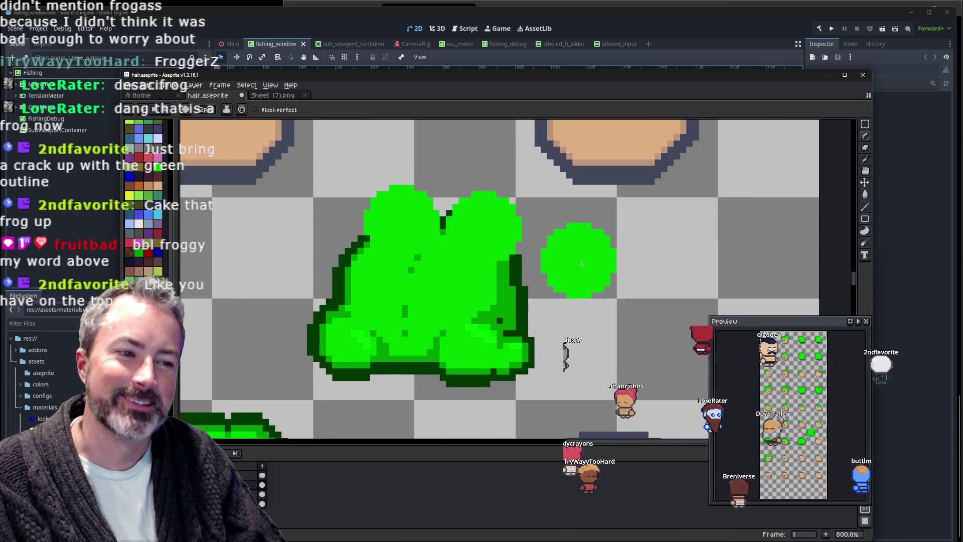
key(ctrl+z)
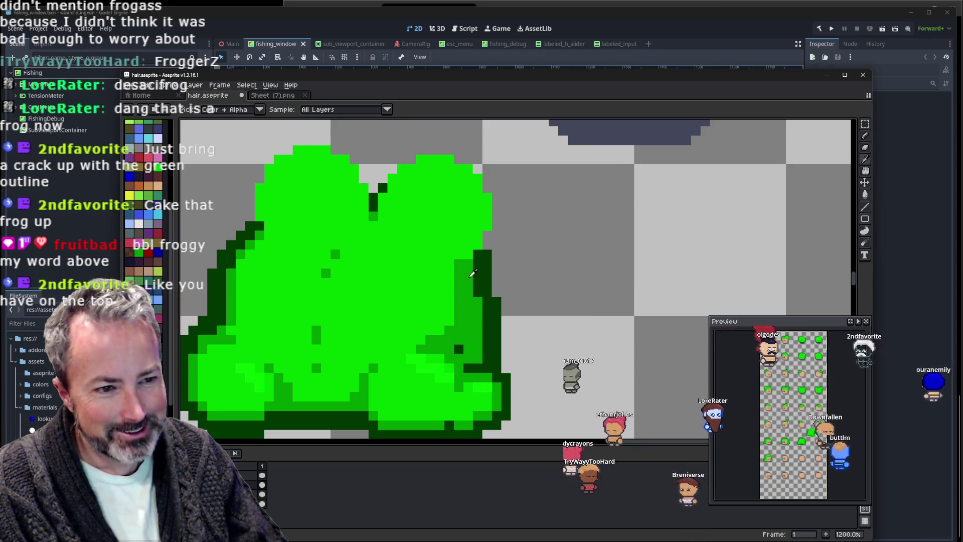
click(466, 276)
scroll(467, 275, down, 1)
scroll(467, 275, down, 1)
With a 1px brush, round out the right bun's top edge and left bun's top-left edge in bright green.
scroll(468, 288, up, 2)
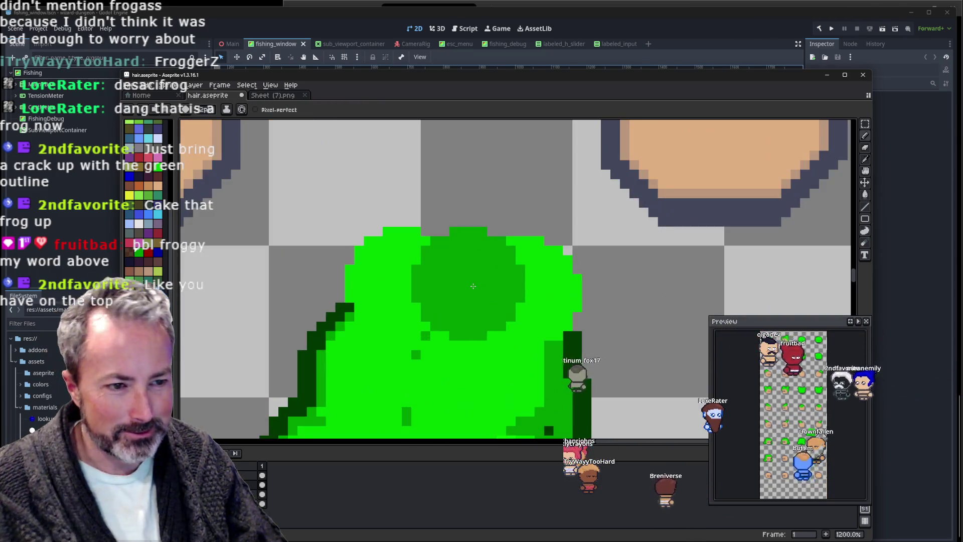
key(minus)
key(minus)
key(minus)
key(minus)
key(minus)
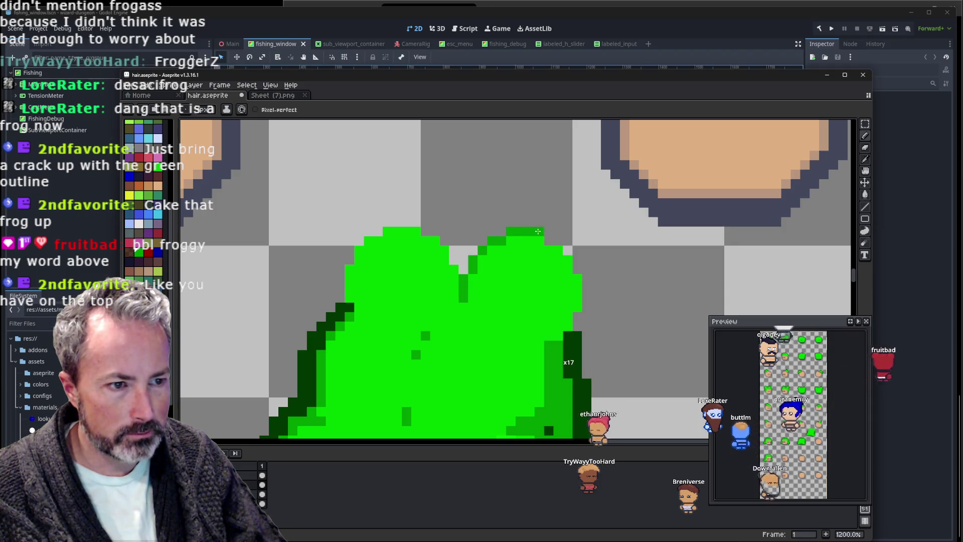
mouse_move(547, 236)
mouse_down()
mouse_move(563, 248)
mouse_move(586, 297)
mouse_up()
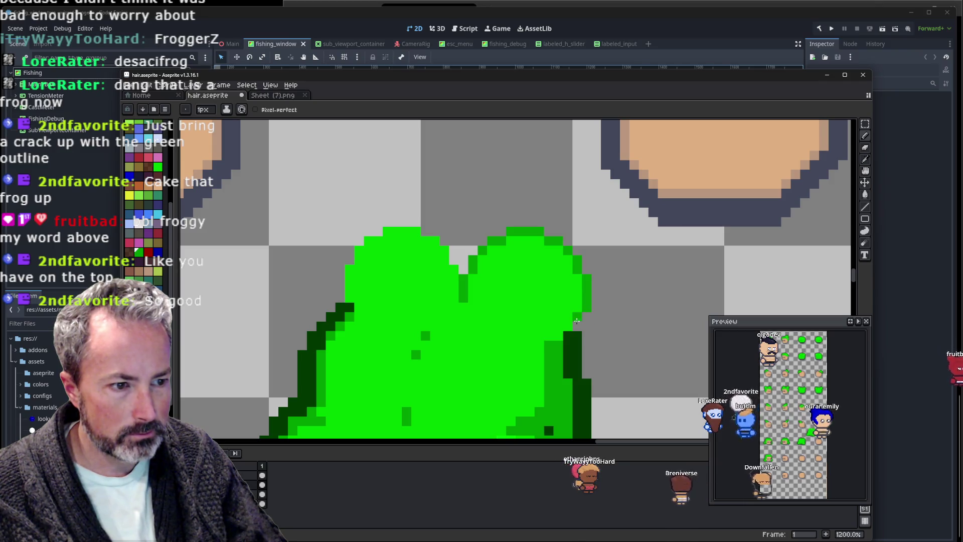
scroll(625, 297, down, 3)
scroll(567, 279, up, 3)
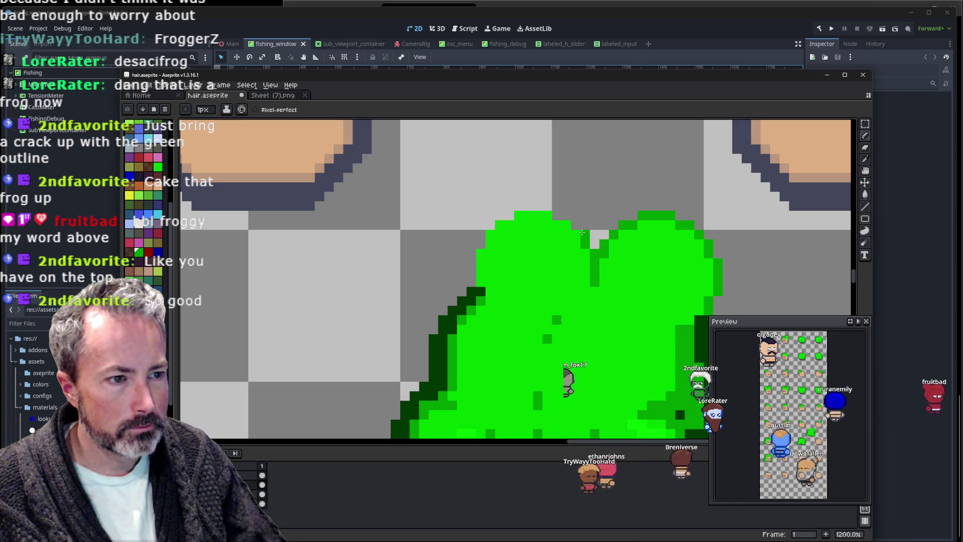
drag(562, 215, 544, 209)
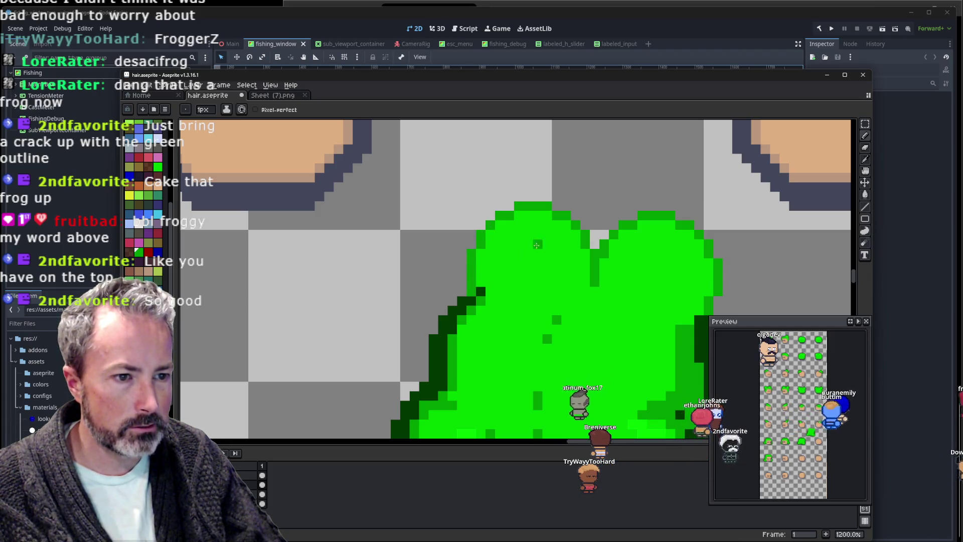
scroll(537, 244, down, 4)
scroll(520, 272, up, 2)
scroll(520, 272, up, 1)
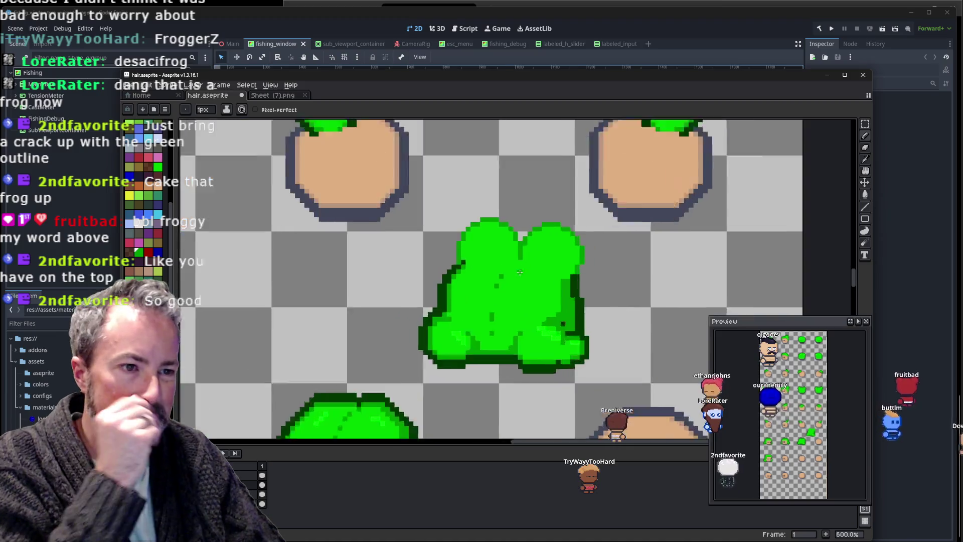
scroll(519, 272, up, 2)
Trace a dark green outline up the left bun's side and across its top.
key(alt)
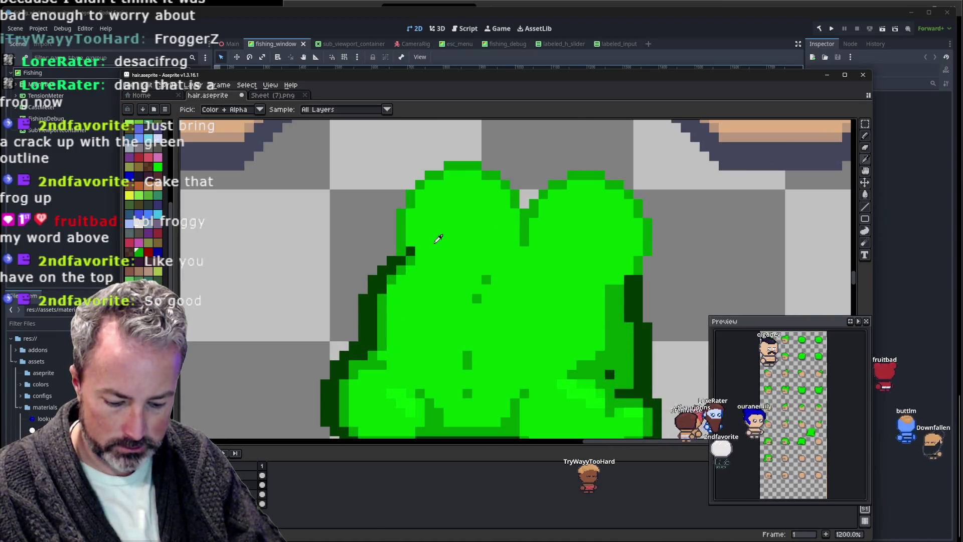
alt+click(436, 241)
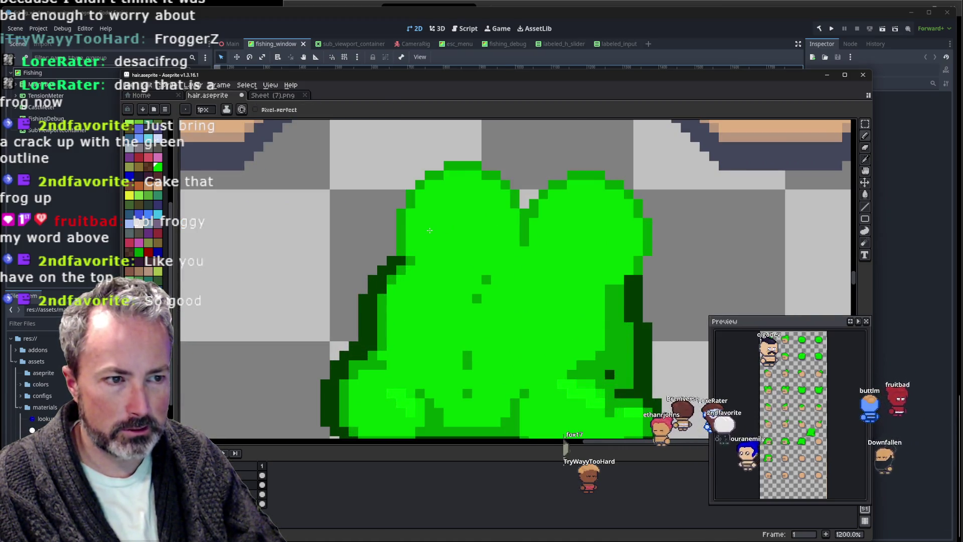
alt+click(389, 259)
click(397, 244)
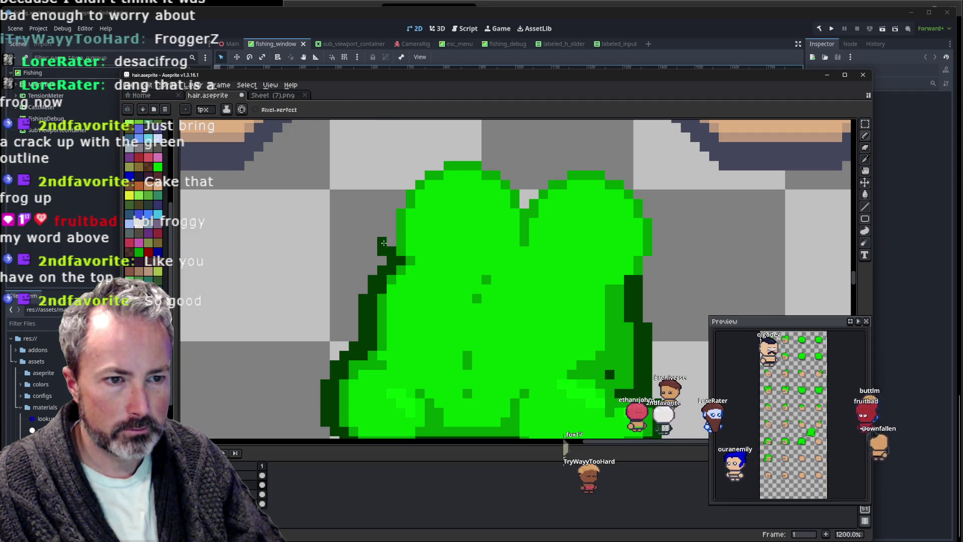
click(391, 242)
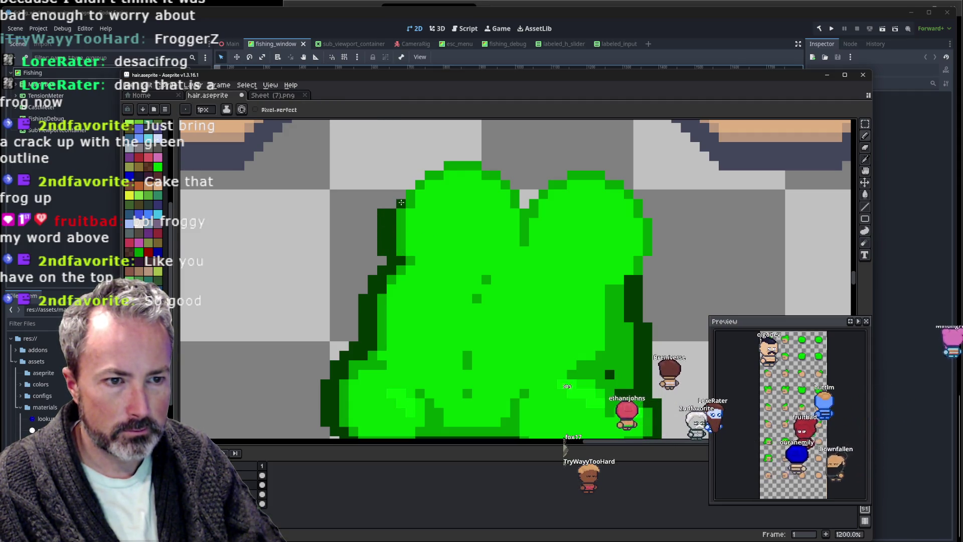
drag(394, 203, 418, 174)
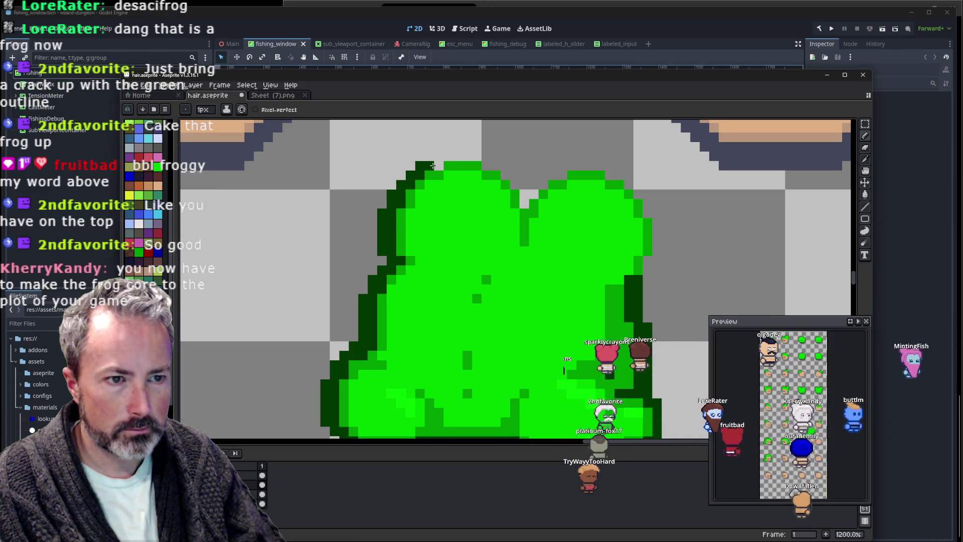
mouse_move(422, 166)
mouse_down()
mouse_move(456, 156)
mouse_move(492, 167)
mouse_up()
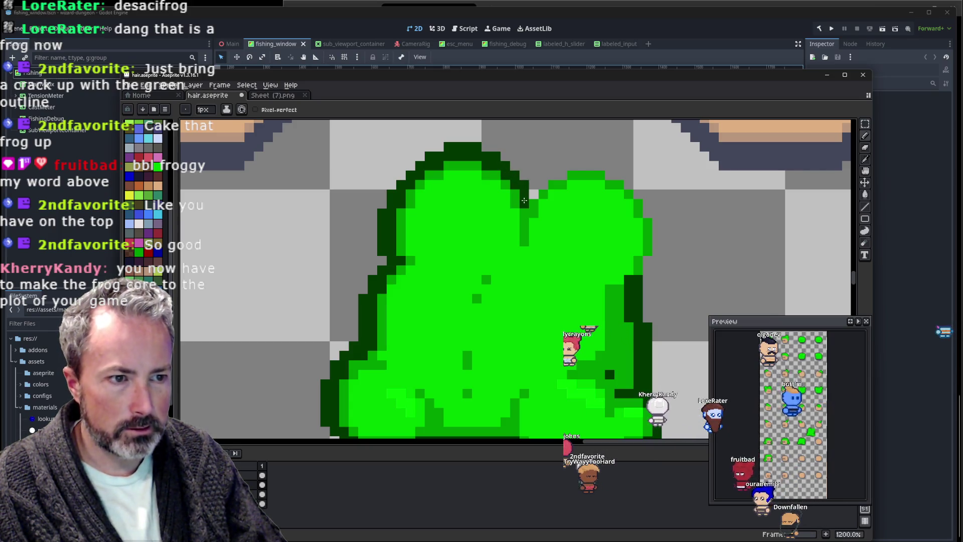
Add two darker green shading pixels between the buns with the 1px pencil.
scroll(523, 197, down, 5)
scroll(630, 187, up, 2)
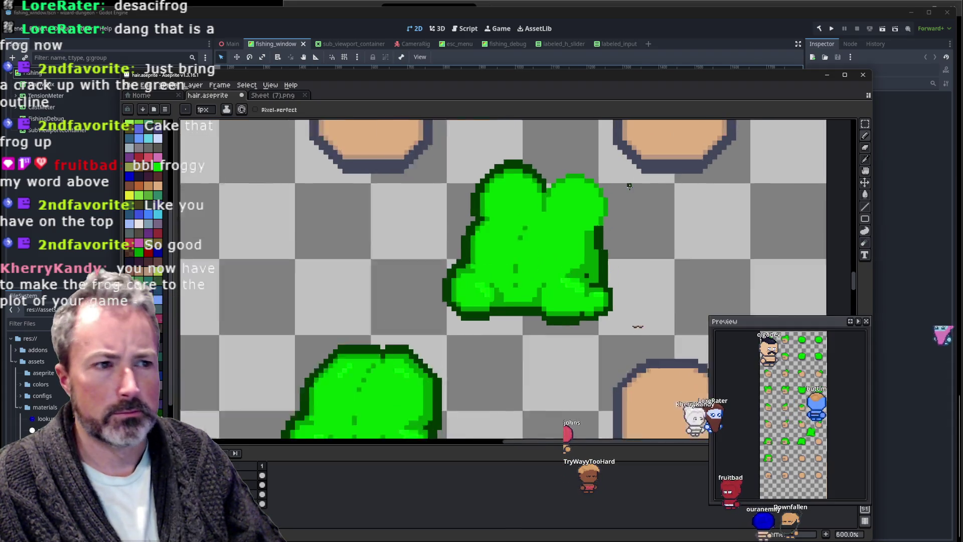
scroll(597, 192, up, 1)
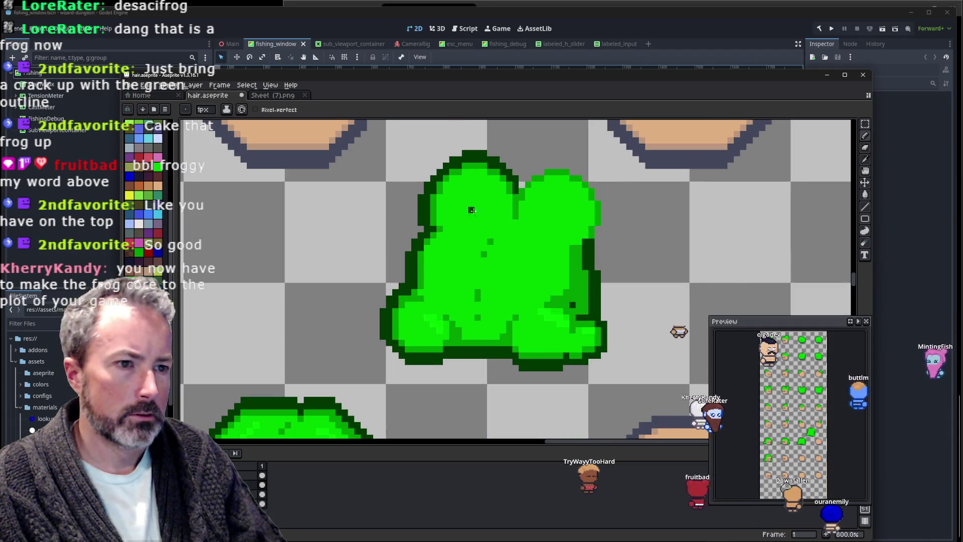
scroll(451, 221, up, 3)
key(i)
scroll(445, 224, up, 2)
key(b)
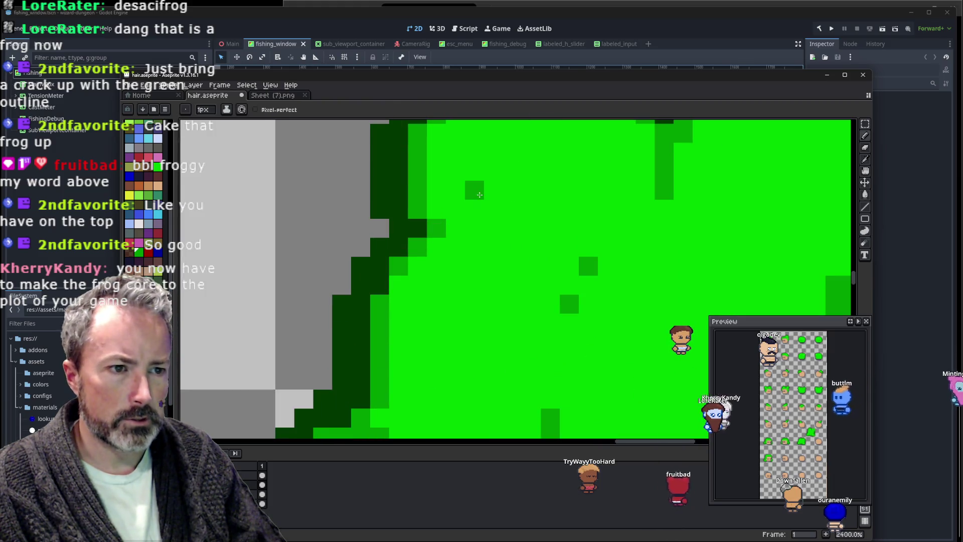
drag(480, 193, 551, 153)
Draw the dark green outline over the right bun's top and down its right side.
scroll(560, 157, down, 5)
scroll(525, 239, down, 1)
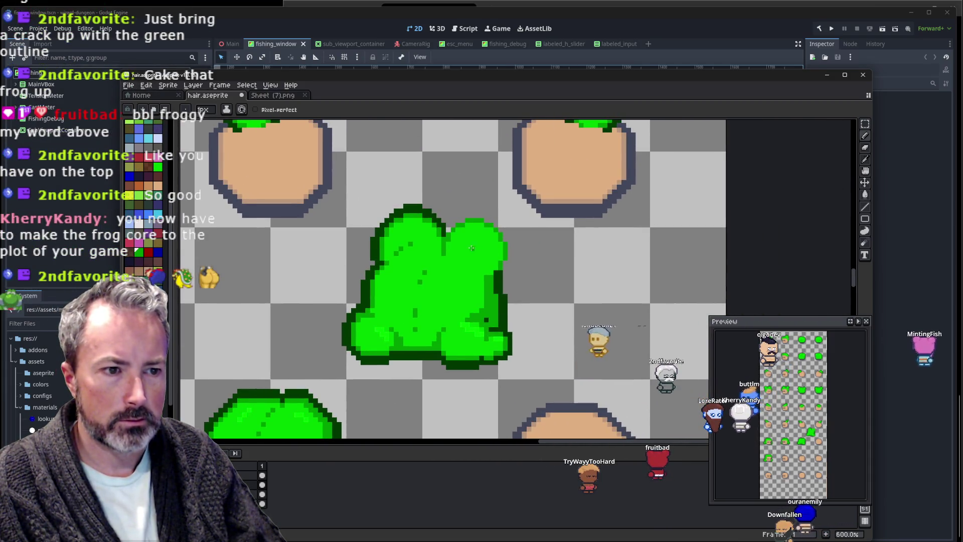
scroll(453, 249, up, 3)
key(i)
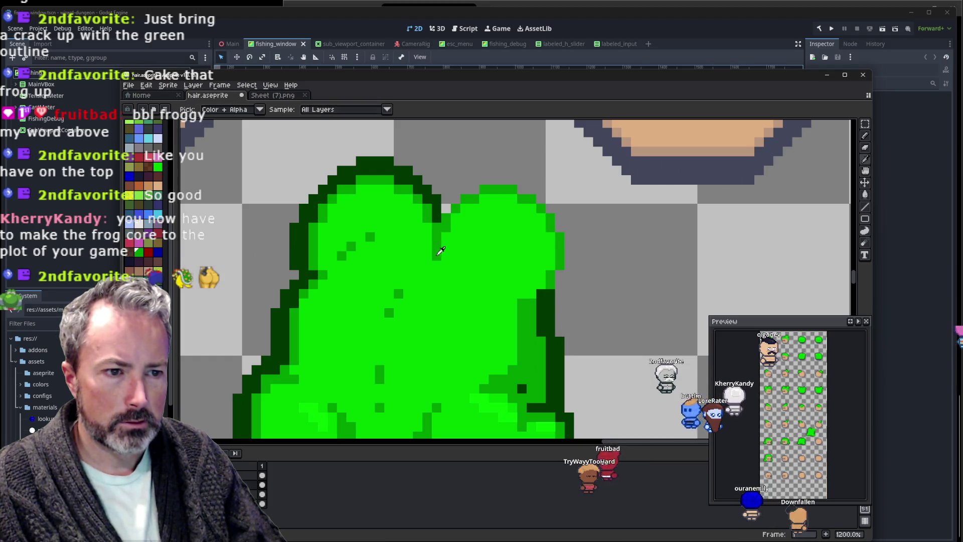
alt+click(438, 254)
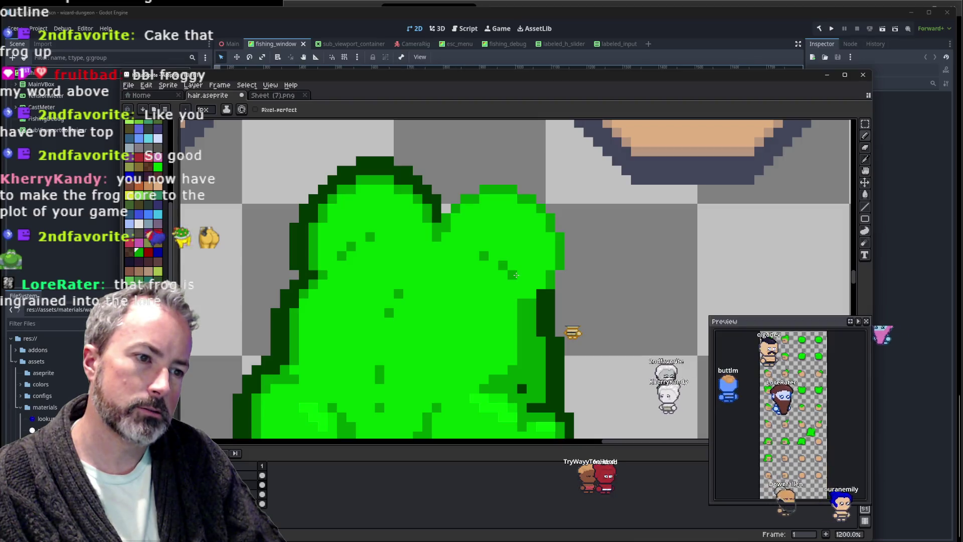
scroll(638, 241, down, 5)
scroll(638, 241, up, 5)
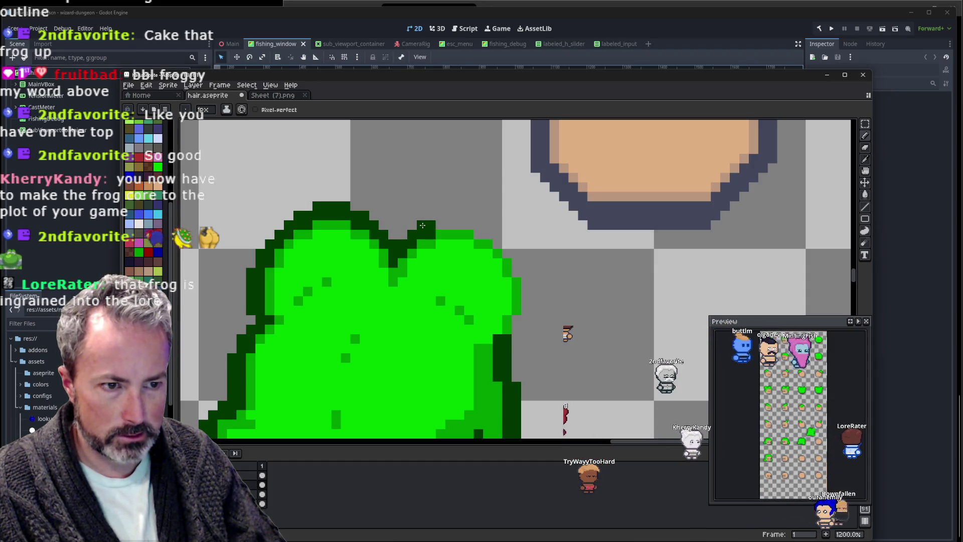
mouse_move(440, 216)
mouse_down()
mouse_move(484, 227)
mouse_move(506, 249)
mouse_move(528, 306)
mouse_move(514, 319)
mouse_up()
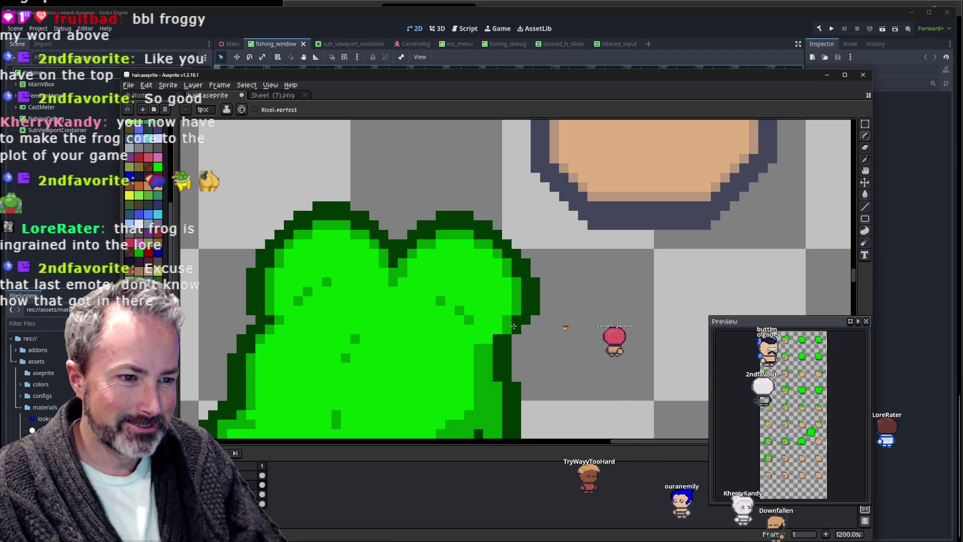
scroll(516, 336, down, 2)
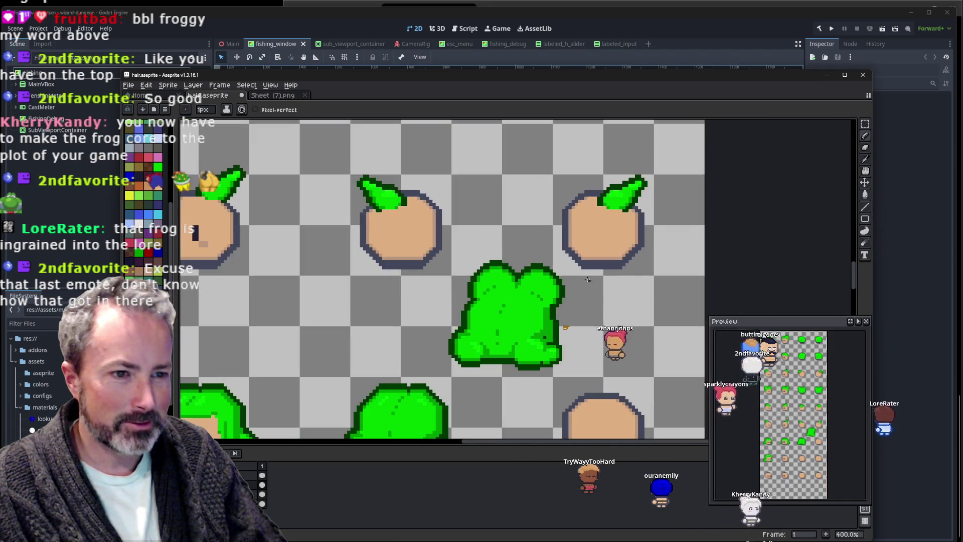
scroll(551, 276, down, 2)
scroll(584, 212, down, 1)
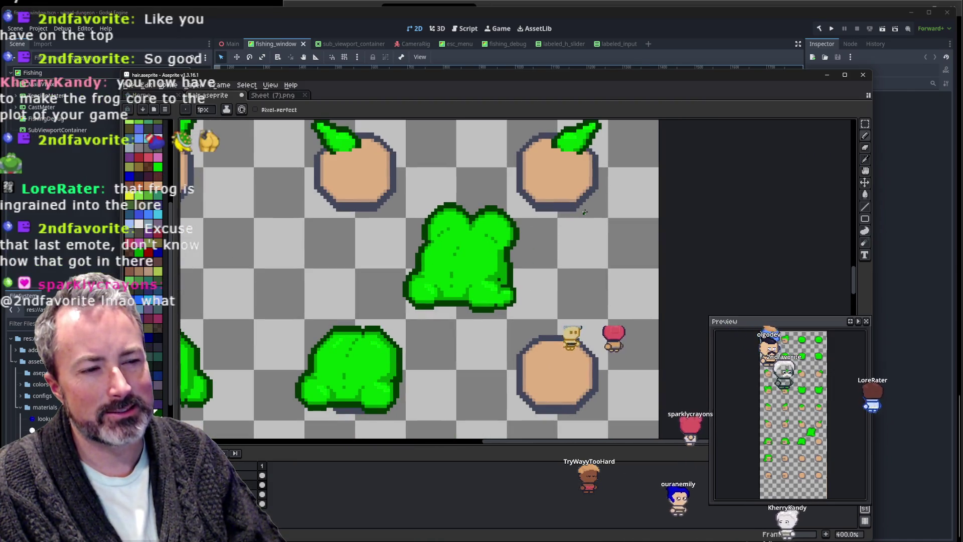
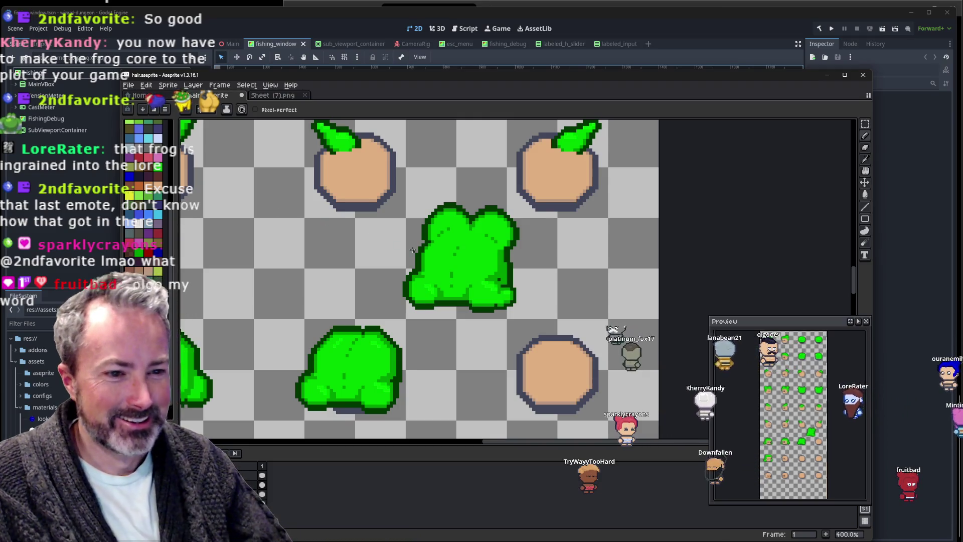
Zoom around the green frog sprite in Aseprite, toggling between eyedropper and pencil.
scroll(476, 181, down, 3)
scroll(475, 181, left, 3)
scroll(504, 179, up, 2)
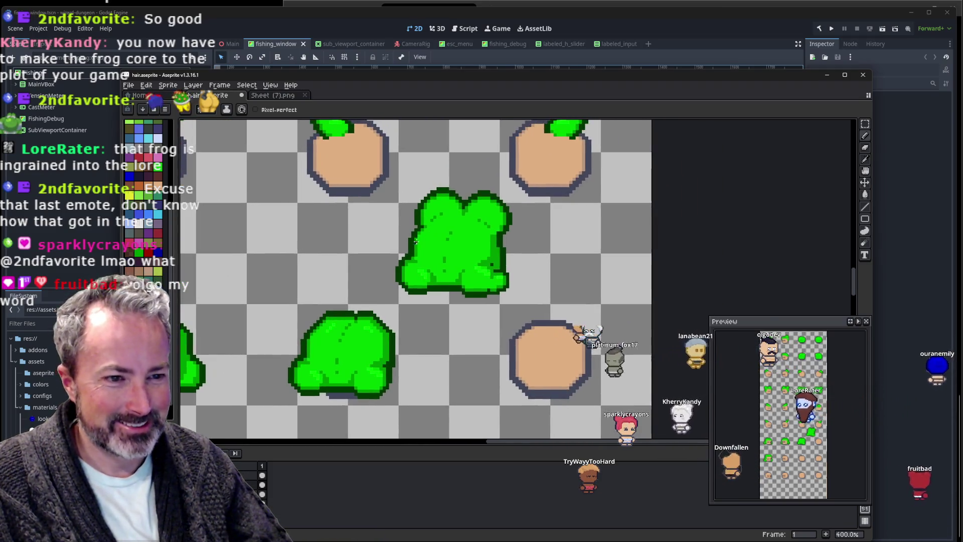
scroll(401, 287, up, 2)
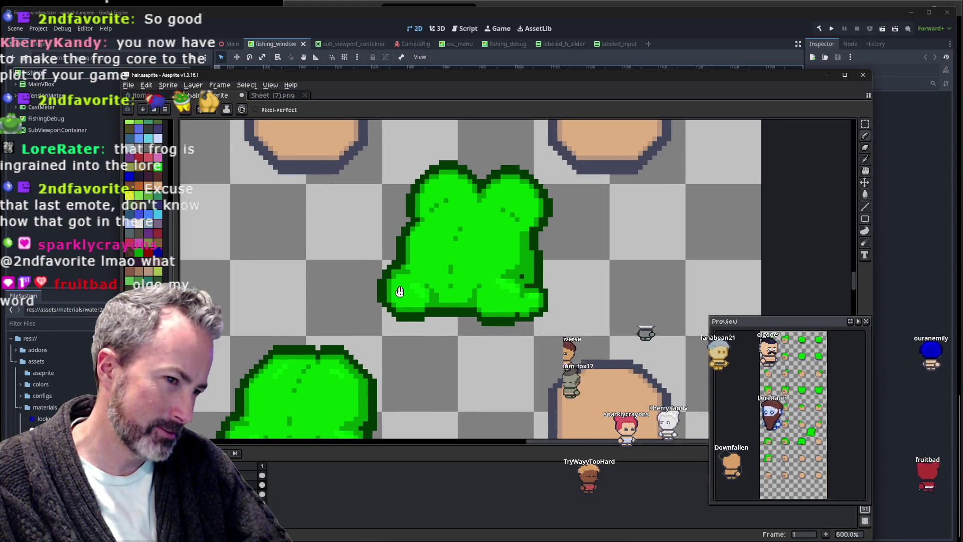
scroll(399, 286, right, 3)
scroll(351, 311, up, 1)
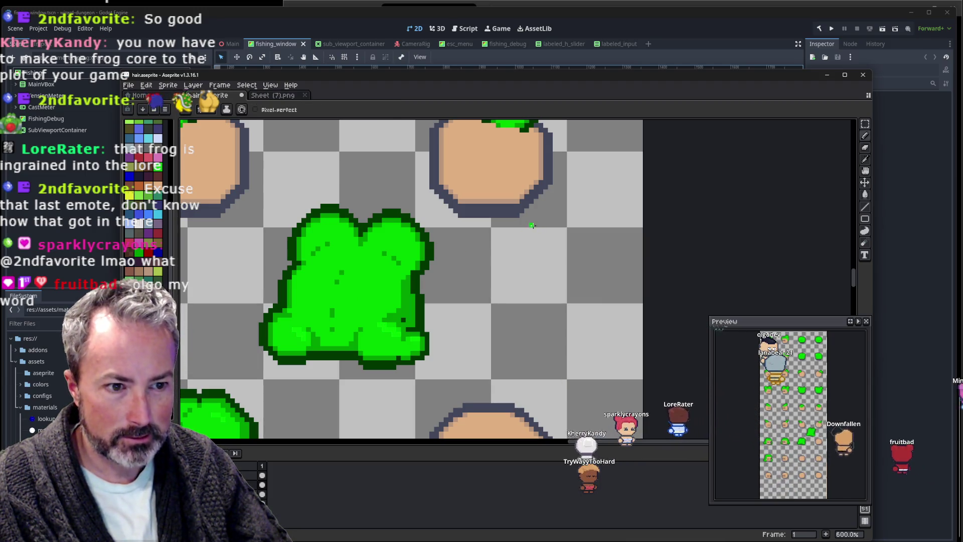
scroll(532, 225, down, 2)
scroll(461, 275, up, 2)
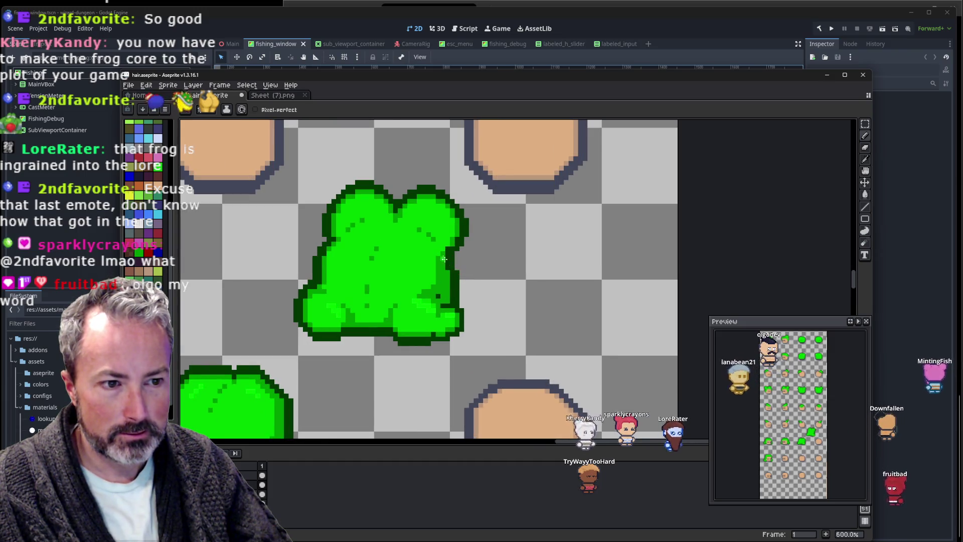
key(i)
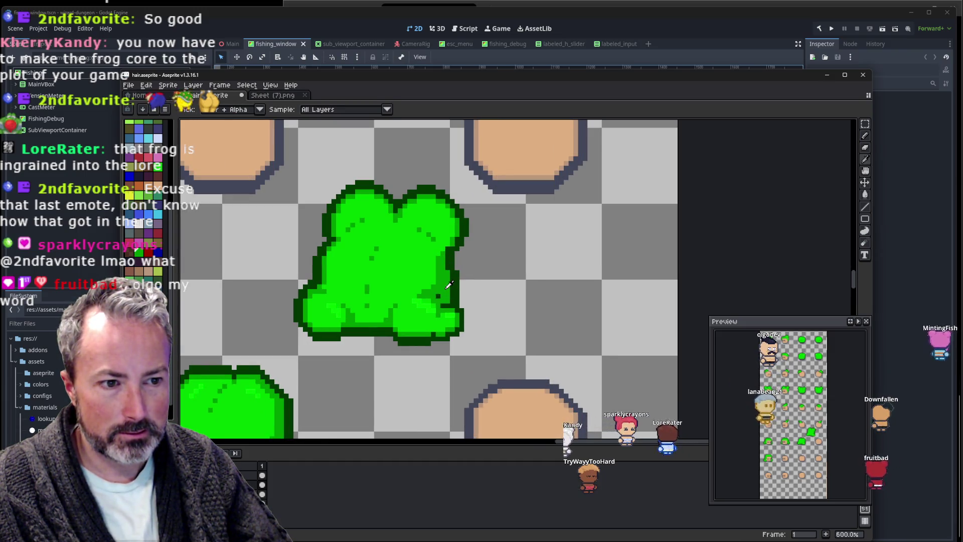
key(b)
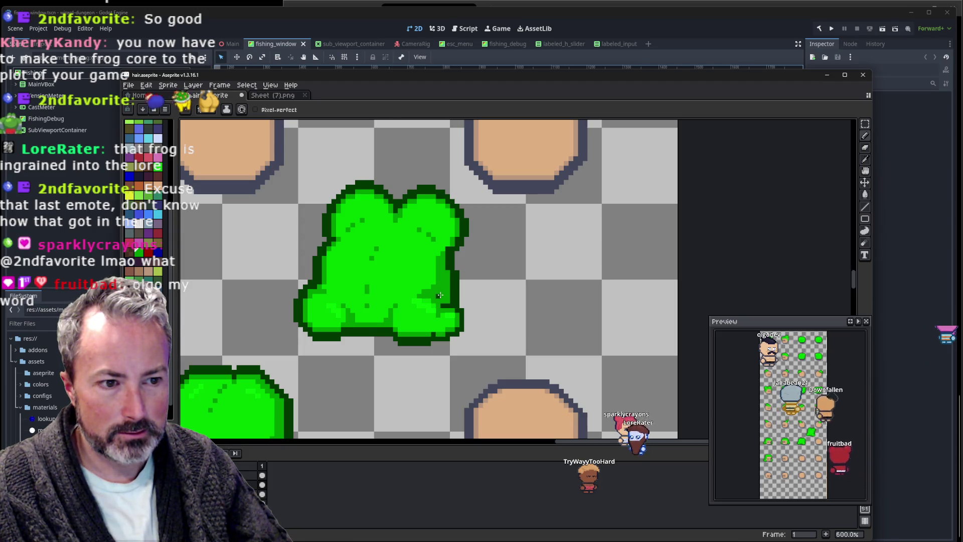
key(b)
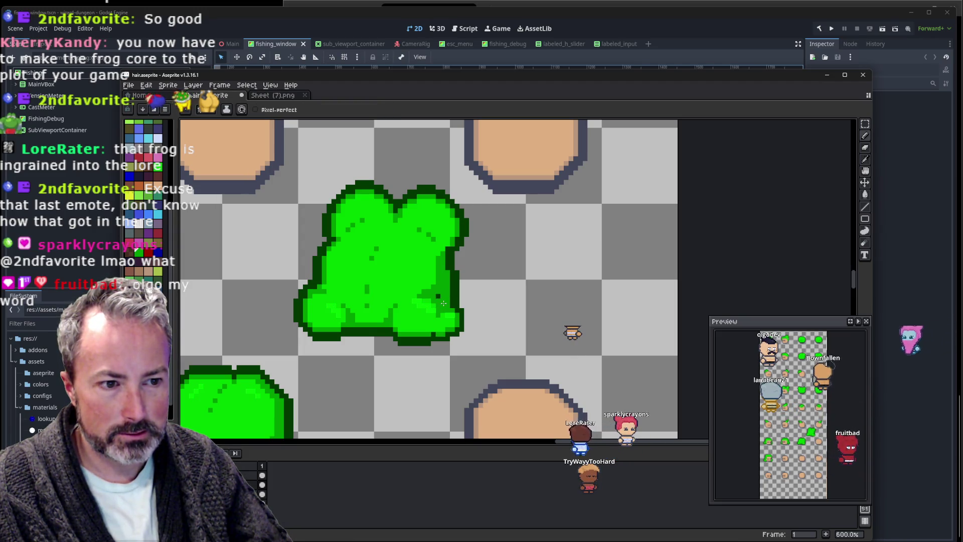
scroll(443, 303, down, 2)
scroll(481, 288, down, 1)
scroll(517, 273, down, 1)
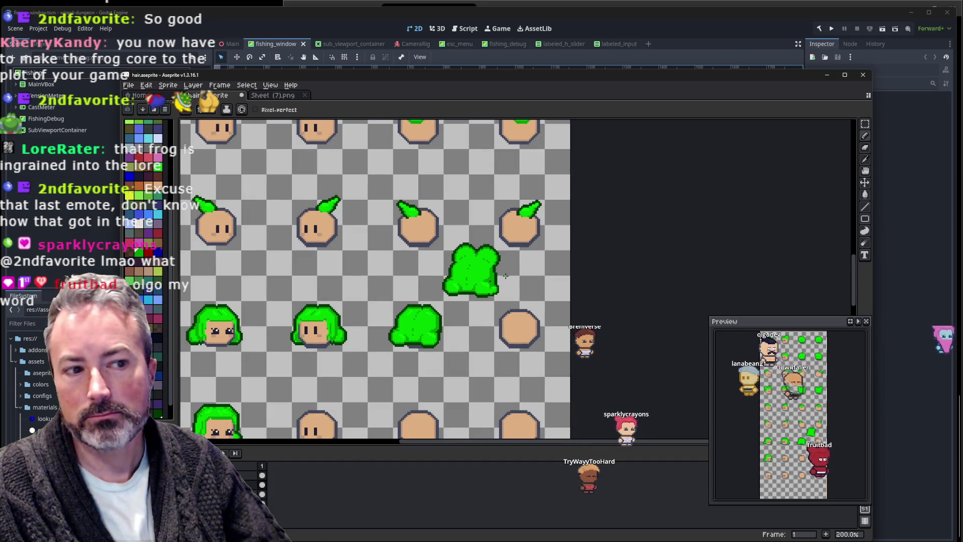
scroll(474, 276, up, 4)
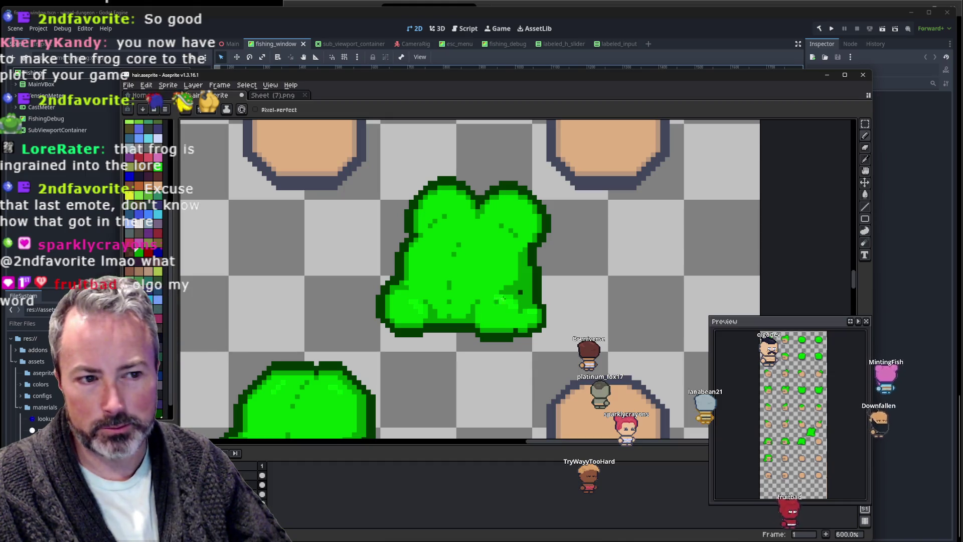
scroll(549, 273, down, 4)
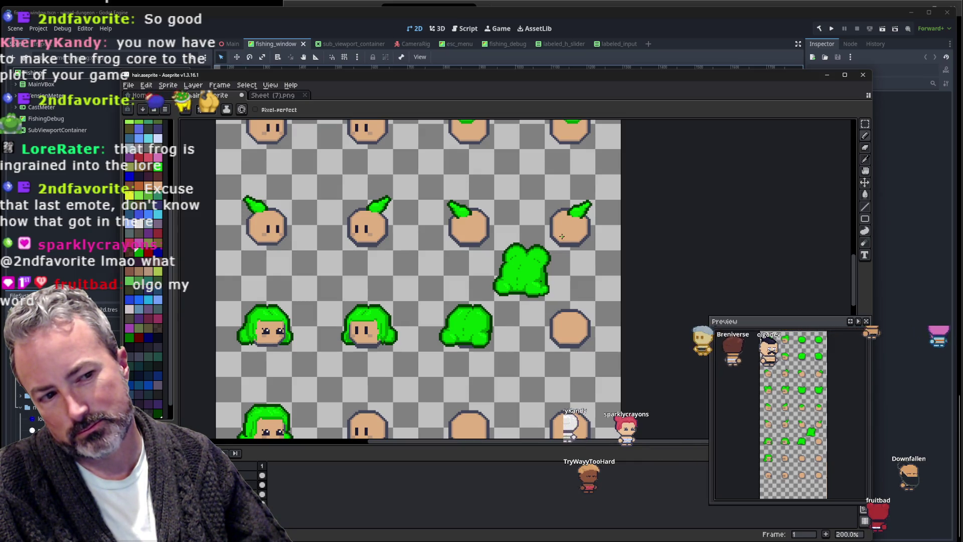
scroll(552, 239, up, 3)
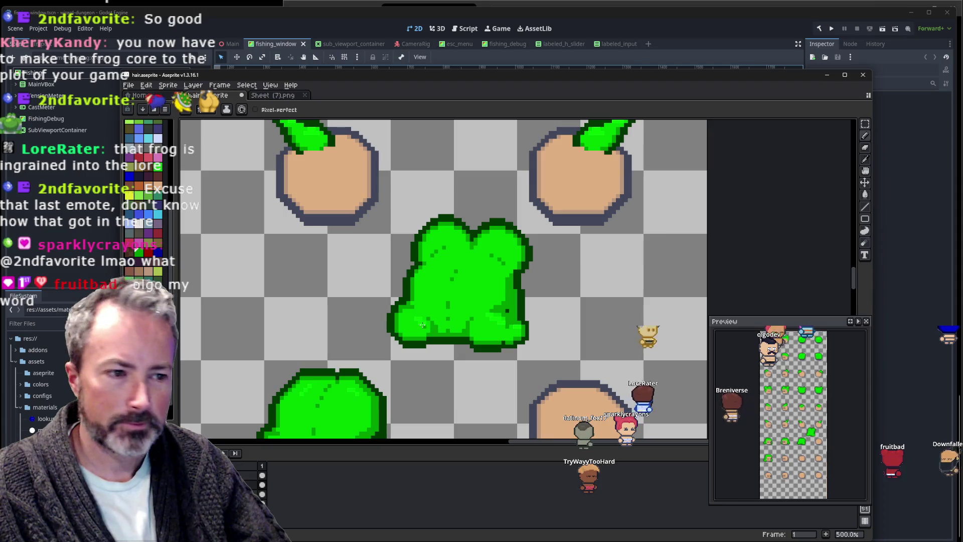
scroll(530, 365, up, 2)
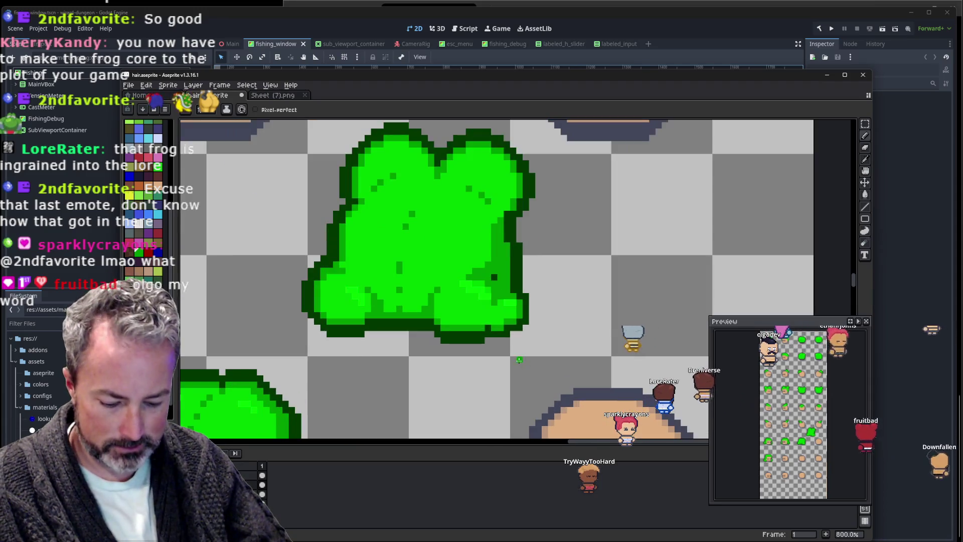
key(b)
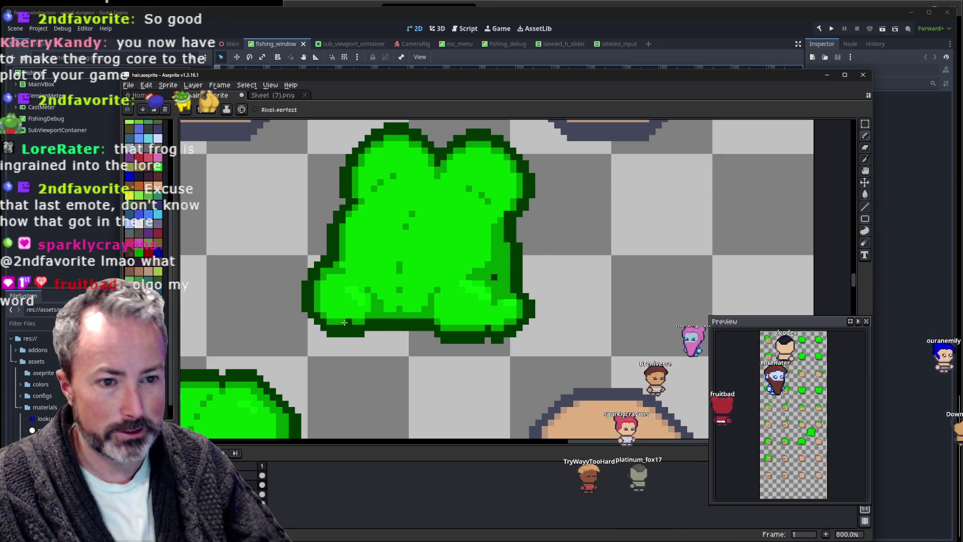
scroll(326, 329, up, 2)
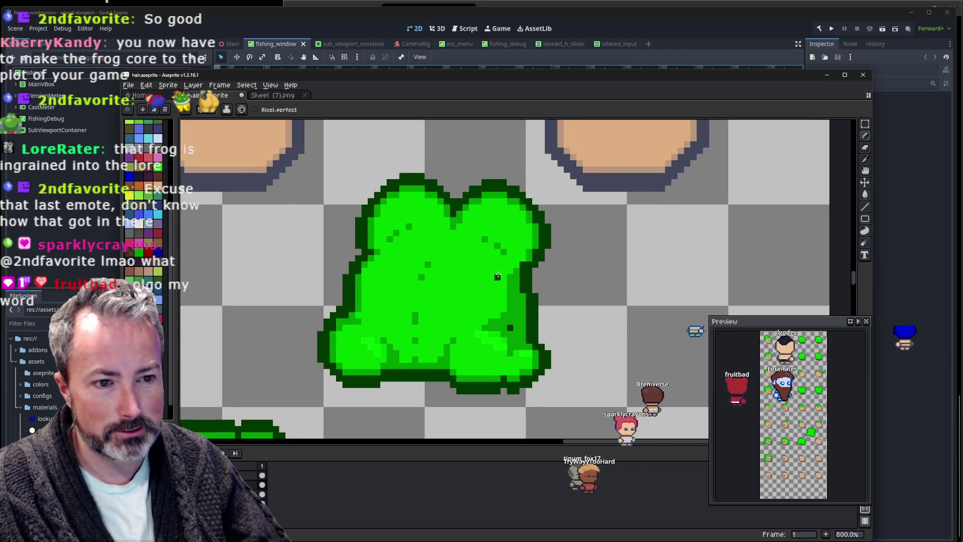
scroll(574, 252, down, 4)
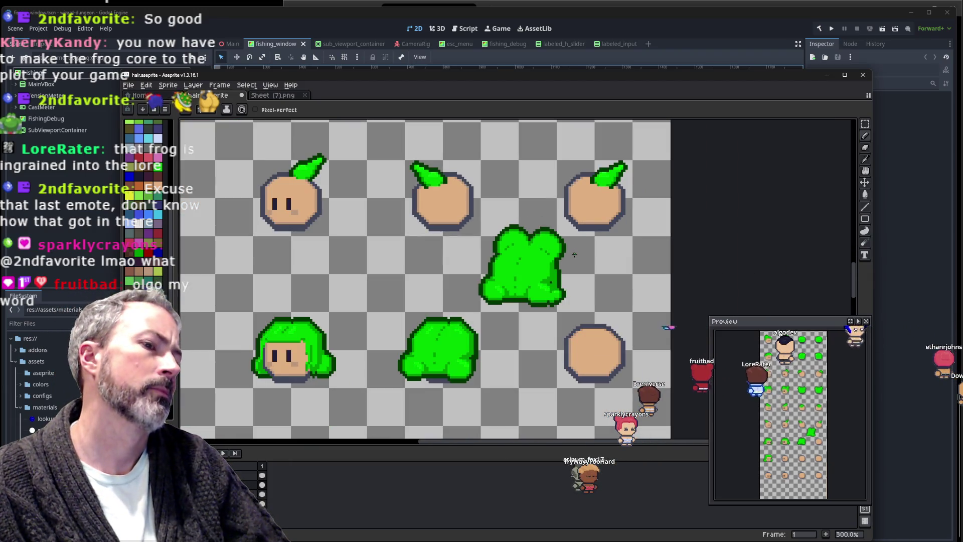
scroll(574, 254, up, 3)
Keep inspecting the frog at different zoom levels, briefly switching to the eyedropper.
key(alt)
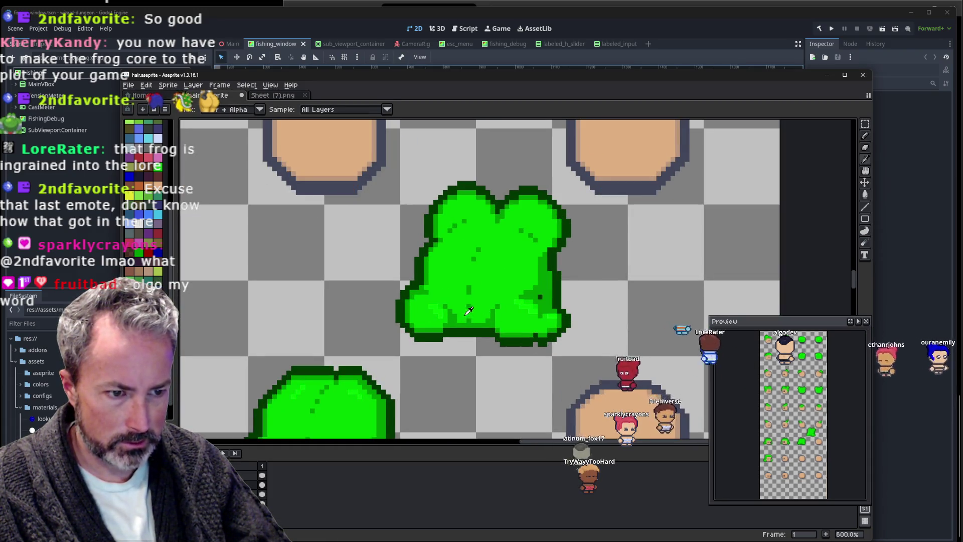
scroll(626, 273, down, 1)
scroll(626, 274, down, 1)
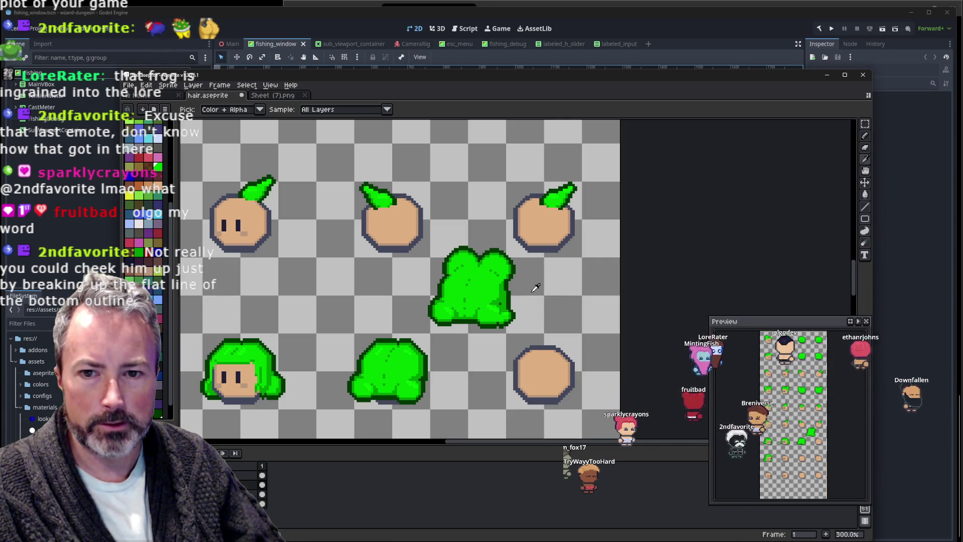
scroll(487, 315, up, 3)
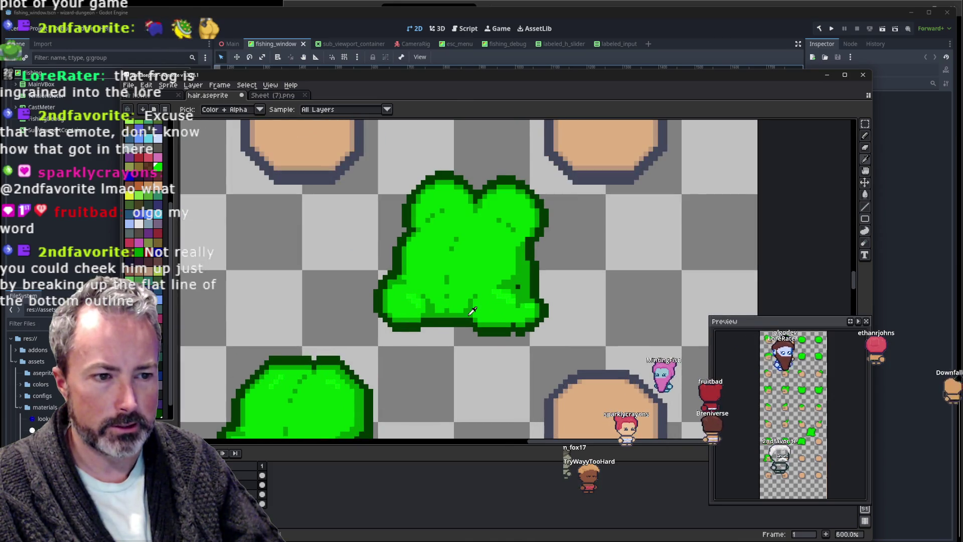
scroll(452, 329, up, 4)
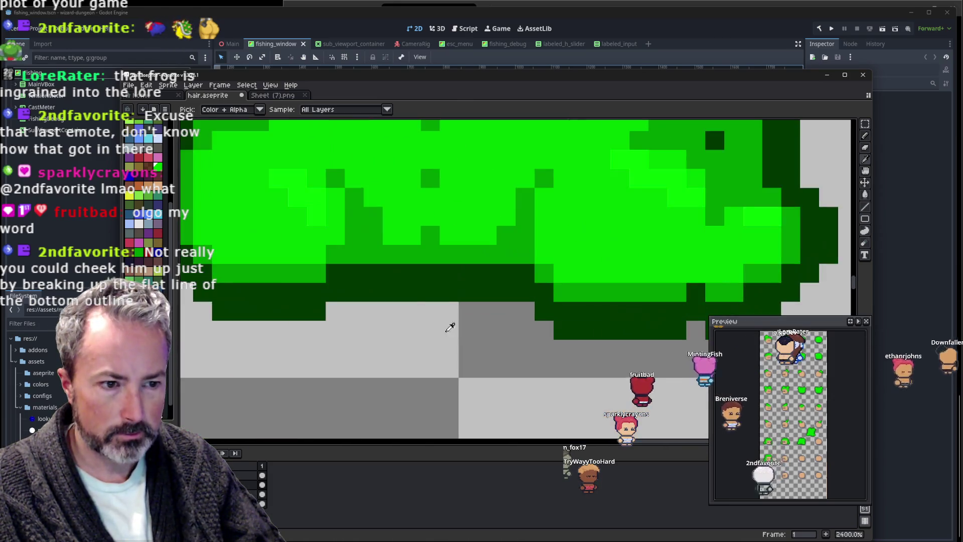
scroll(580, 311, down, 5)
scroll(672, 248, down, 1)
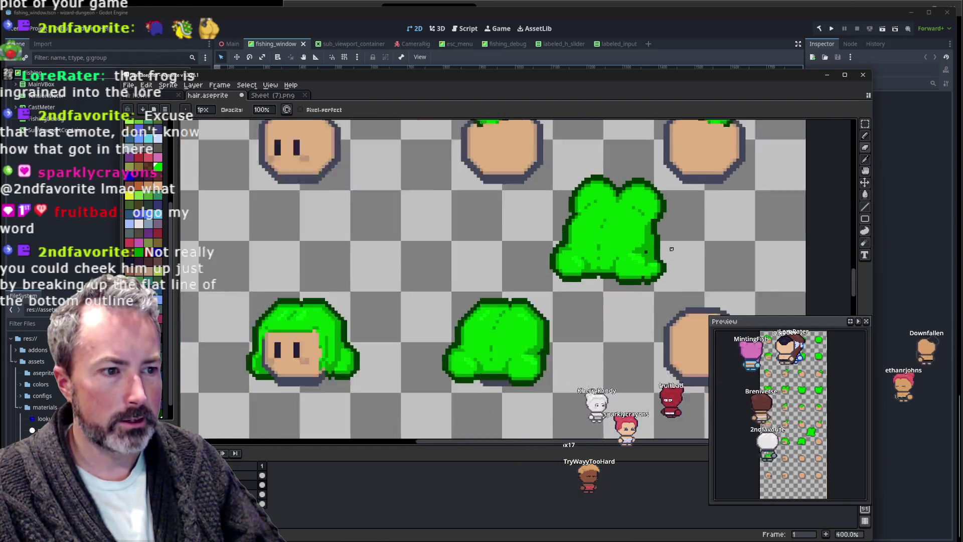
scroll(671, 249, down, 1)
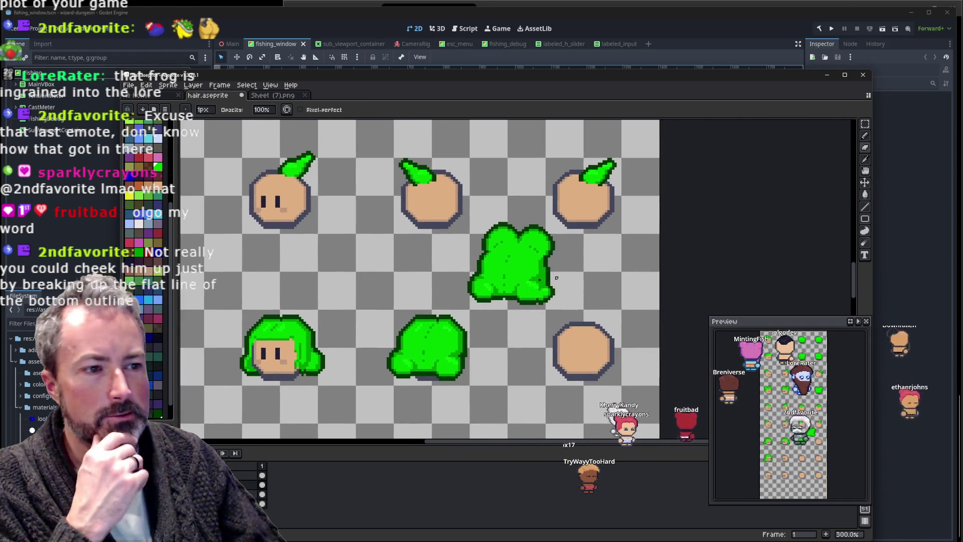
scroll(557, 275, down, 1)
scroll(557, 276, down, 1)
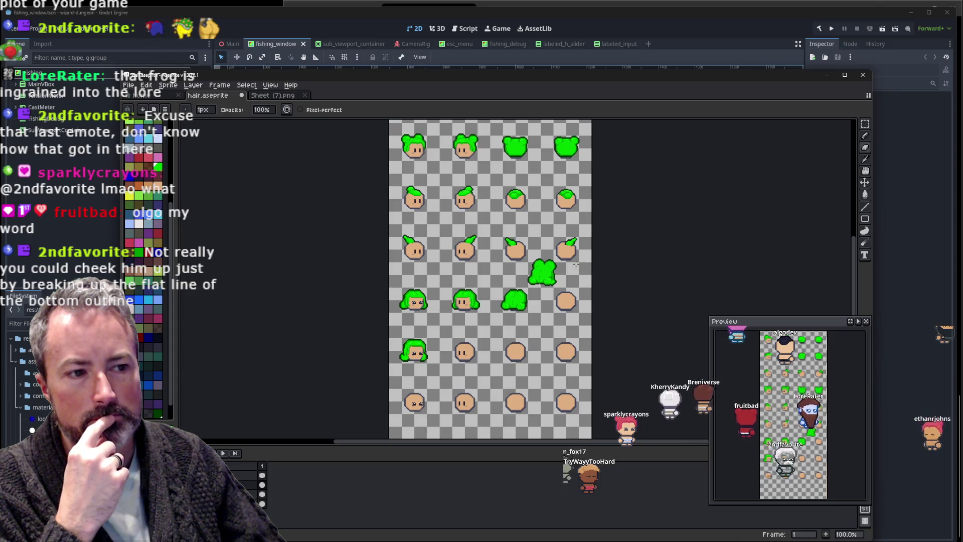
scroll(576, 264, up, 4)
scroll(473, 313, up, 2)
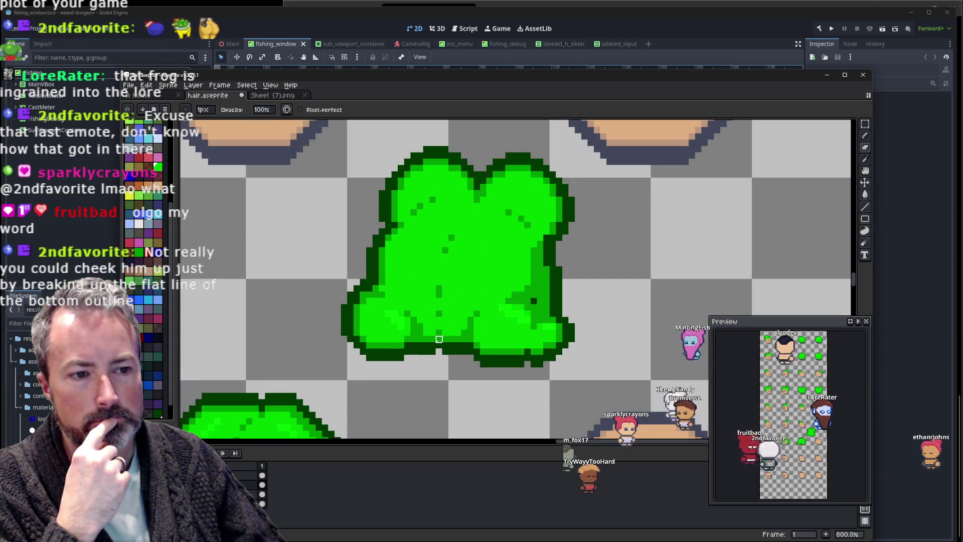
scroll(439, 340, up, 2)
scroll(444, 350, up, 1)
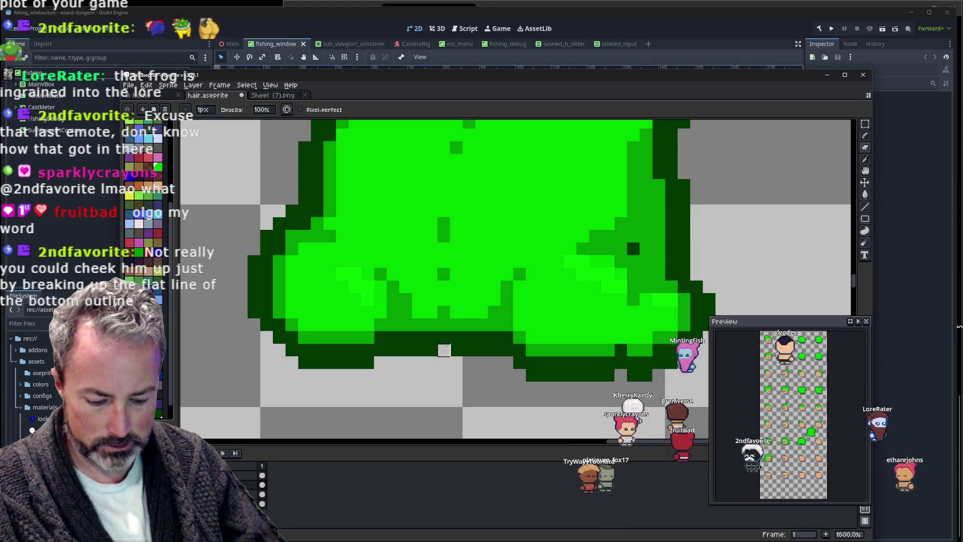
key(i)
key(b)
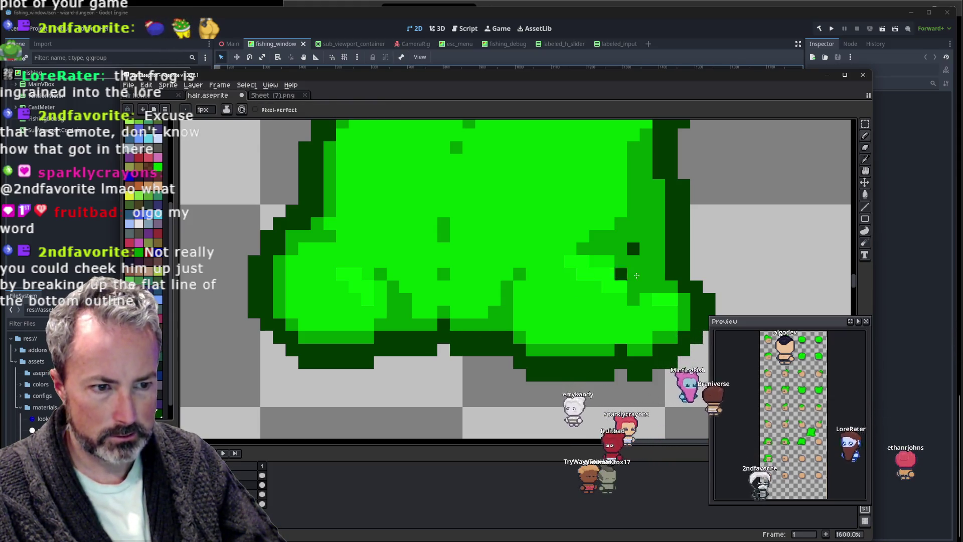
scroll(636, 275, down, 5)
scroll(634, 273, down, 1)
scroll(632, 271, down, 1)
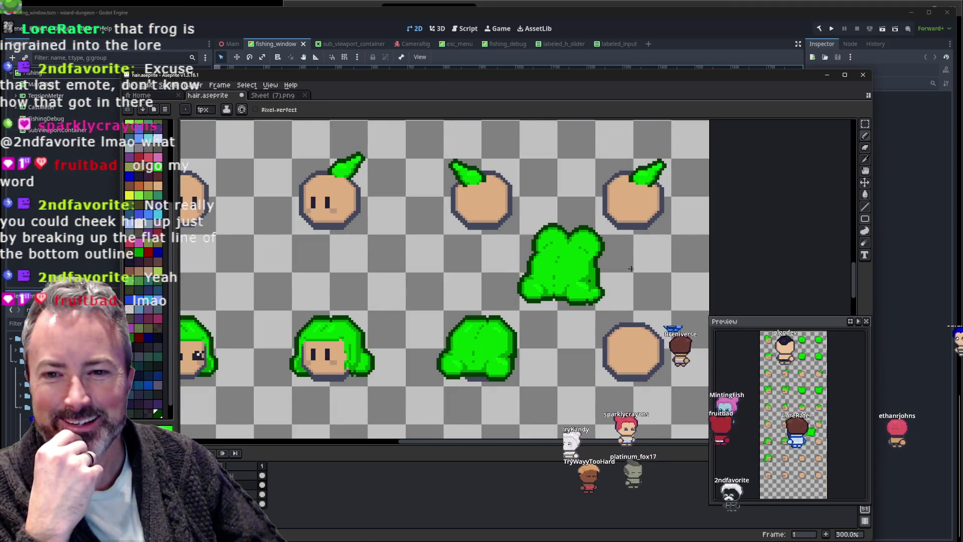
scroll(605, 280, up, 3)
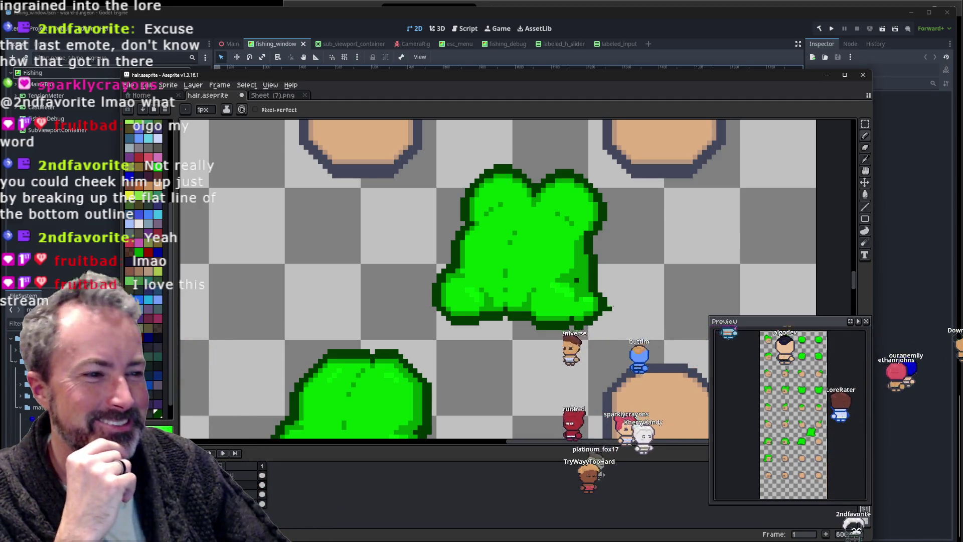
Pan across the frog, pick its green as the drawing colour, and recentre the view.
drag(580, 279, 519, 336)
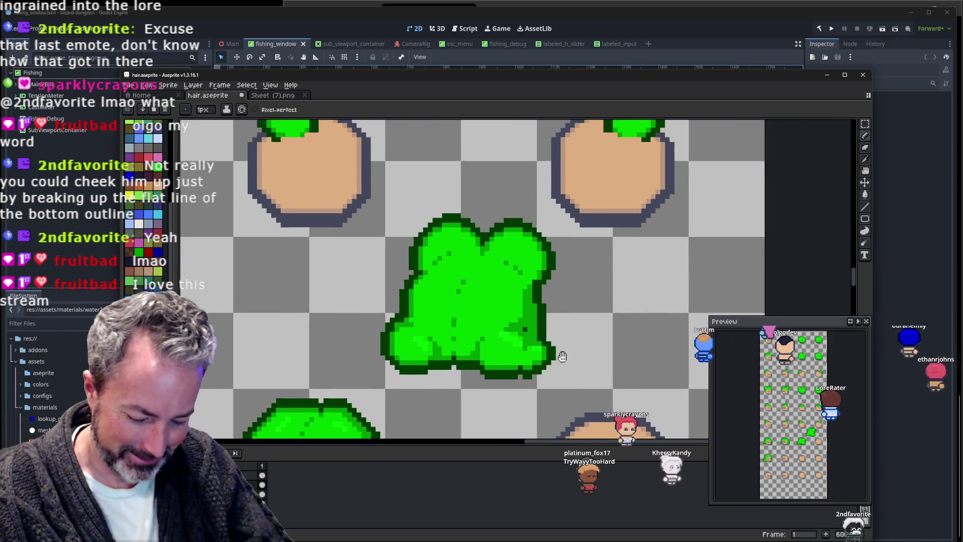
alt+click(505, 345)
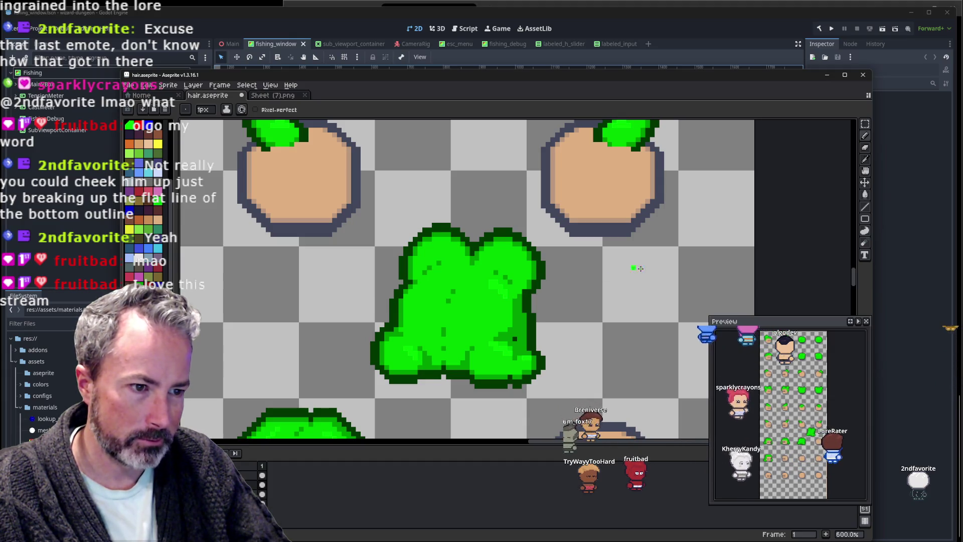
drag(571, 273, 541, 297)
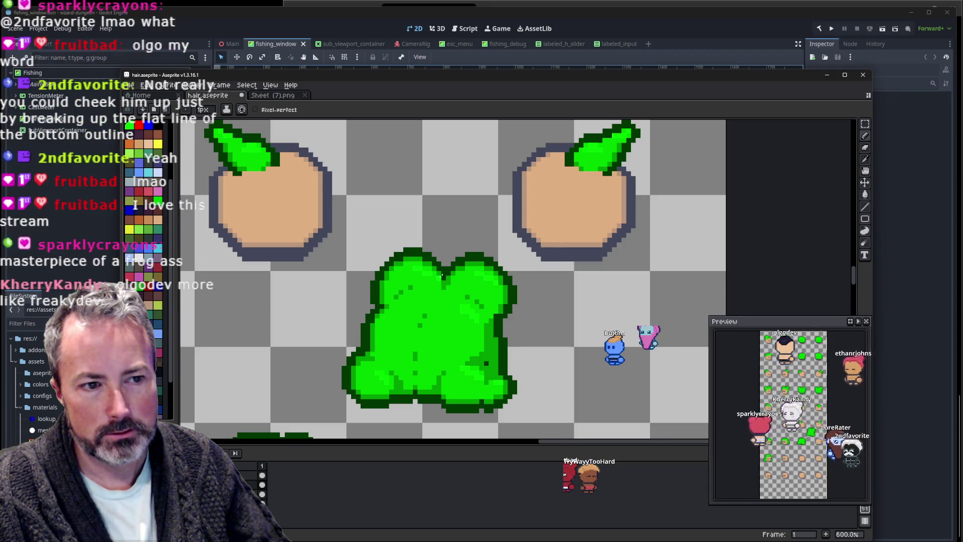
scroll(620, 256, down, 3)
scroll(612, 259, right, 2)
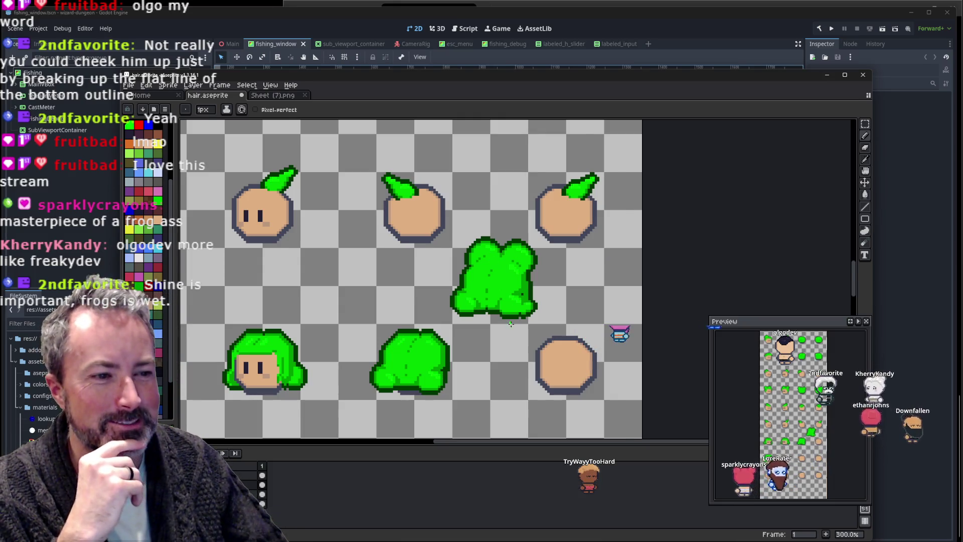
scroll(511, 324, up, 3)
scroll(549, 324, right, 3)
scroll(549, 324, up, 2)
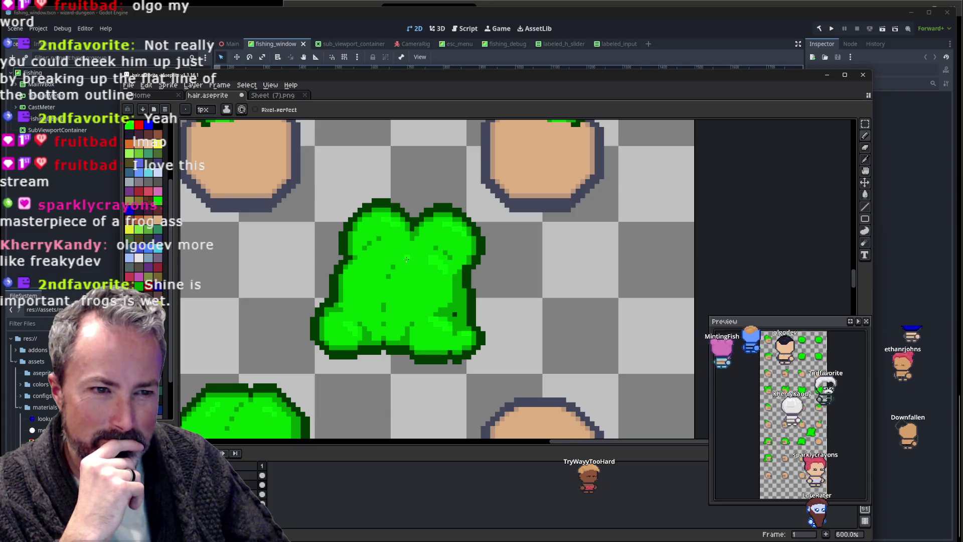
scroll(371, 256, up, 1)
drag(405, 269, 419, 304)
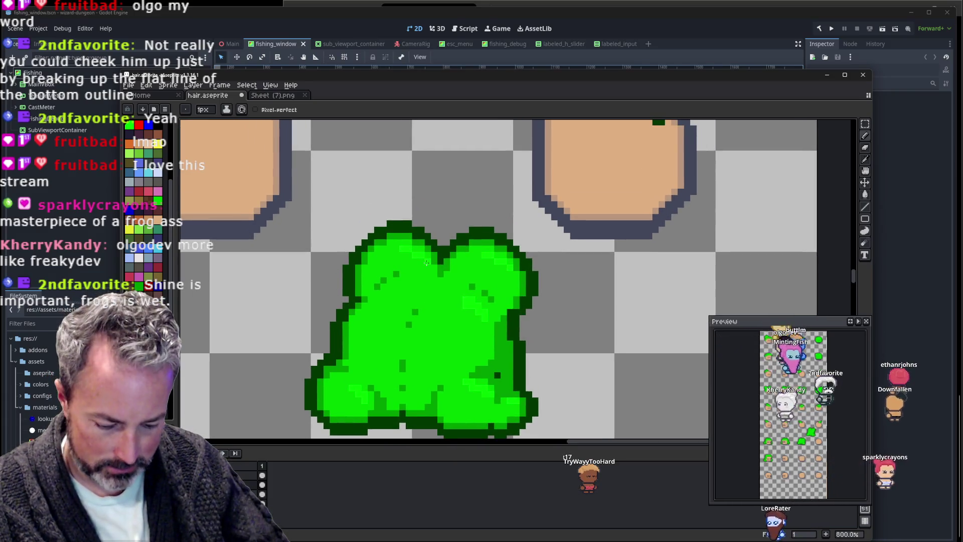
Sample several brighter and lighter greens from the frog's body.
key(i)
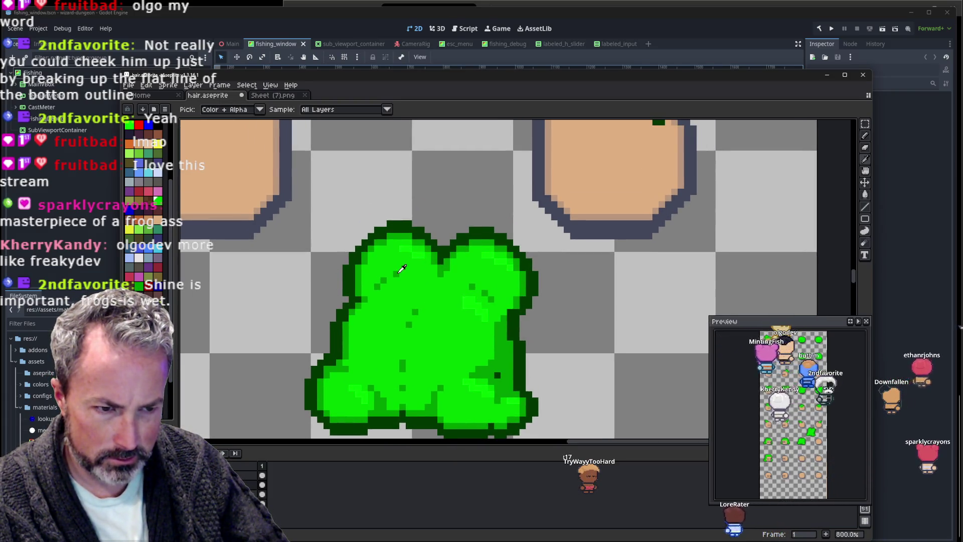
click(399, 265)
key(b)
alt+click(401, 275)
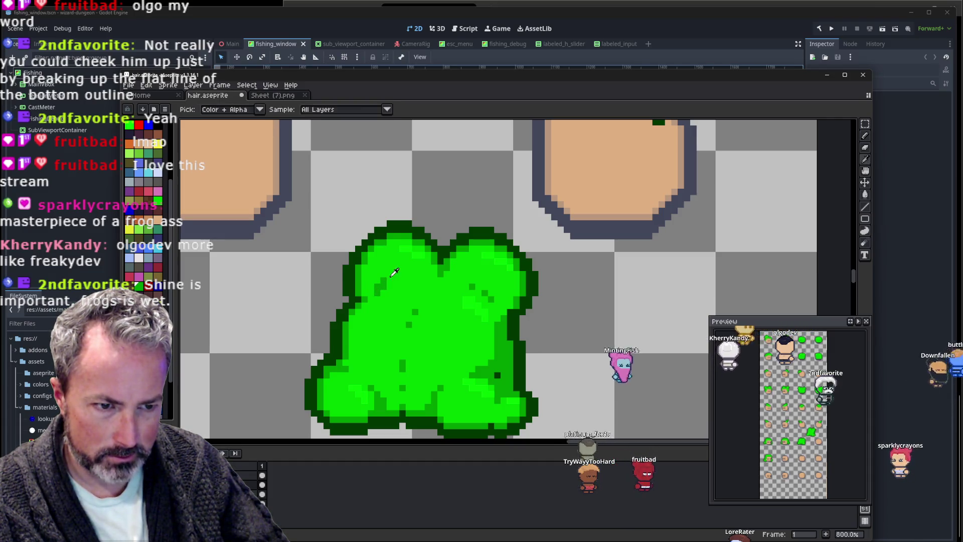
alt+click(385, 275)
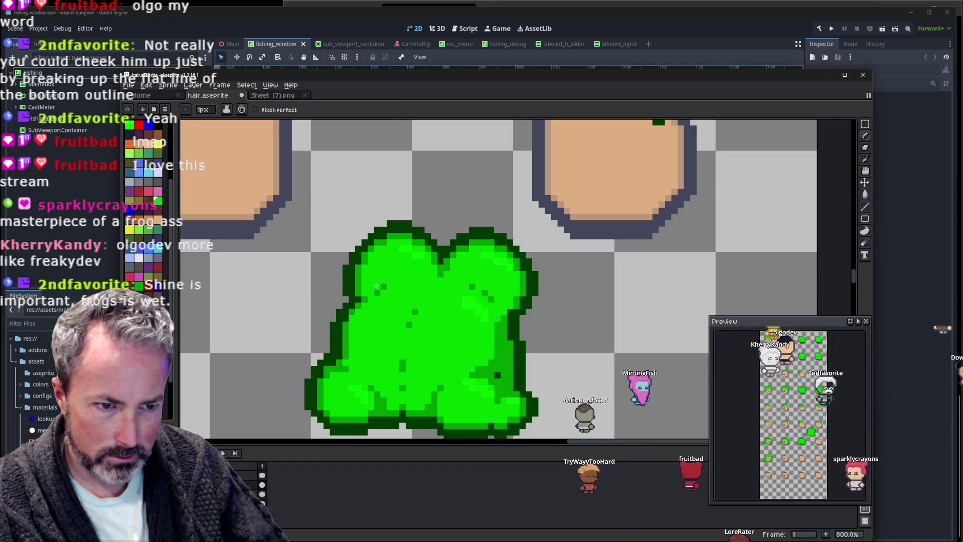
alt+click(384, 284)
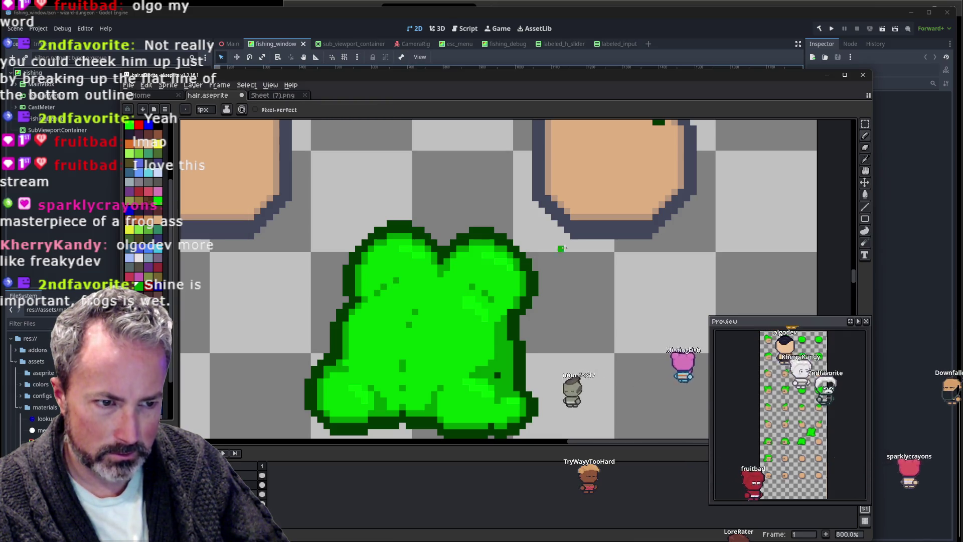
scroll(561, 249, down, 3)
scroll(512, 243, right, 3)
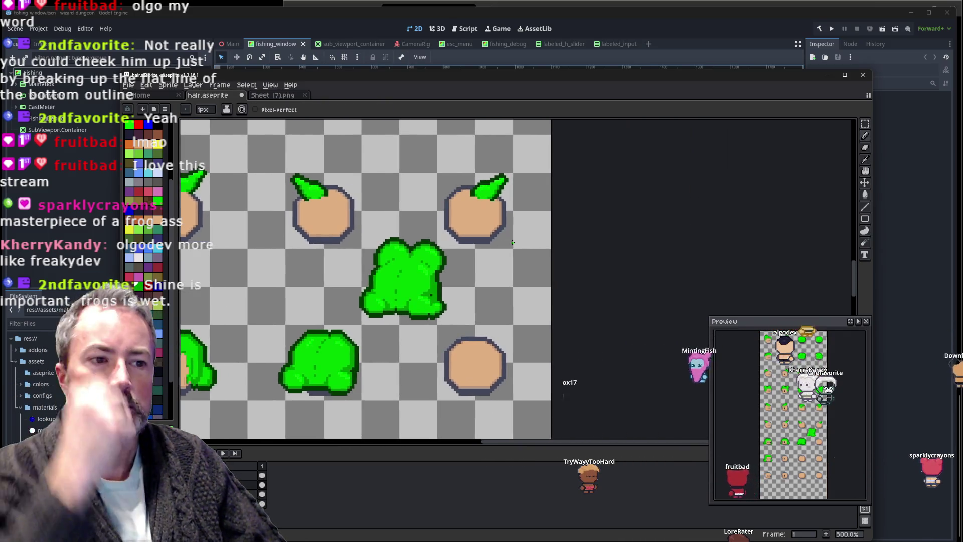
scroll(400, 255, up, 3)
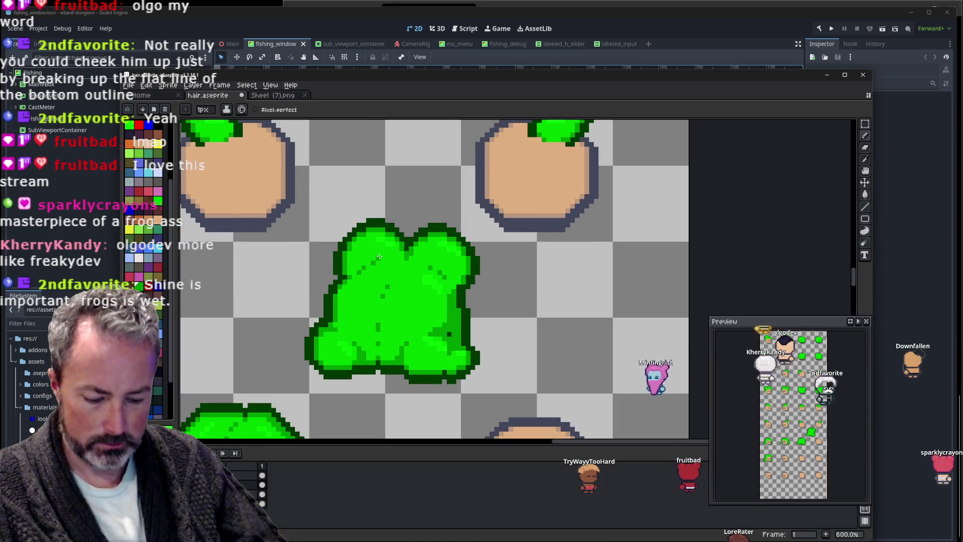
alt+click(376, 259)
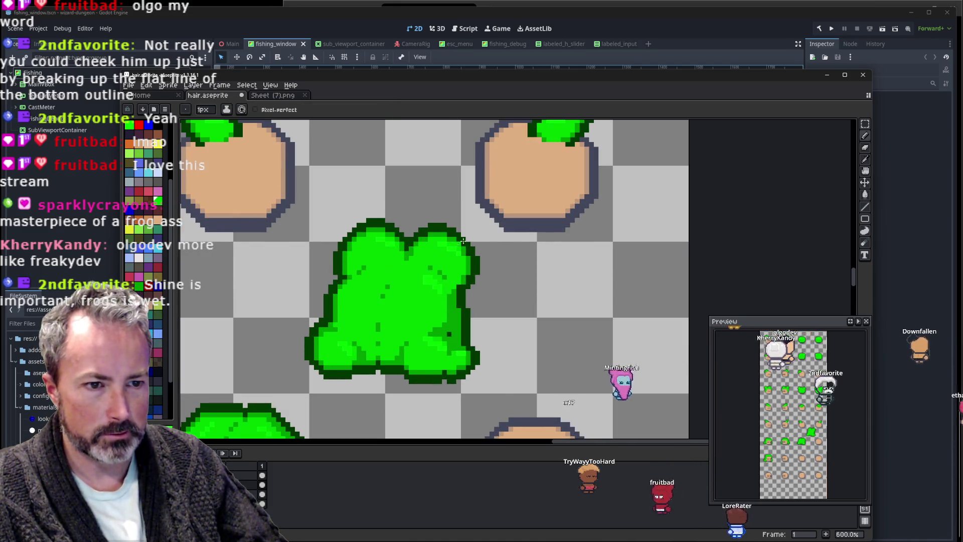
scroll(534, 245, down, 2)
scroll(556, 263, down, 1)
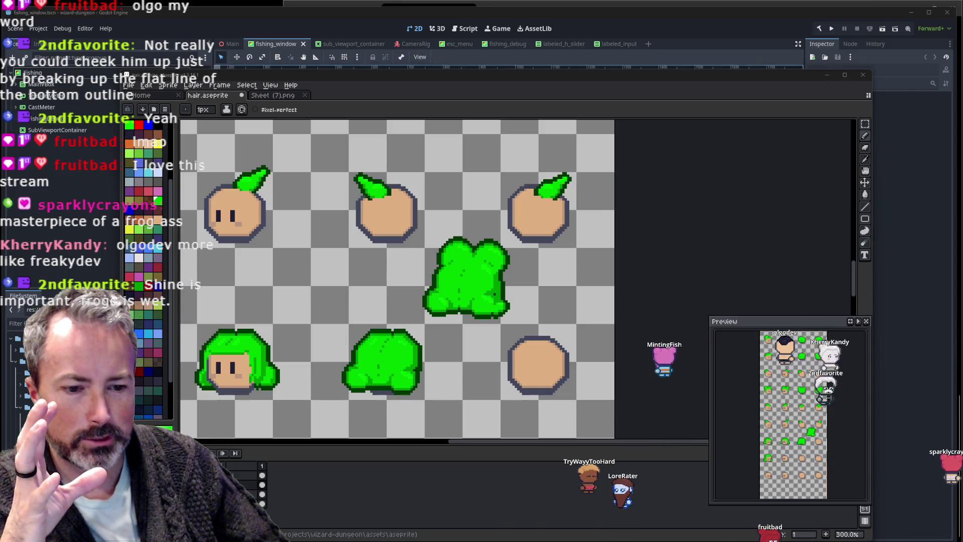
In the browser, search Google Images for 'frog but from behind'.
key(alt+Tab)
click(373, 119)
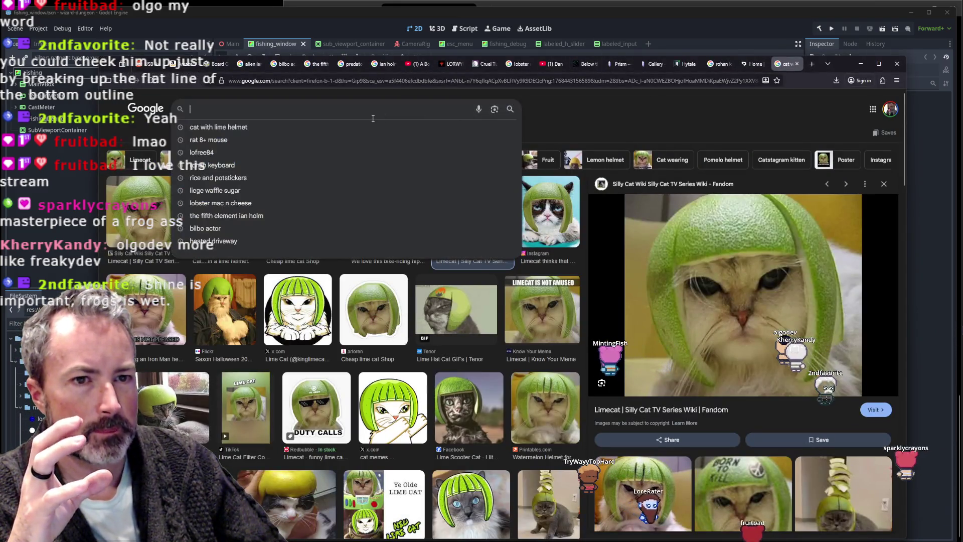
text(frog)
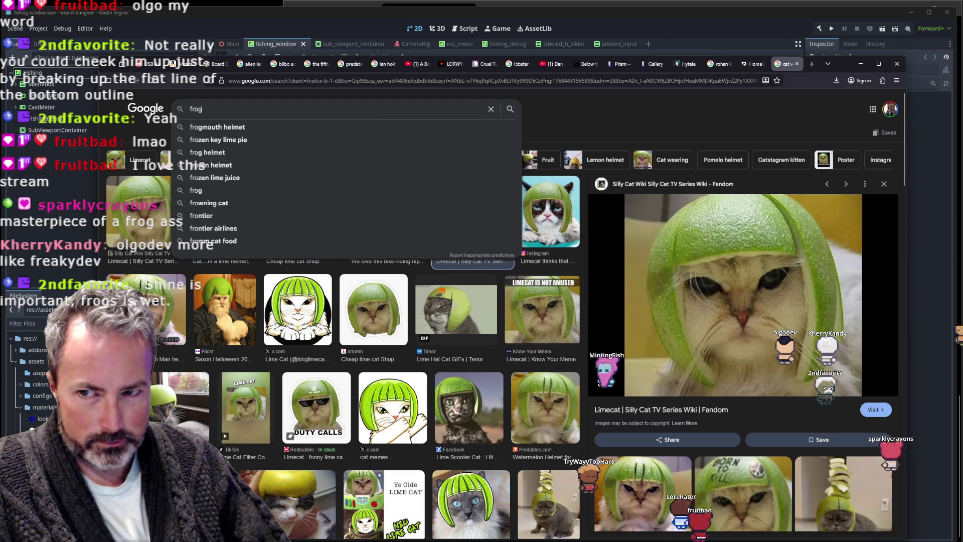
text( but f)
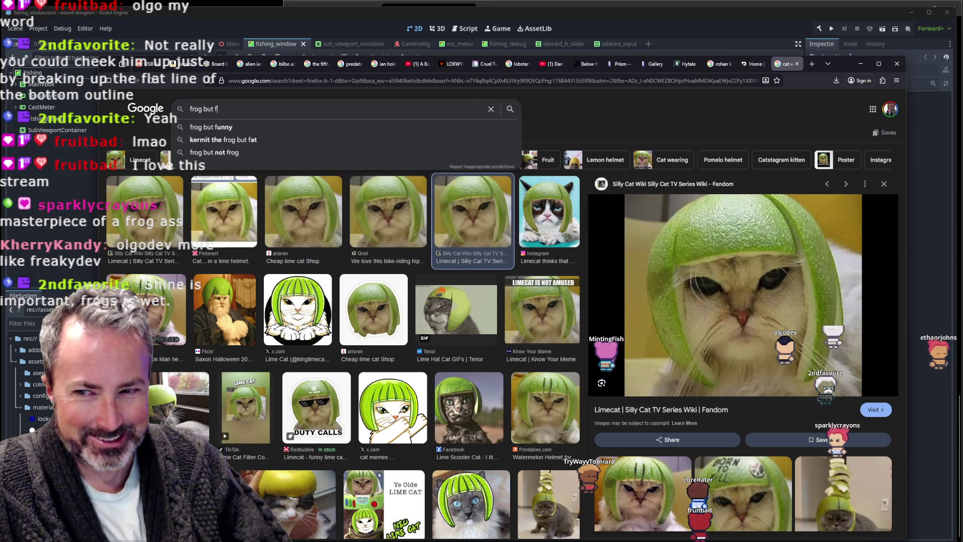
text(rom behind)
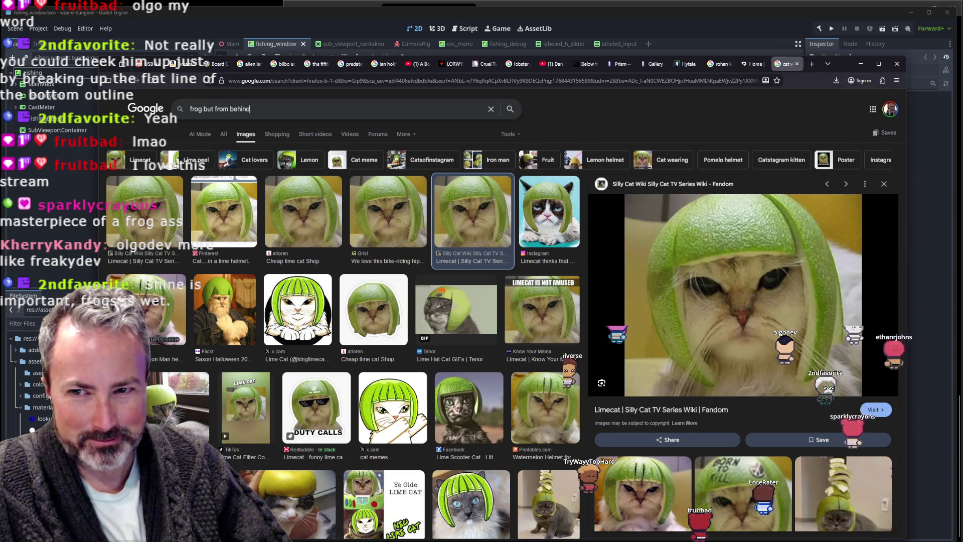
key(Return)
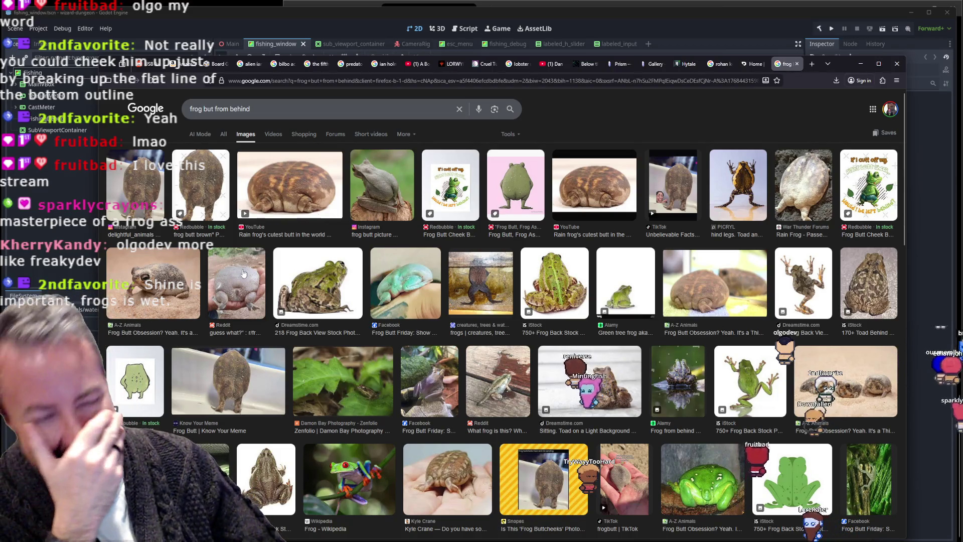
Preview several frog results: A-Z Animals, iStock, Know Your Meme, Dreamstime, YouTube and Instagram.
click(711, 289)
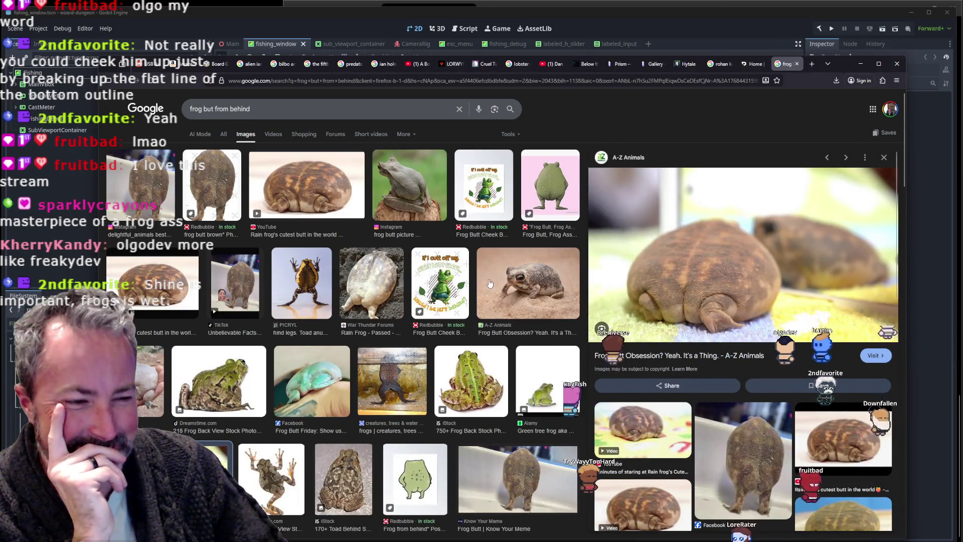
click(470, 379)
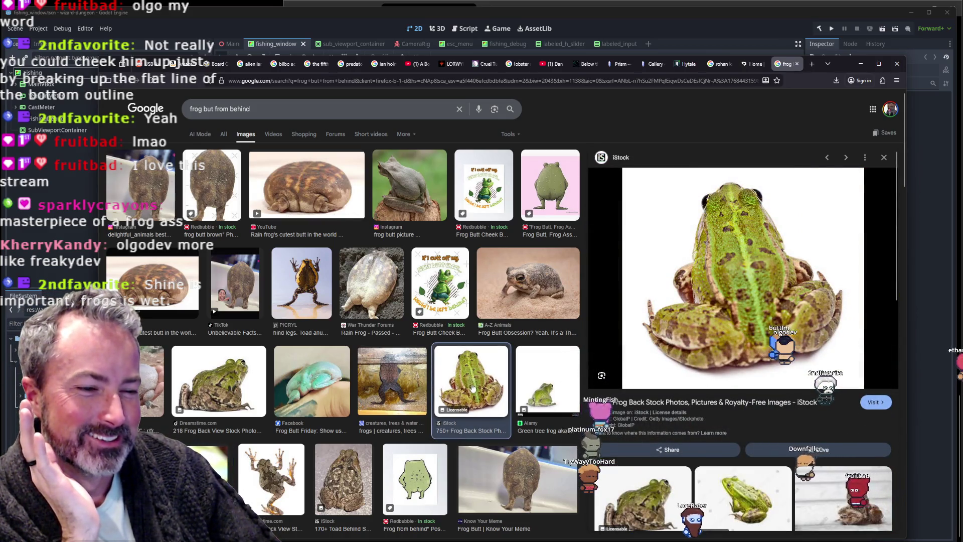
click(518, 466)
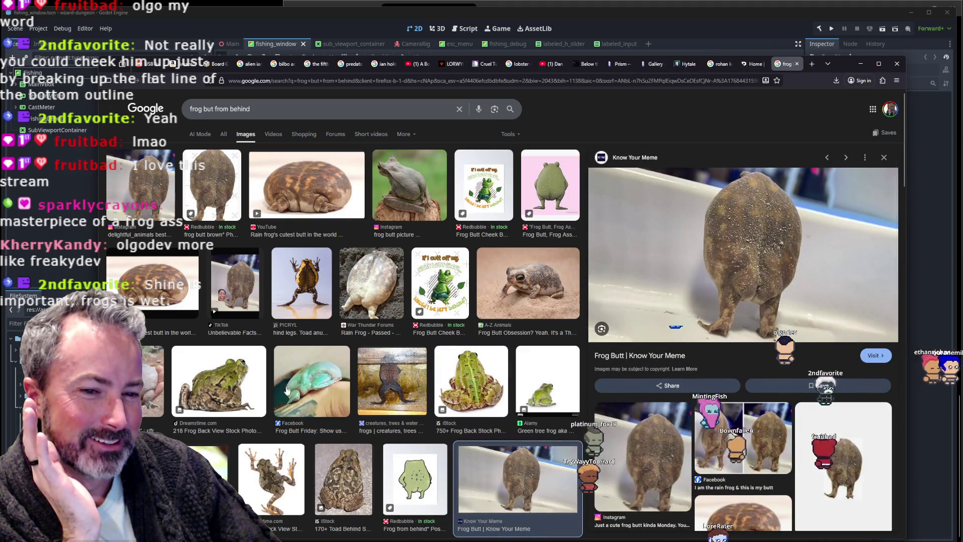
click(225, 374)
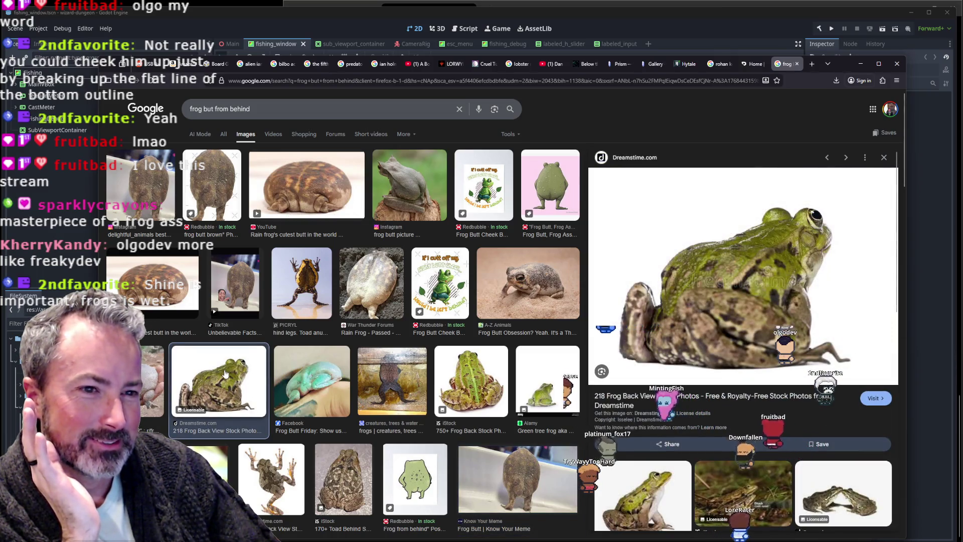
click(326, 198)
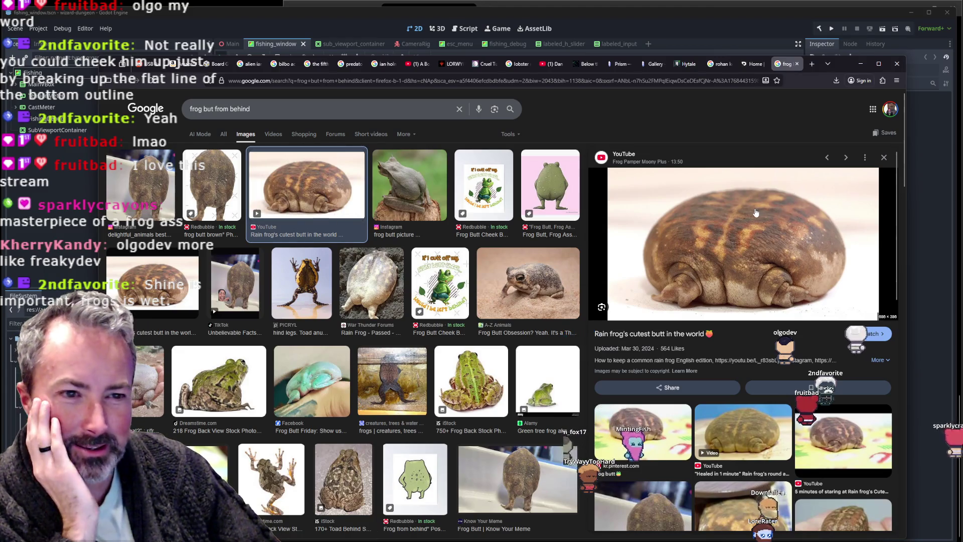
click(413, 191)
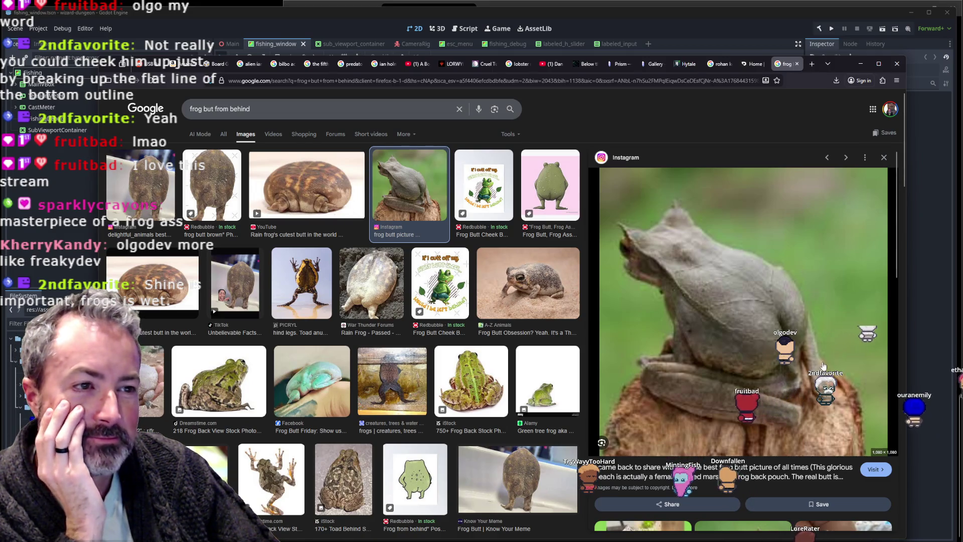
Scroll down the results and preview the A-Z Animals photo of three sand frogs.
scroll(551, 308, down, 1)
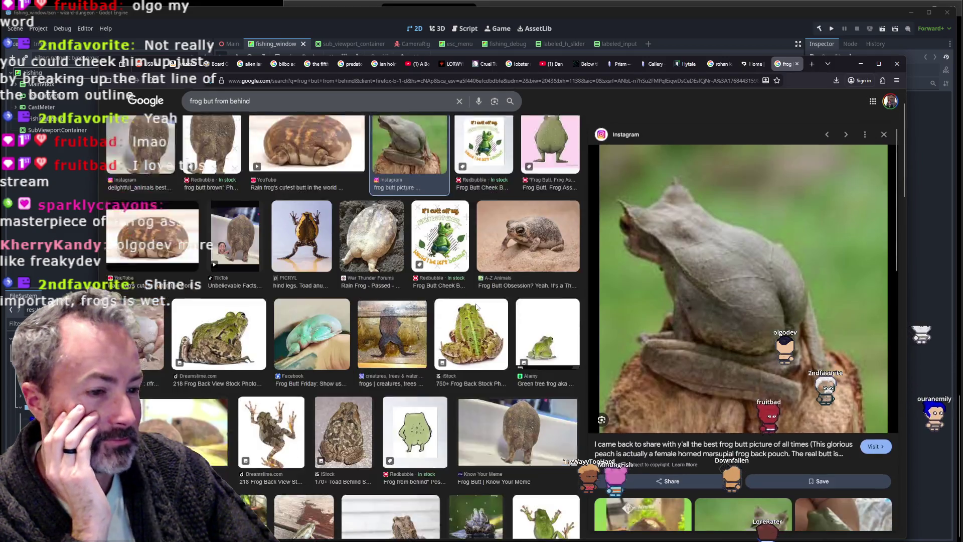
scroll(502, 308, down, 2)
scroll(476, 308, down, 2)
scroll(477, 308, down, 2)
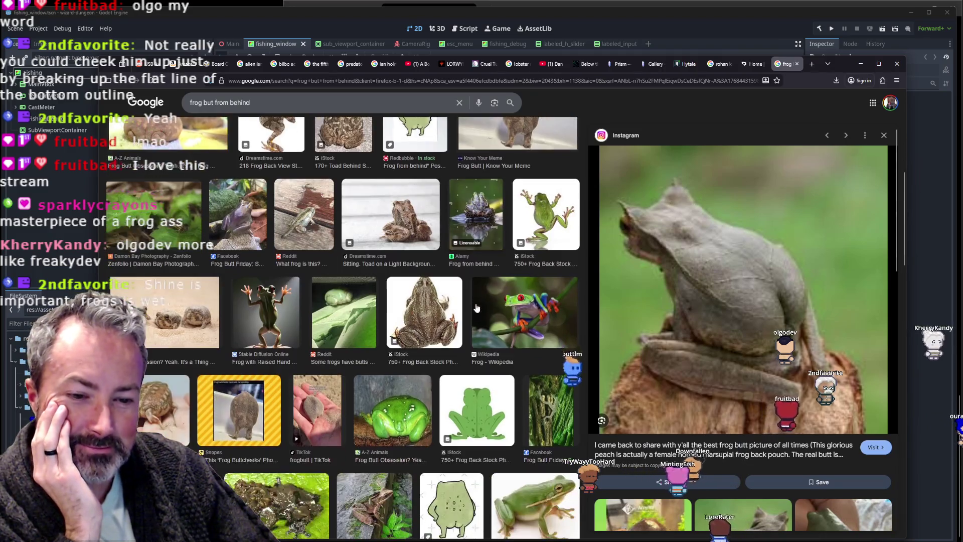
click(176, 328)
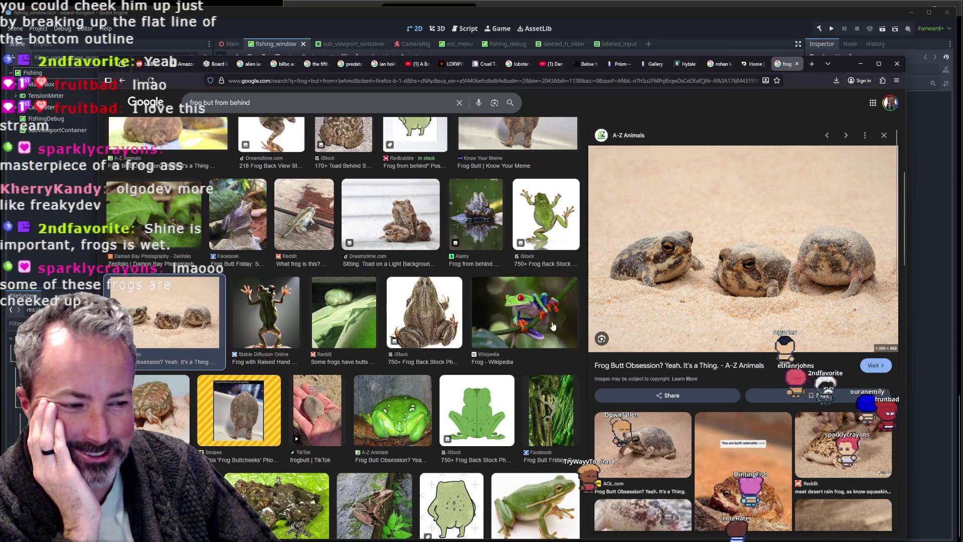
scroll(460, 343, down, 3)
right_click(651, 365)
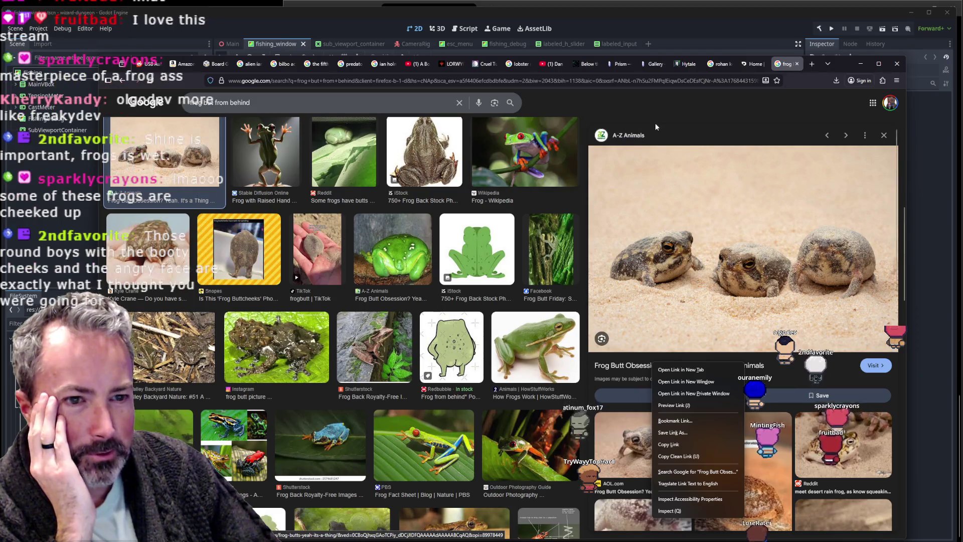
click(429, 365)
scroll(470, 335, down, 3)
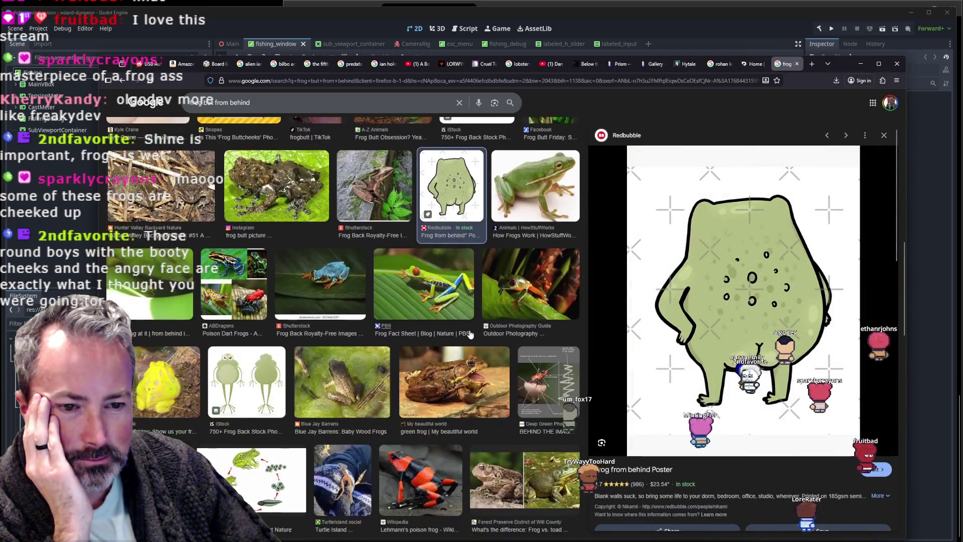
scroll(471, 334, down, 2)
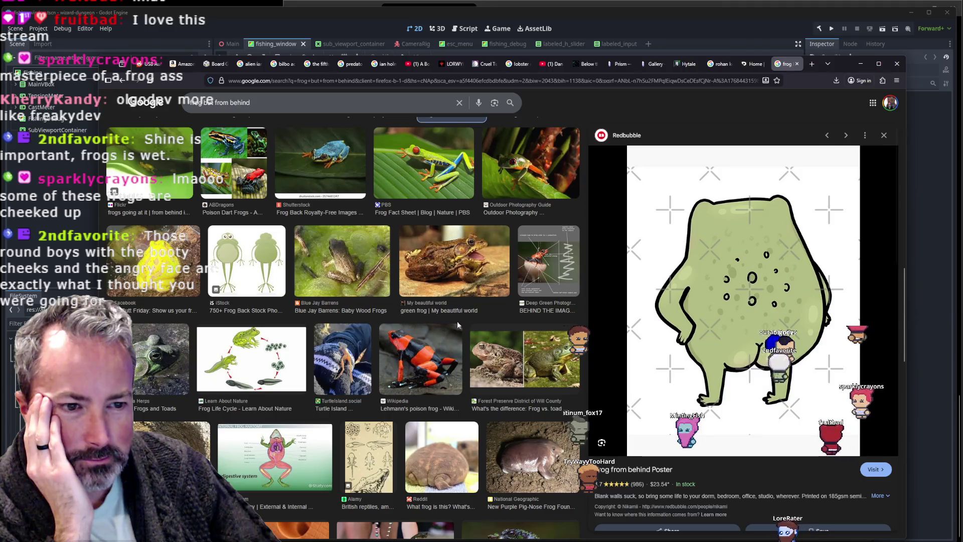
click(344, 275)
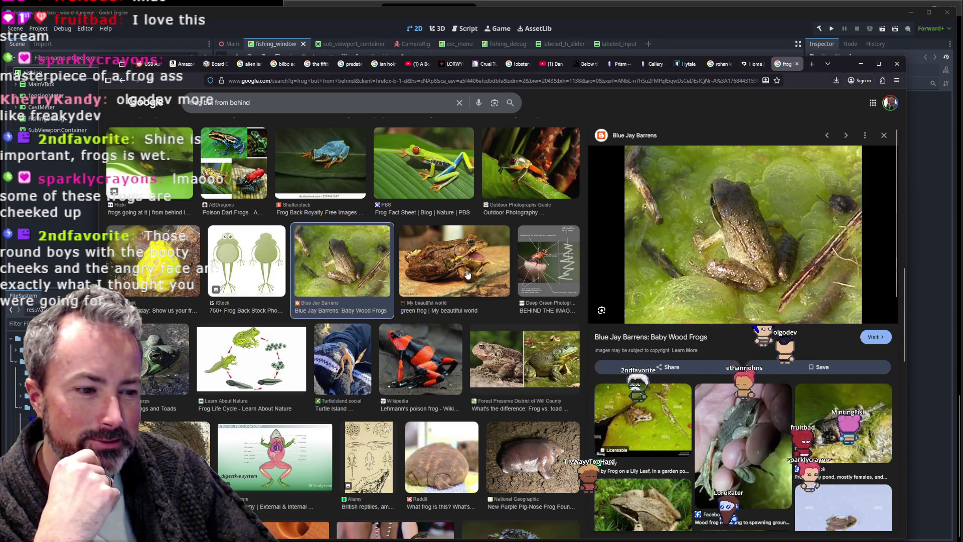
click(531, 454)
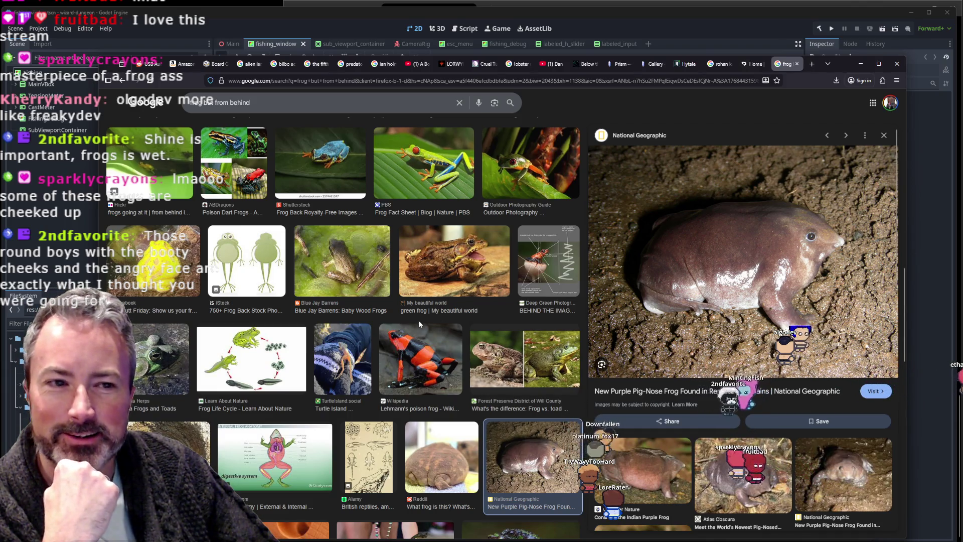
scroll(497, 280, up, 3)
scroll(497, 280, up, 3)
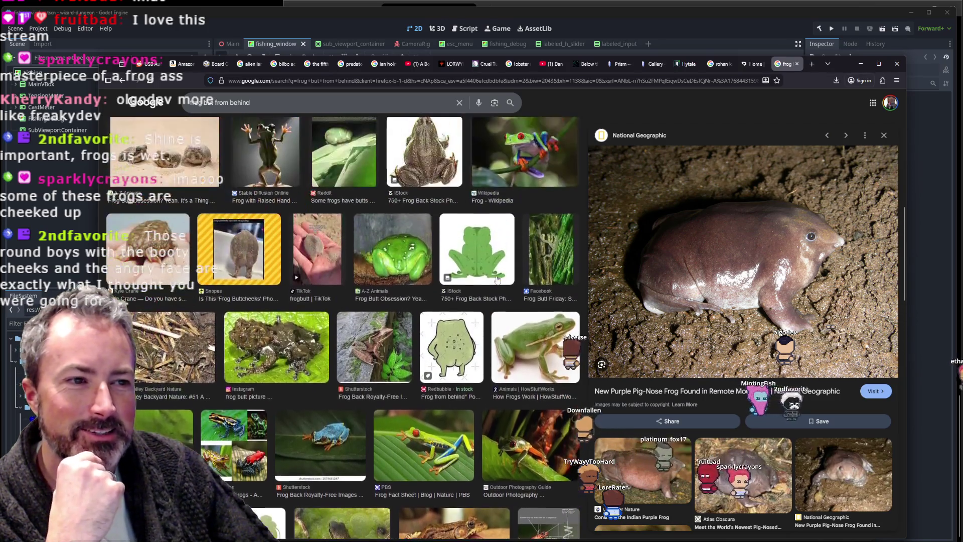
scroll(497, 279, up, 3)
scroll(497, 279, up, 3)
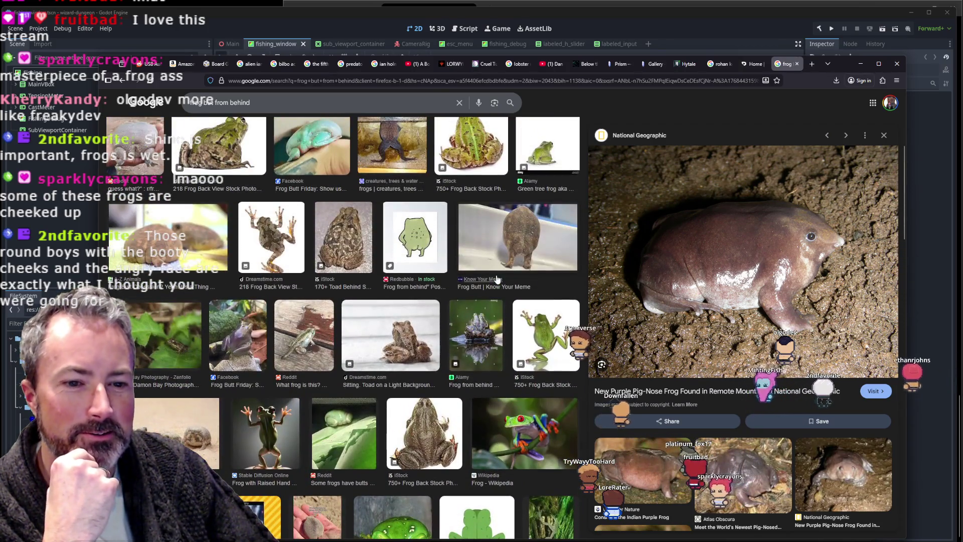
click(181, 431)
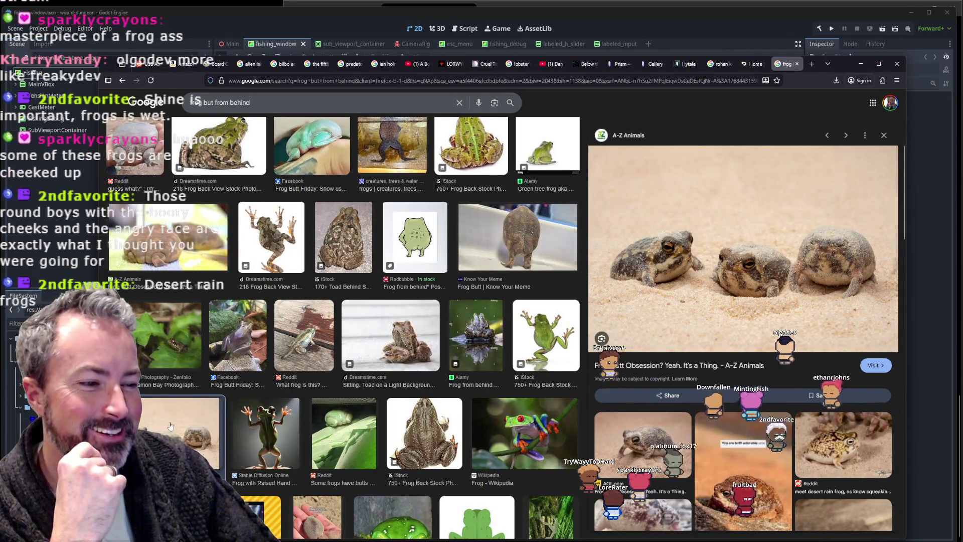
scroll(781, 268, down, 2)
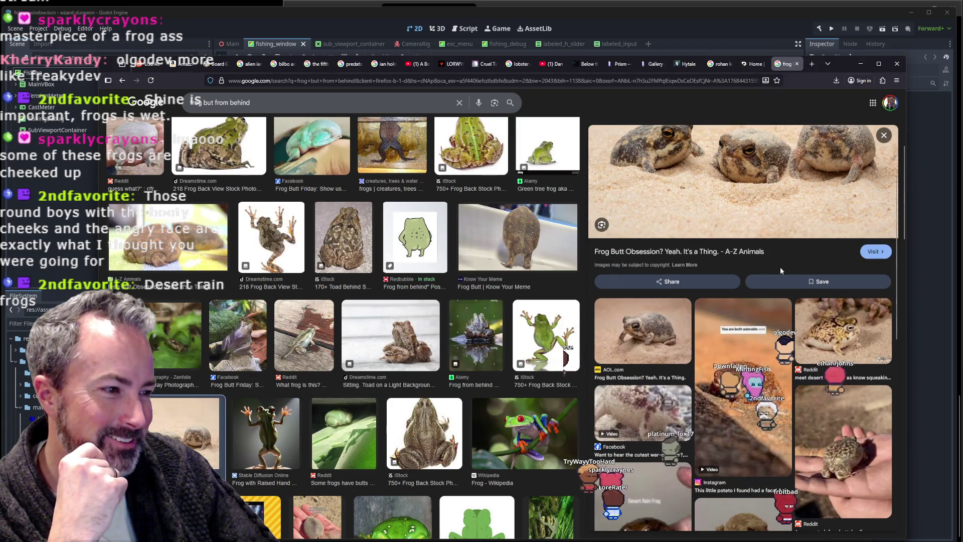
scroll(852, 341, down, 2)
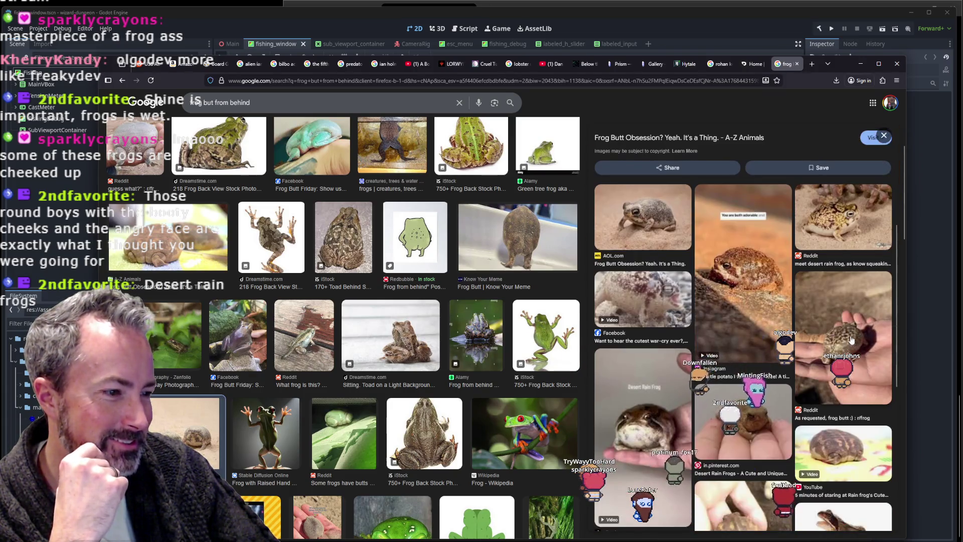
scroll(851, 340, up, 2)
scroll(852, 339, up, 1)
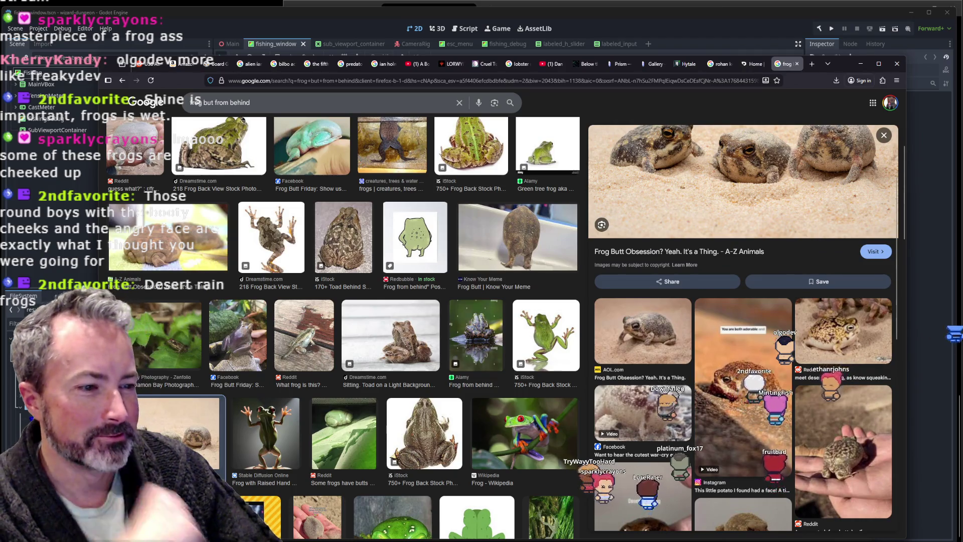
scroll(858, 339, up, 2)
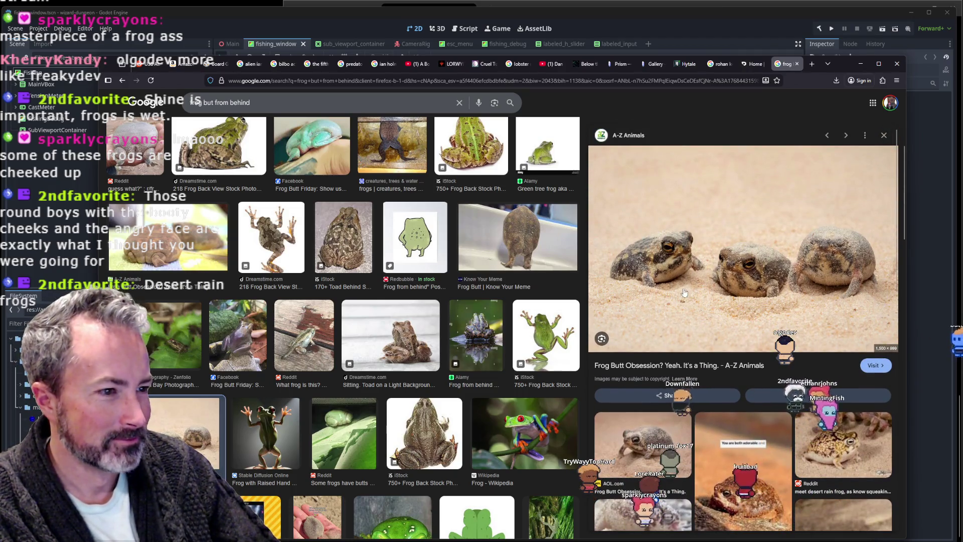
scroll(702, 311, up, 3)
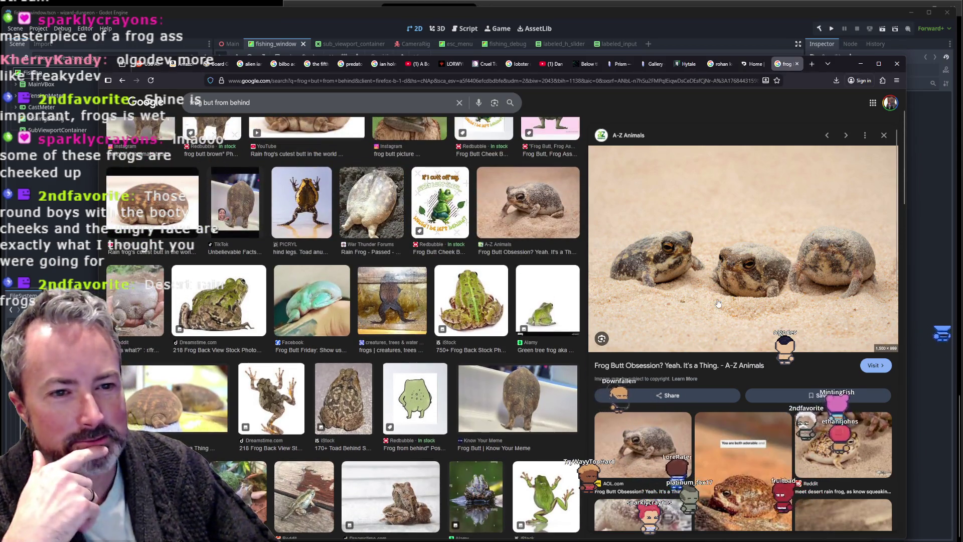
click(242, 196)
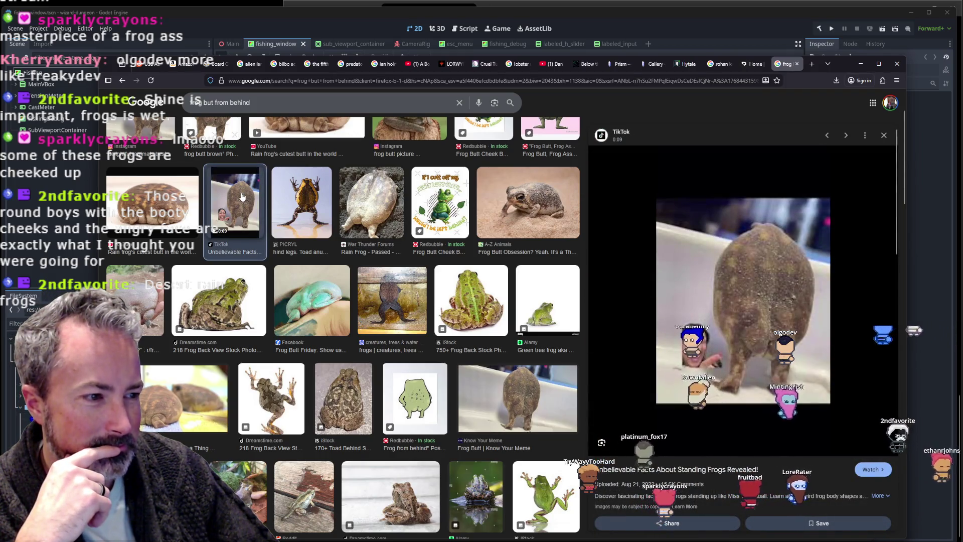
scroll(330, 336, down, 3)
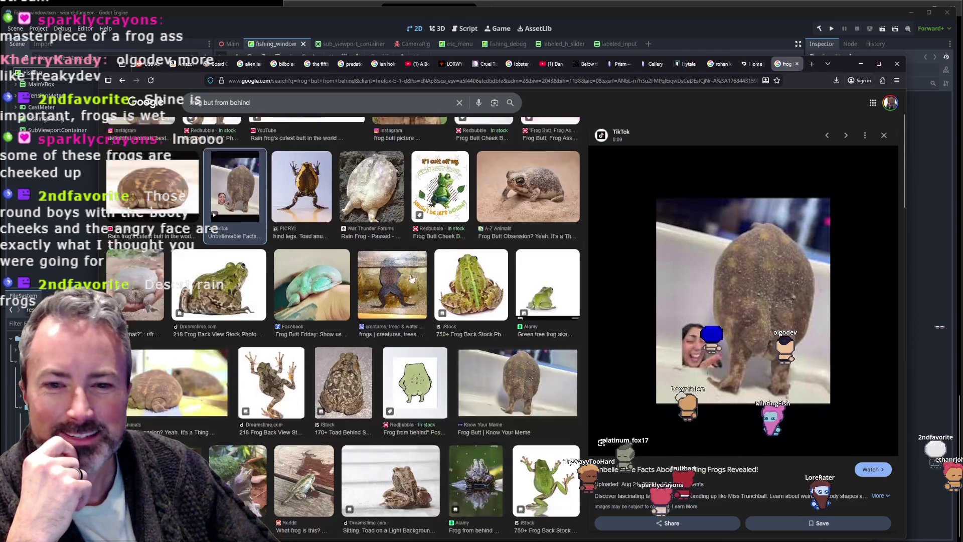
click(189, 430)
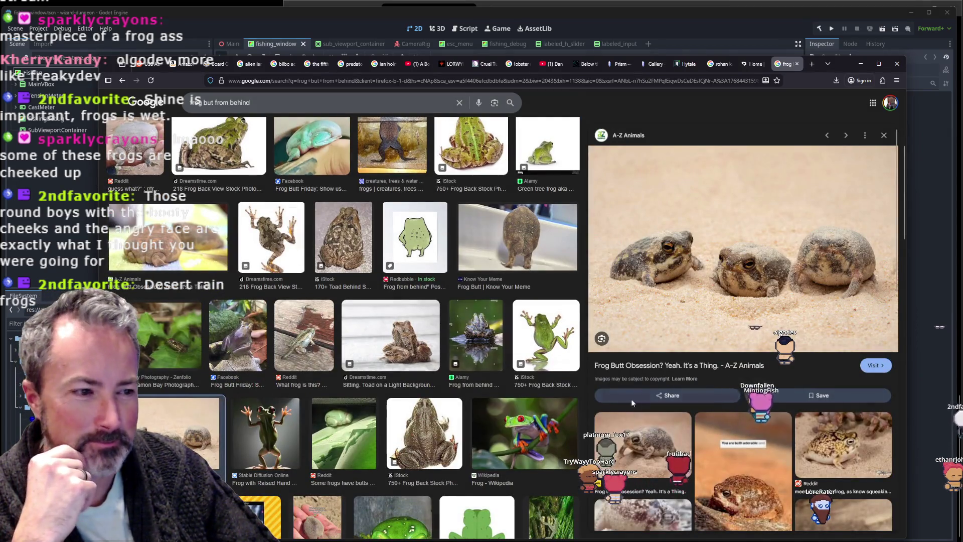
Open the A-Z Animals frog butt article and skim its opening paragraph.
click(638, 366)
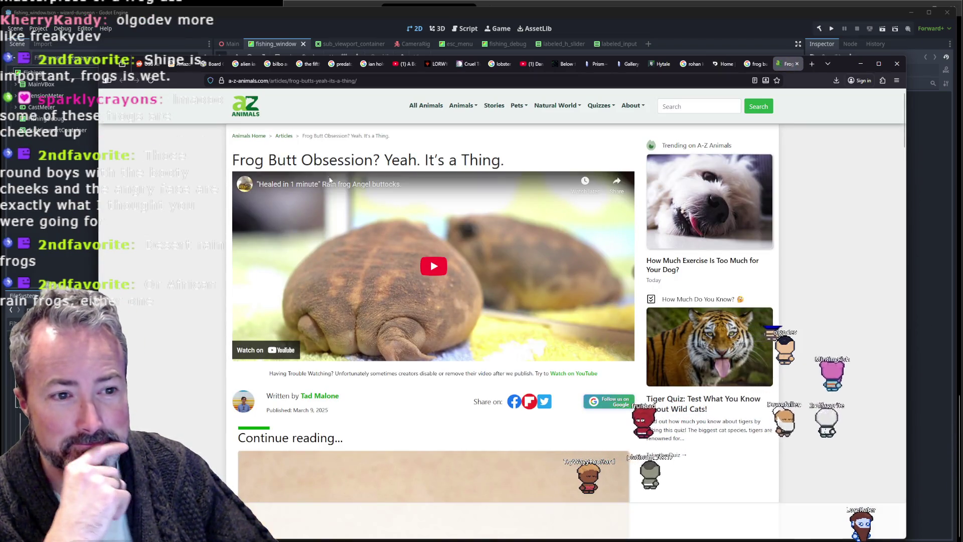
scroll(441, 294, down, 5)
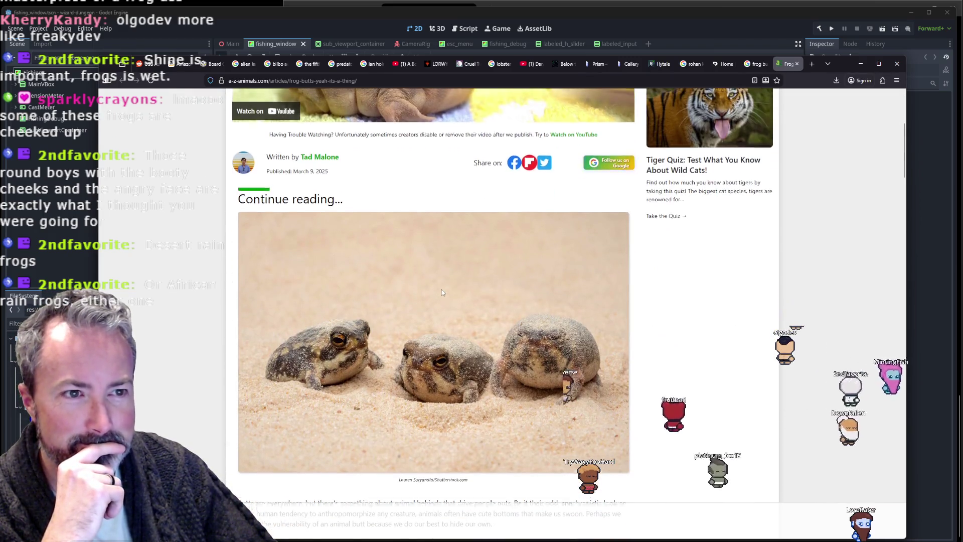
scroll(441, 293, down, 3)
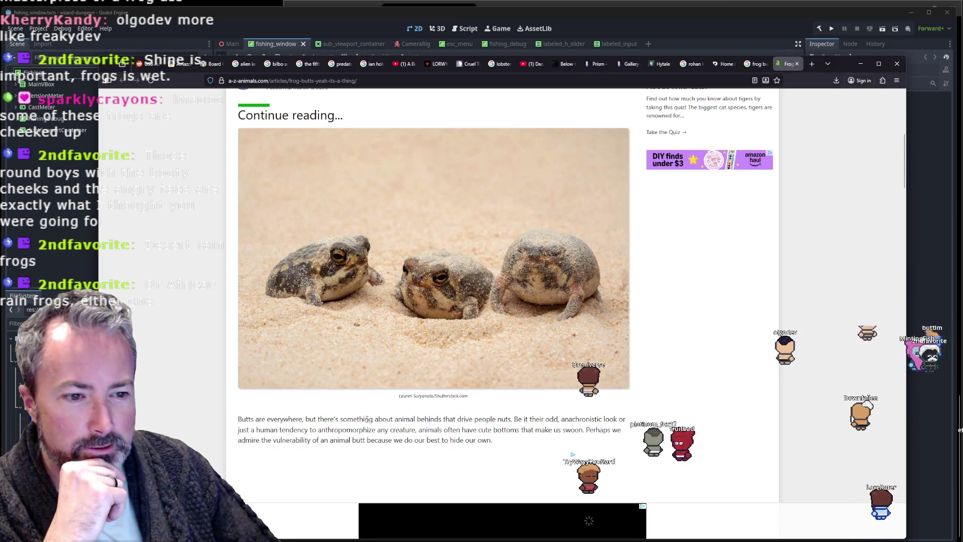
drag(365, 419, 622, 412)
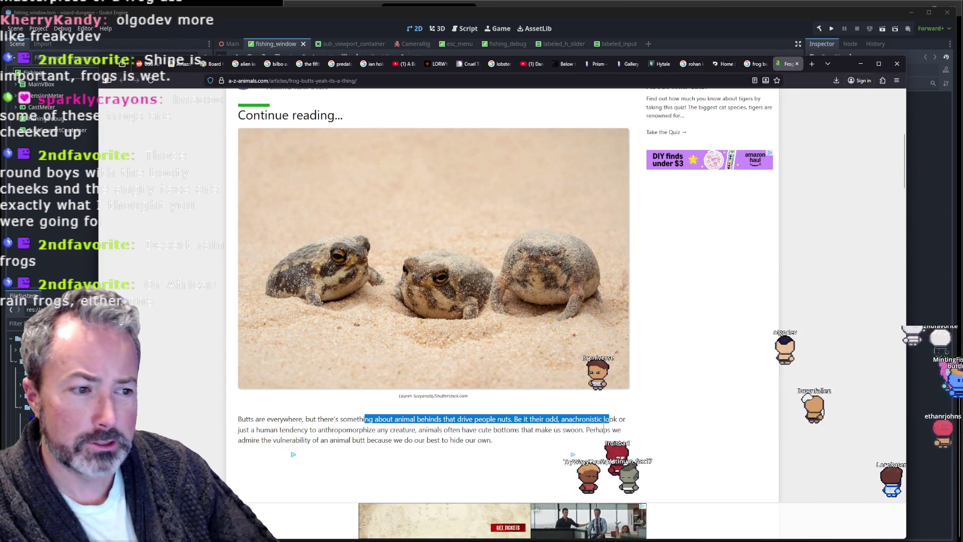
click(272, 438)
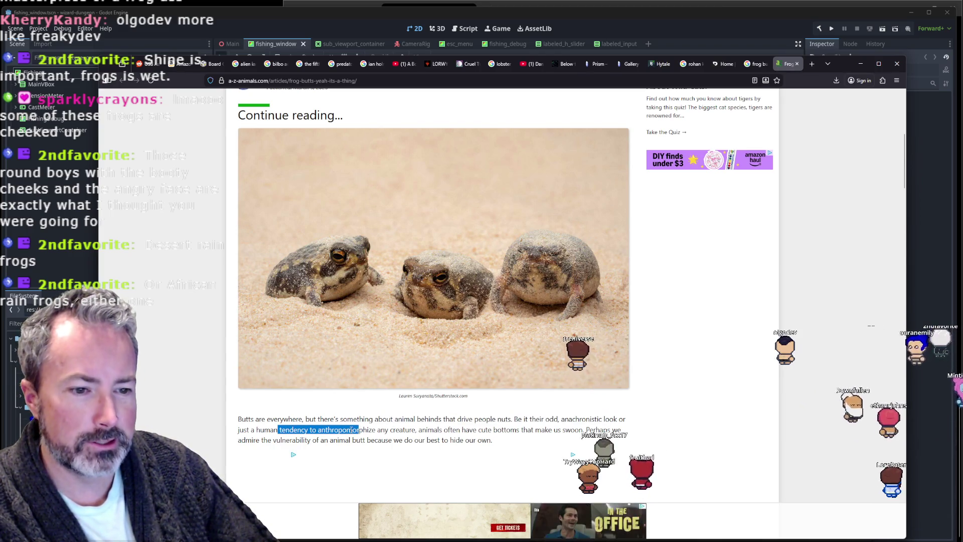
Scroll down to the 'What is a Desert Rain Frog?' photo, then switch to the image results tab.
scroll(469, 424, down, 6)
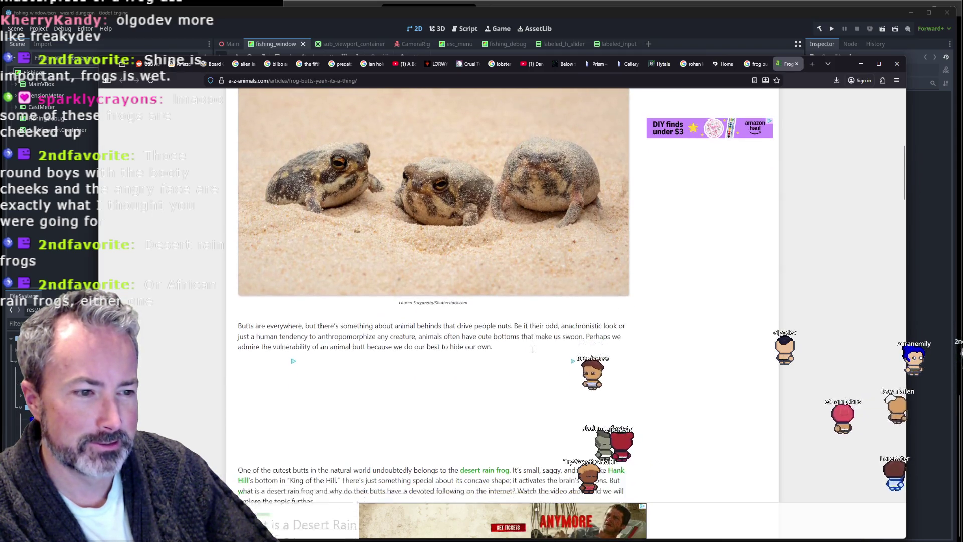
scroll(533, 353, down, 2)
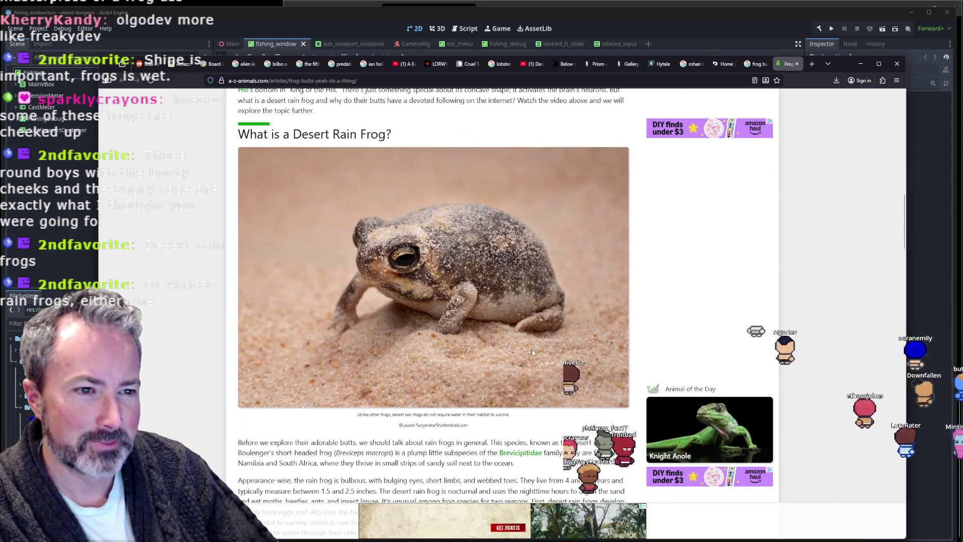
scroll(388, 221, down, 1)
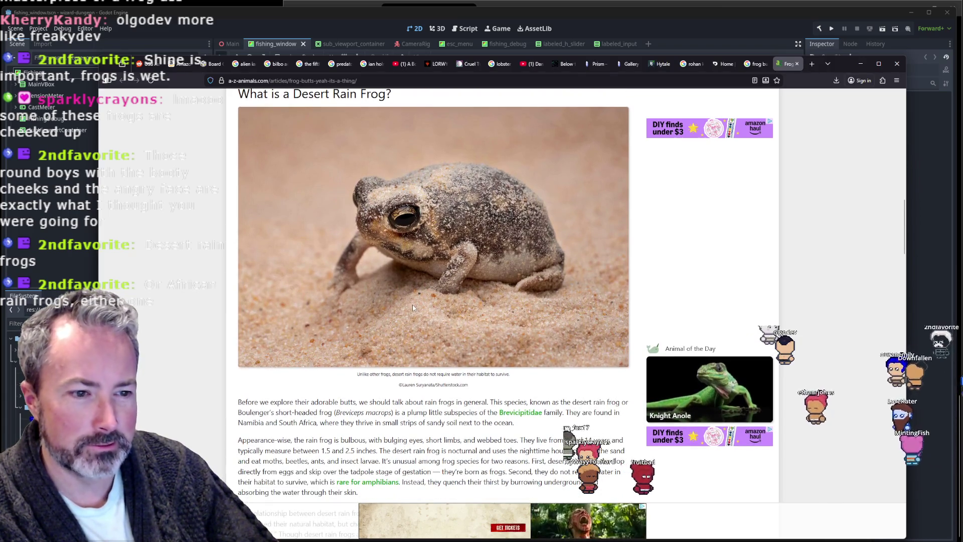
scroll(396, 251, down, 6)
scroll(406, 286, down, 4)
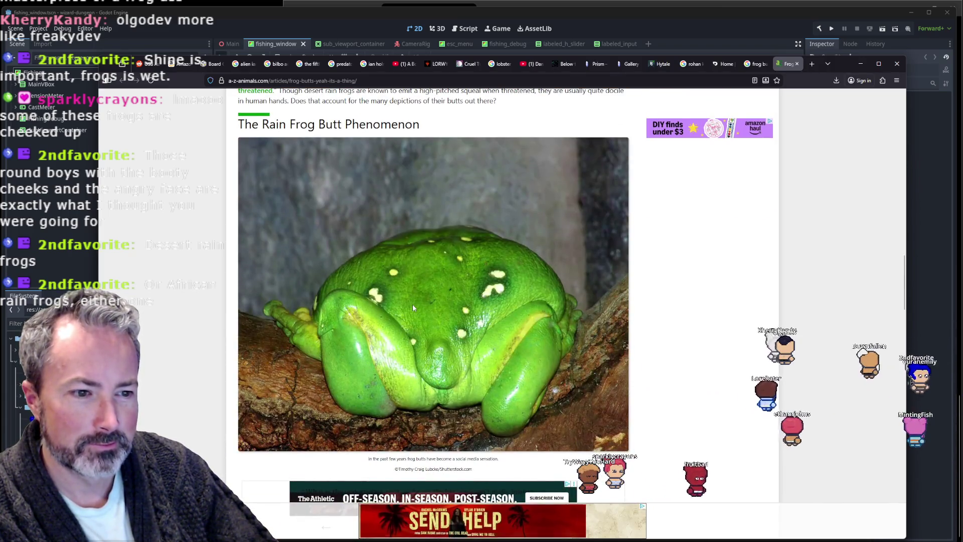
scroll(412, 304, down, 5)
scroll(415, 308, down, 6)
scroll(414, 308, down, 4)
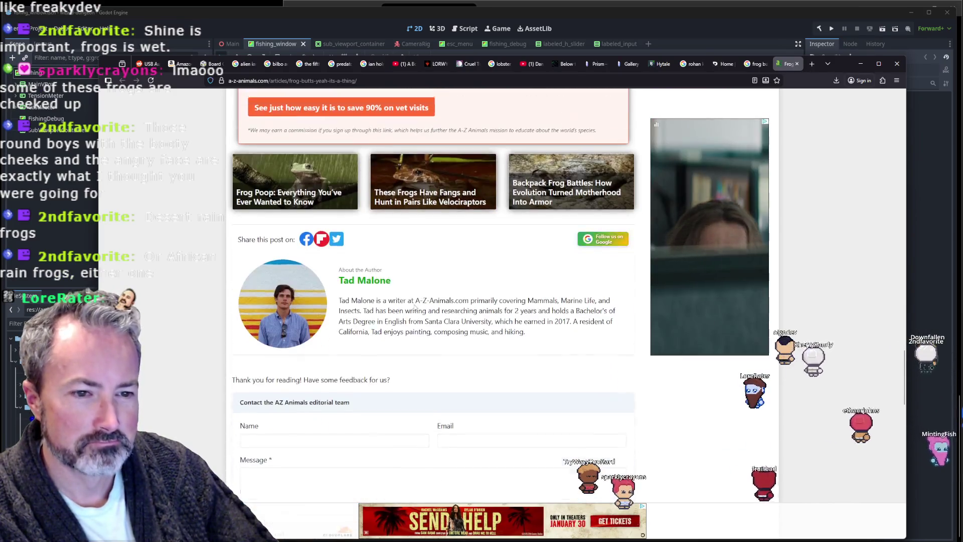
scroll(414, 307, up, 15)
scroll(415, 306, up, 9)
scroll(415, 305, down, 2)
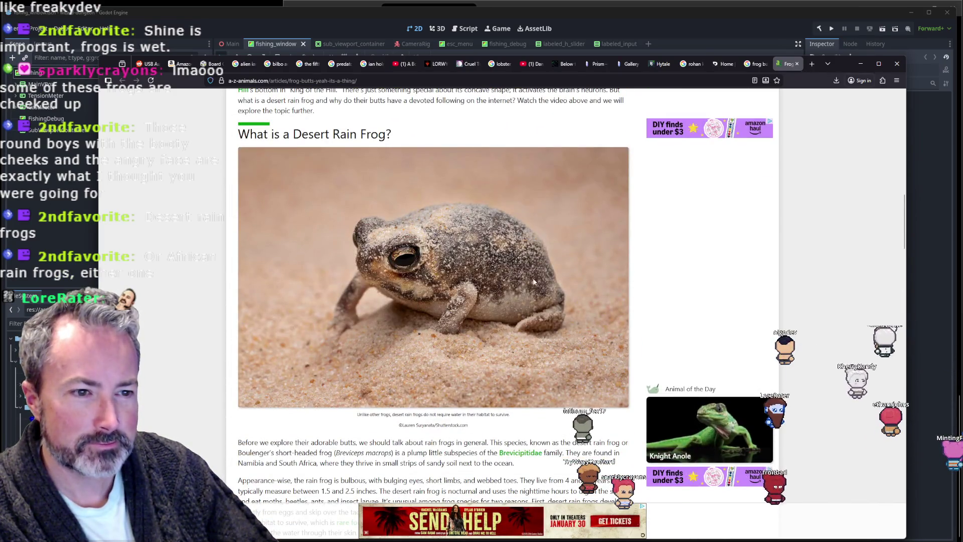
click(754, 64)
Preview the Dreamstime sitting toad seen from behind, then return to the Aseprite hair sheet.
click(788, 65)
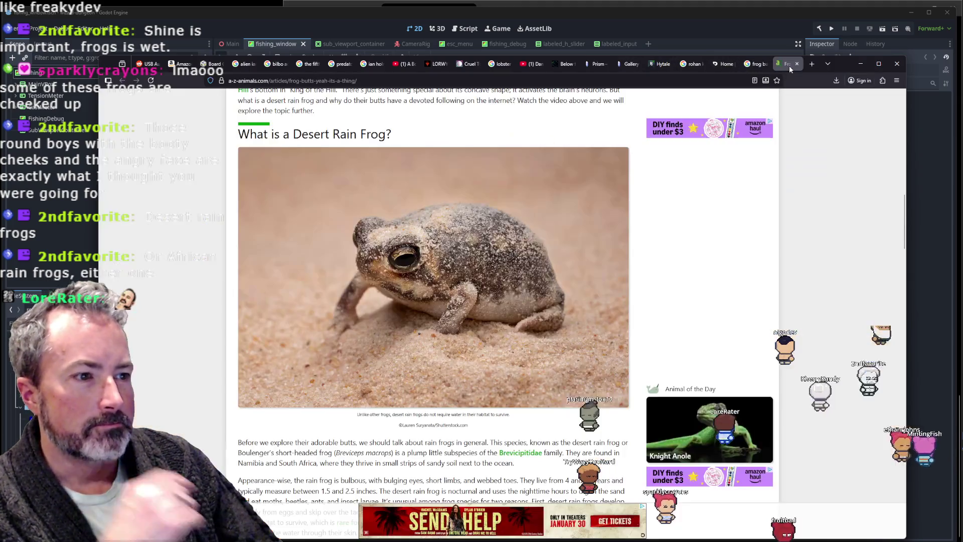
click(751, 68)
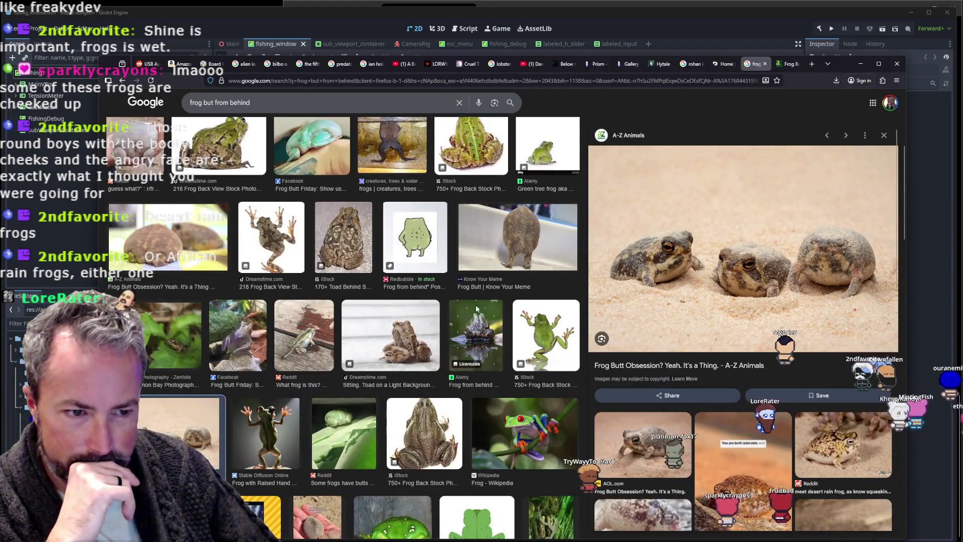
click(390, 336)
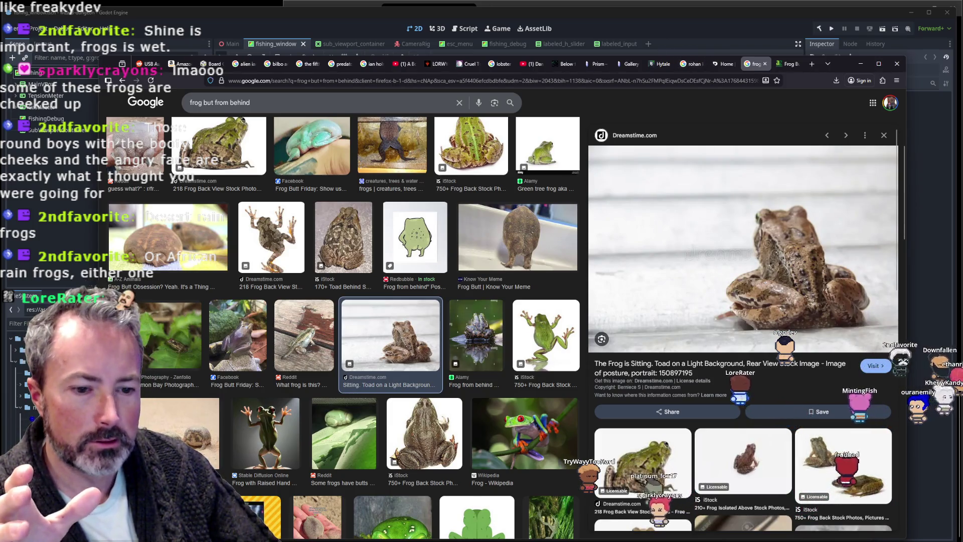
key(alt+Tab)
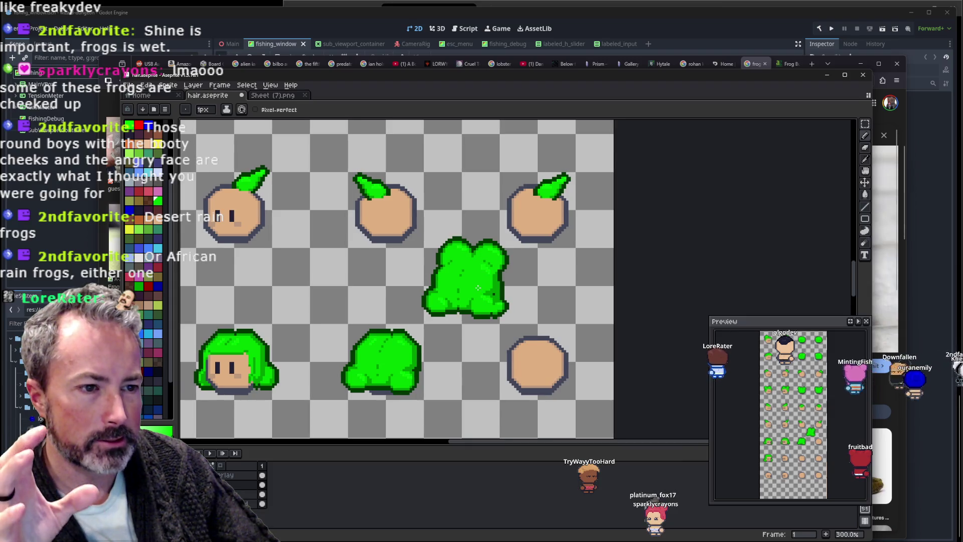
Move the Aseprite window left so the rear-view frog photo sits beside the sprites.
drag(720, 83, 566, 59)
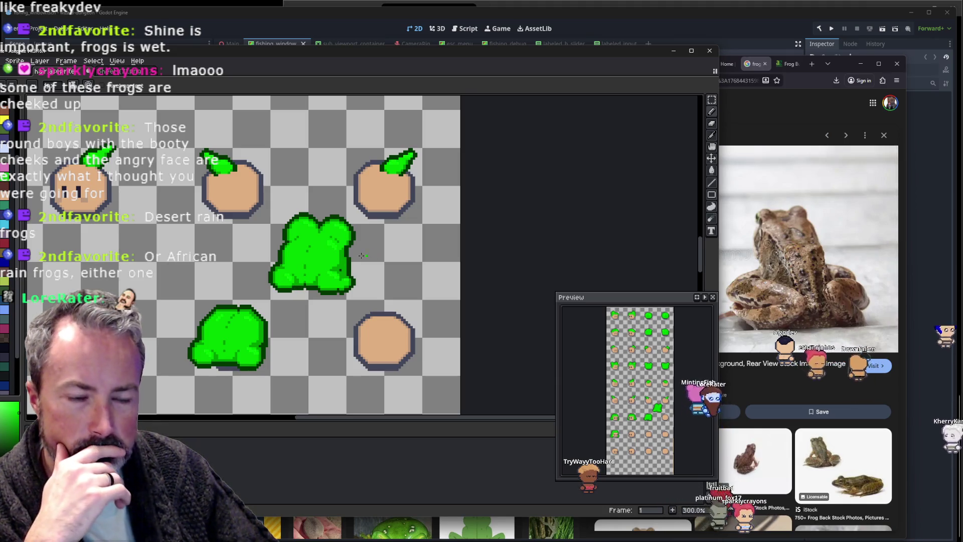
scroll(301, 284, up, 1)
key(i)
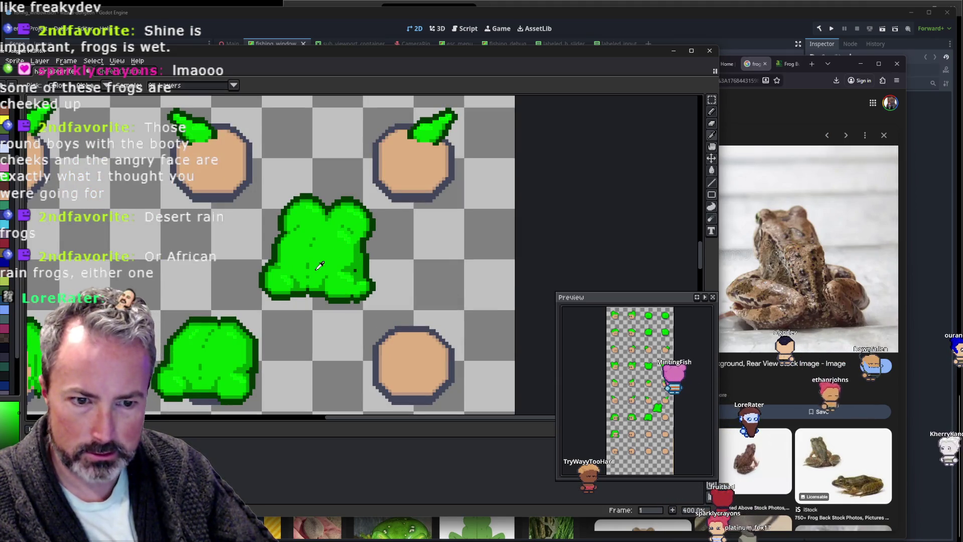
key(b)
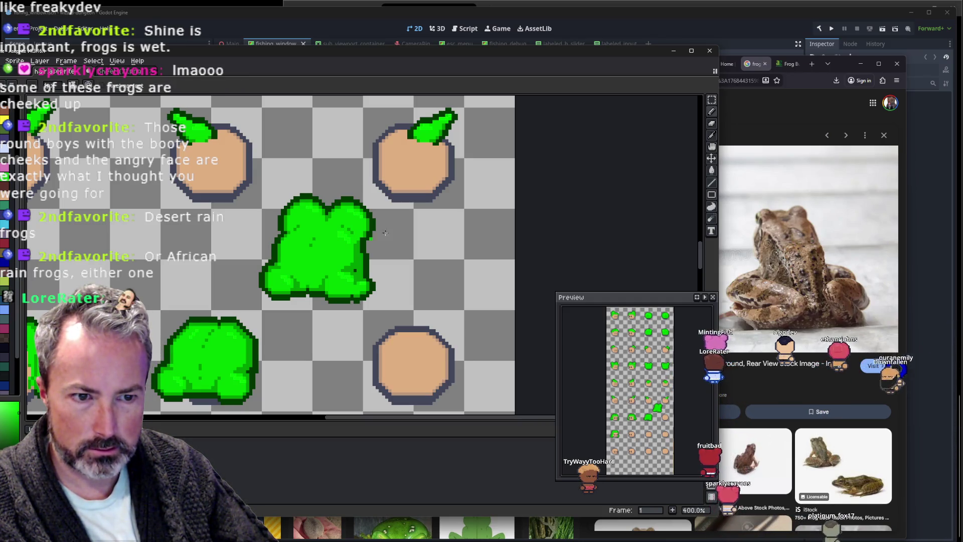
Undo and redo the last pencil stroke on the green frog, leaving it undone.
scroll(415, 221, down, 2)
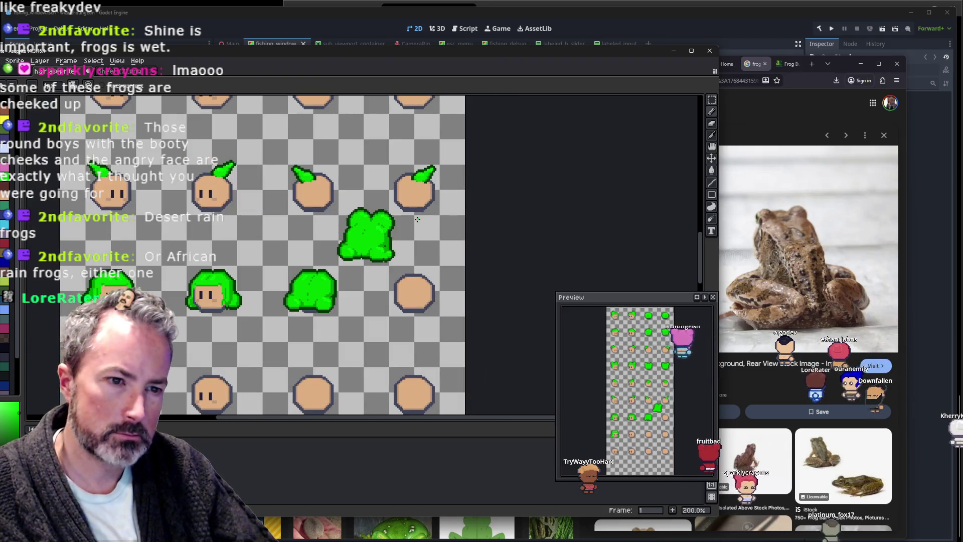
key(ctrl+z)
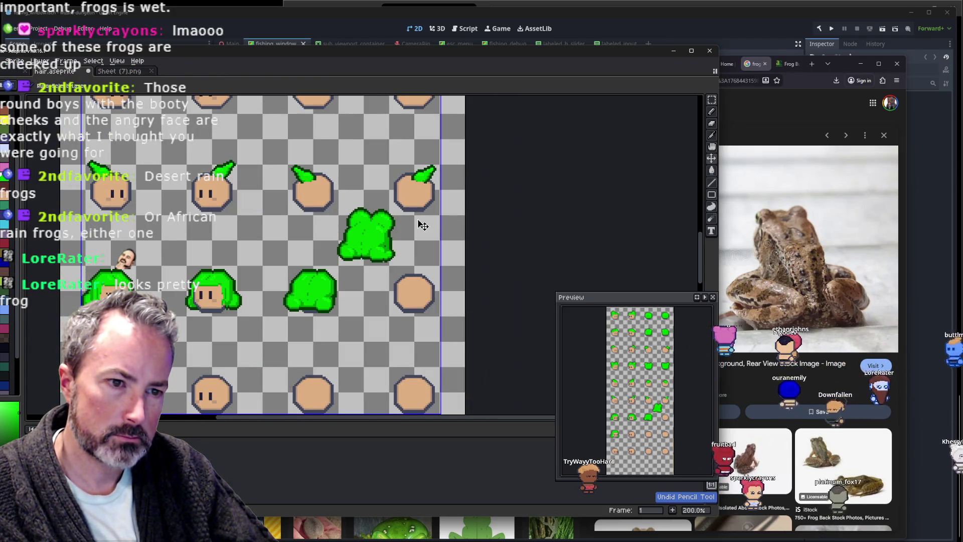
key(ctrl+y)
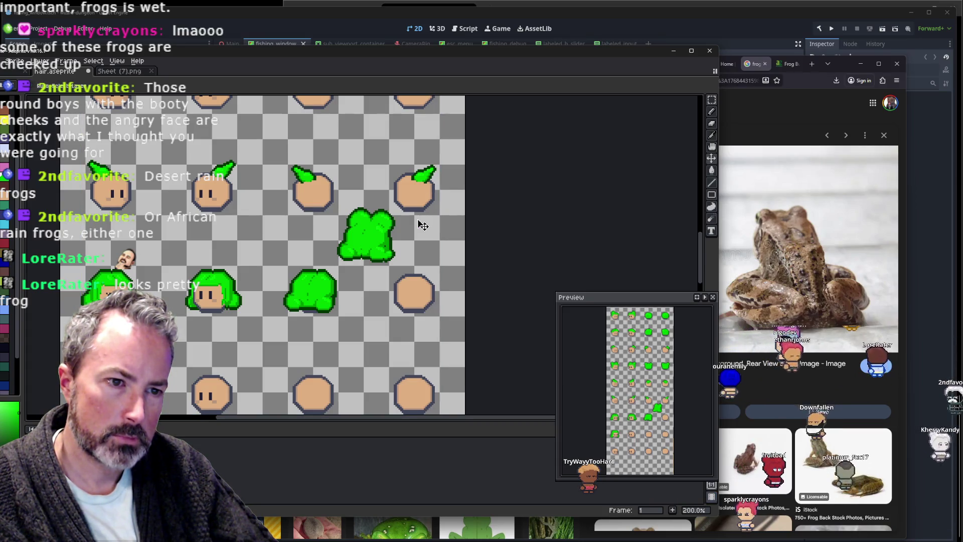
key(ctrl)
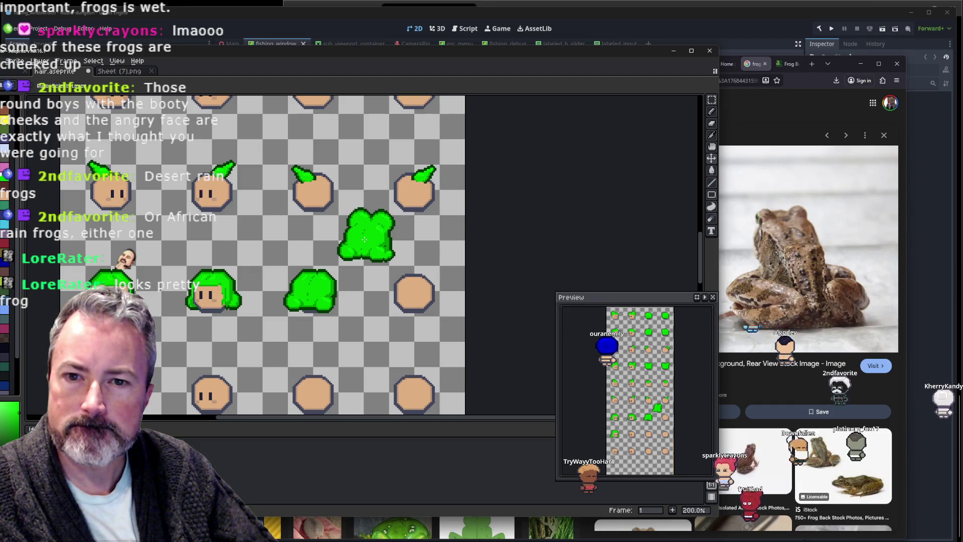
key(ctrl+z)
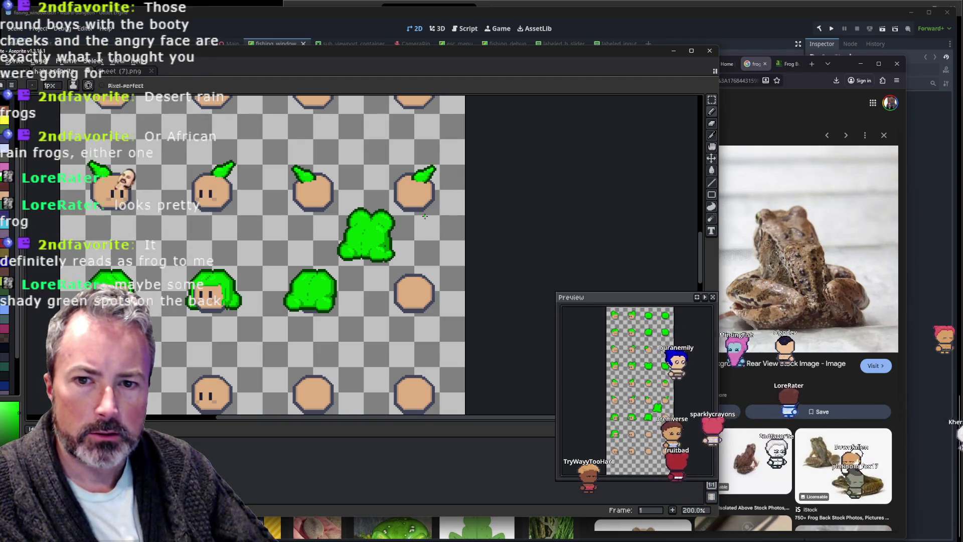
scroll(392, 238, up, 2)
scroll(359, 261, up, 1)
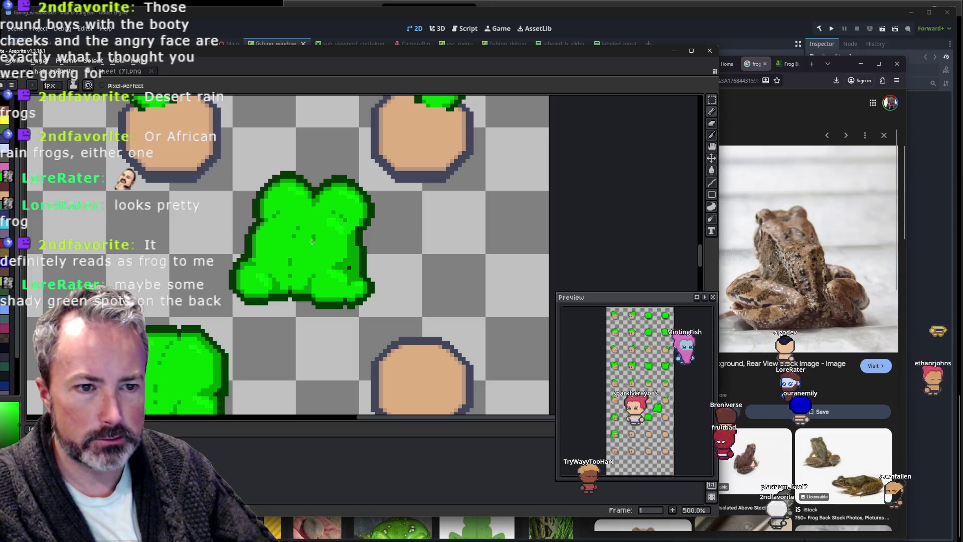
mouse_move(312, 241)
mouse_down()
mouse_move(312, 233)
mouse_move(299, 259)
mouse_up()
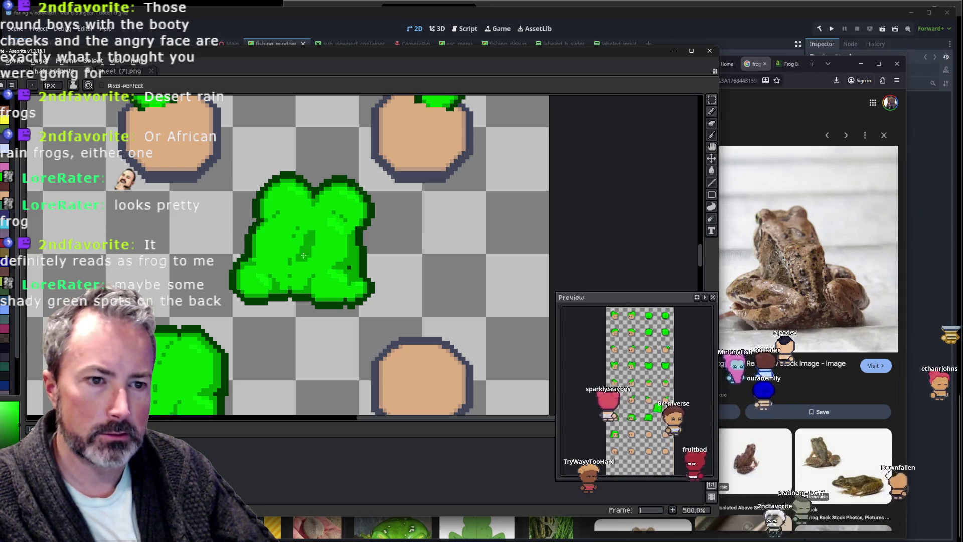
scroll(288, 223, down, 4)
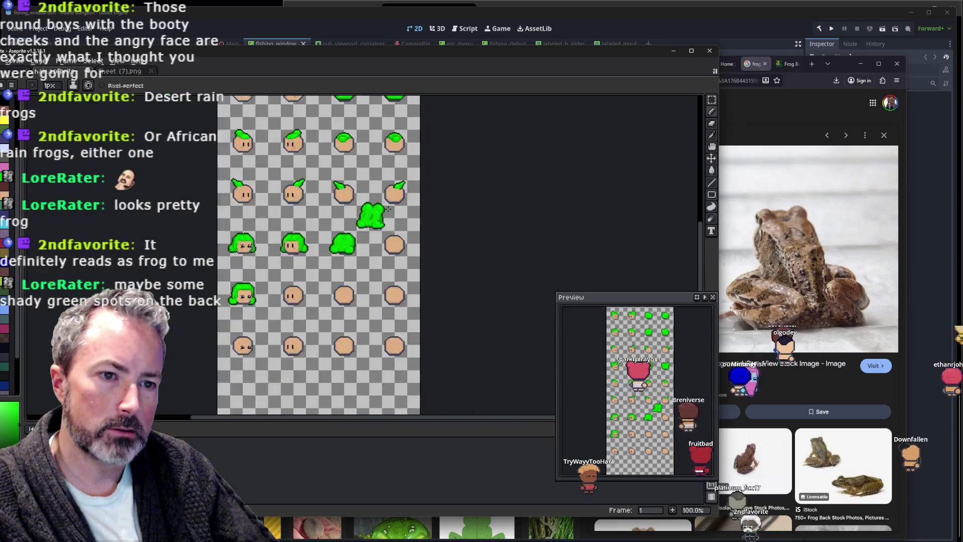
scroll(386, 211, up, 1)
key(ctrl+z)
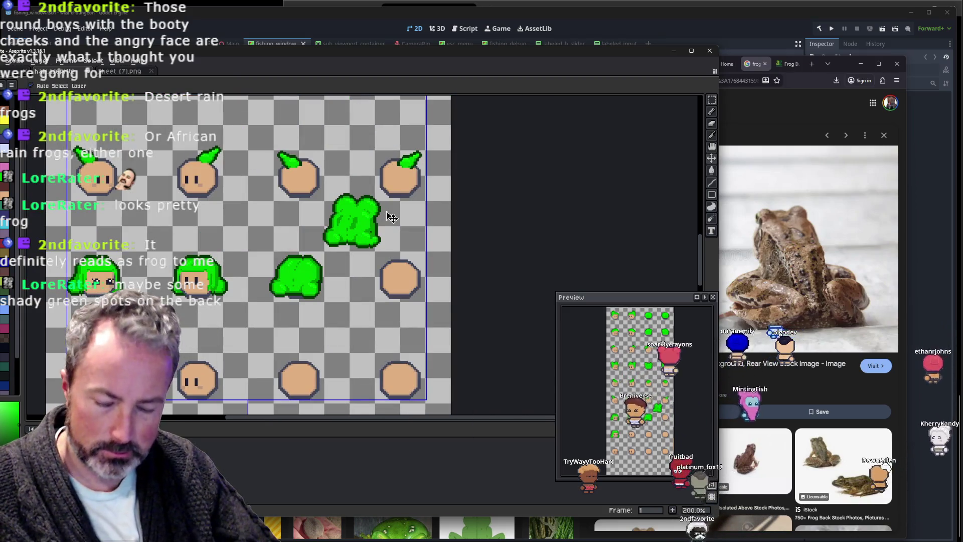
scroll(384, 219, up, 2)
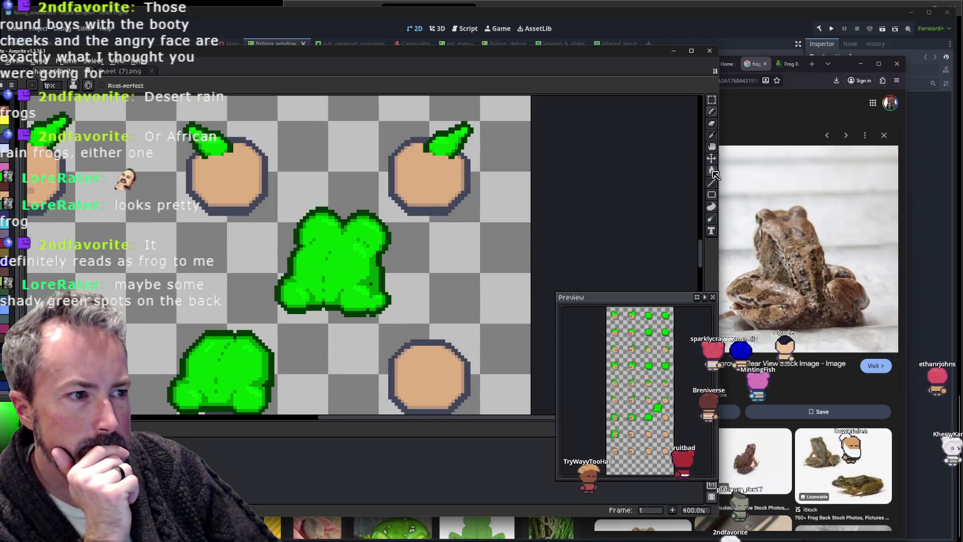
key(l)
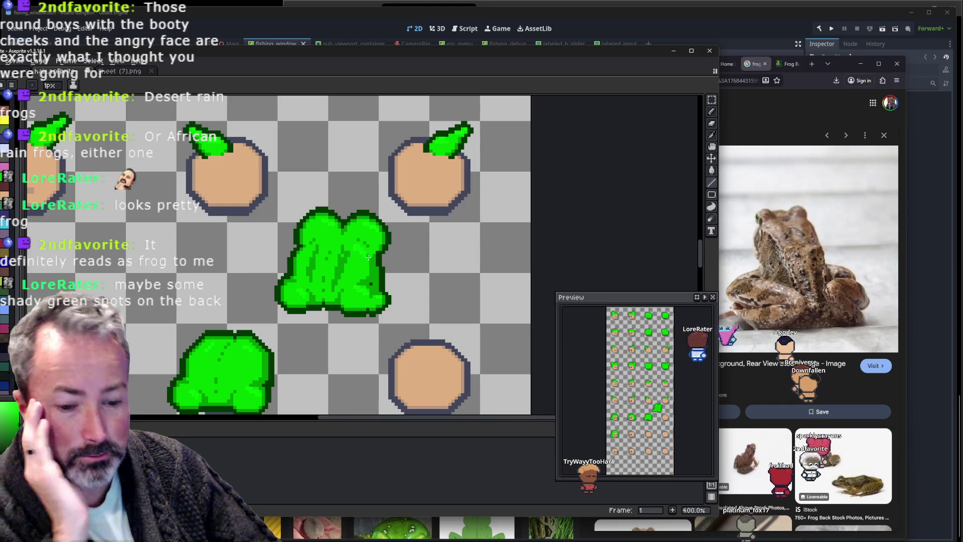
key(ctrl+z)
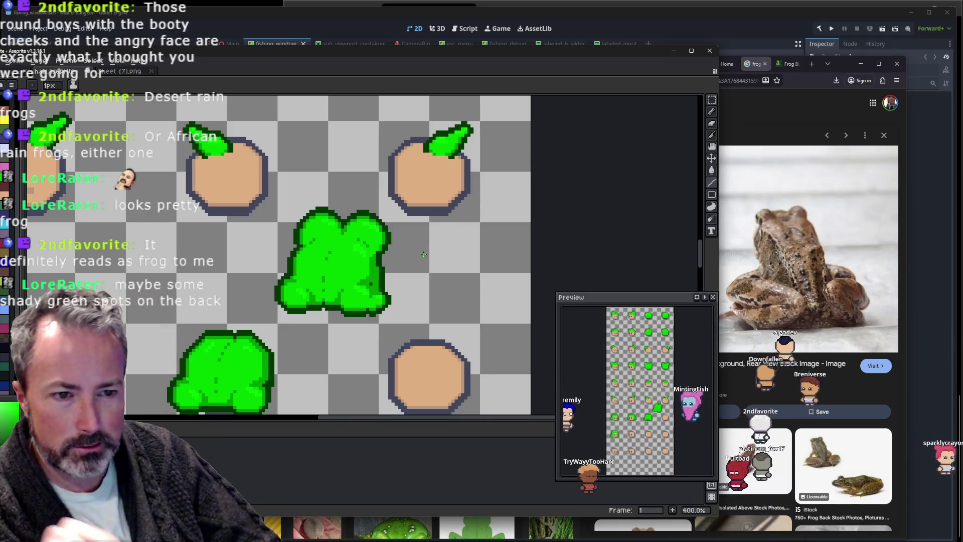
scroll(411, 260, up, 1)
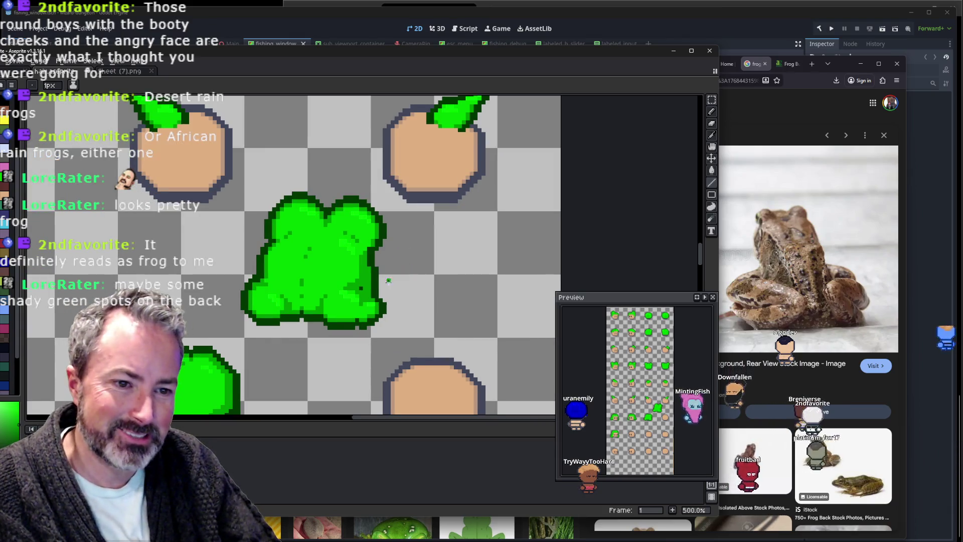
scroll(397, 291, up, 1)
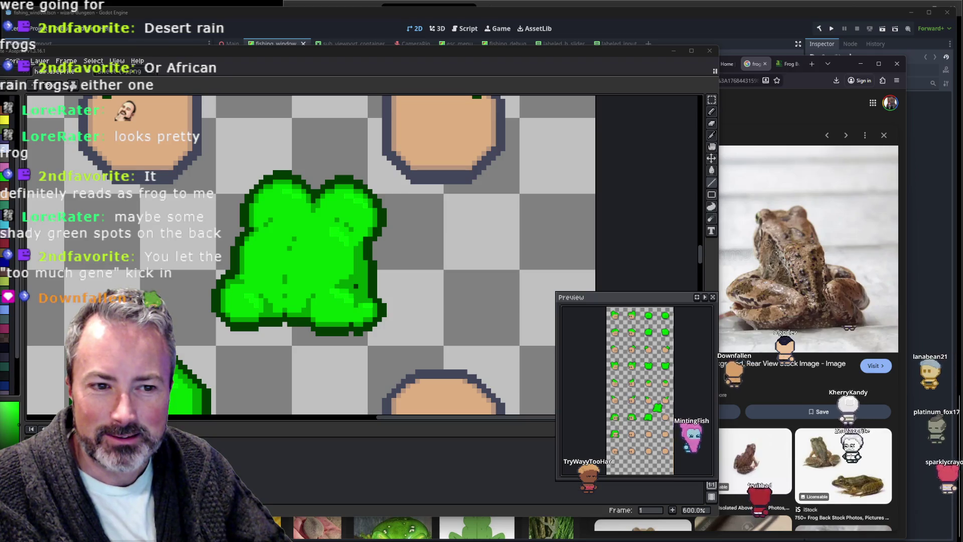
Switch to Sprite-0001 and zoom and pan across the enlarged single frog, toggling Eyedropper and Pencil.
click(364, 145)
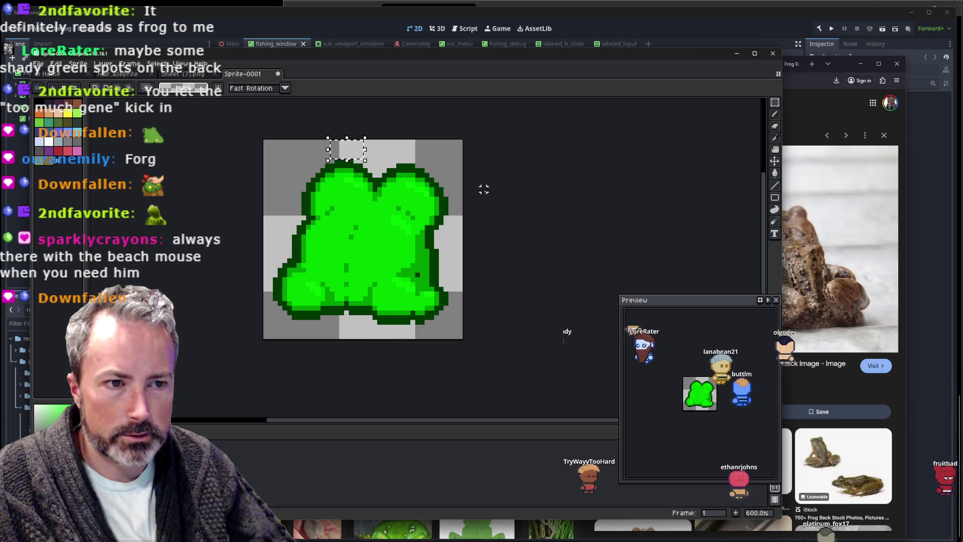
scroll(484, 194, down, 2)
scroll(486, 194, down, 2)
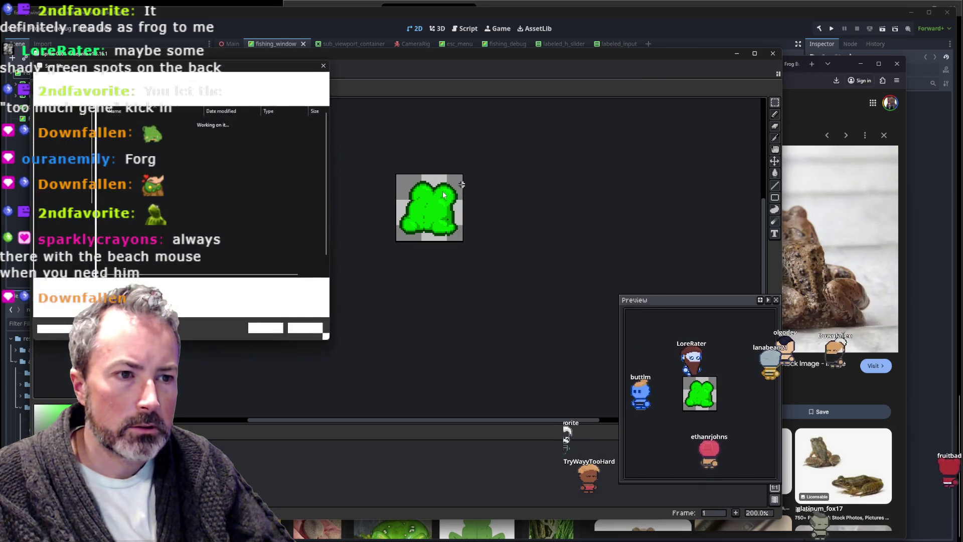
scroll(443, 191, up, 4)
scroll(417, 230, up, 3)
drag(417, 230, 431, 287)
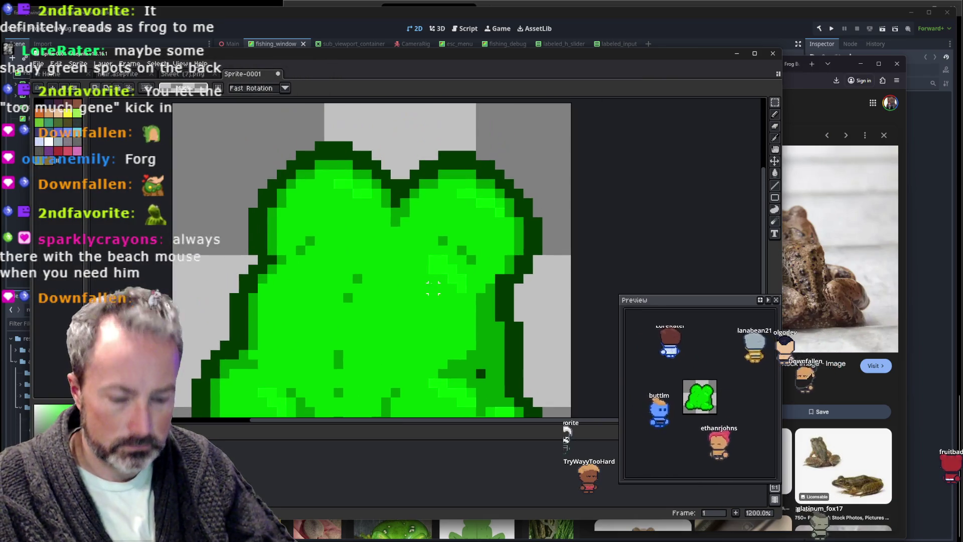
key(i)
key(b)
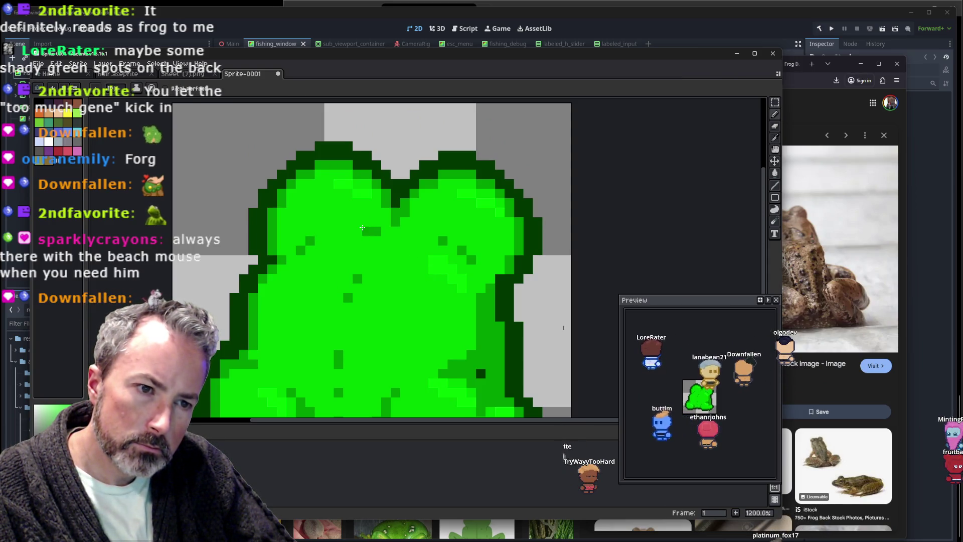
scroll(363, 227, down, 2)
scroll(362, 228, down, 4)
scroll(362, 227, down, 2)
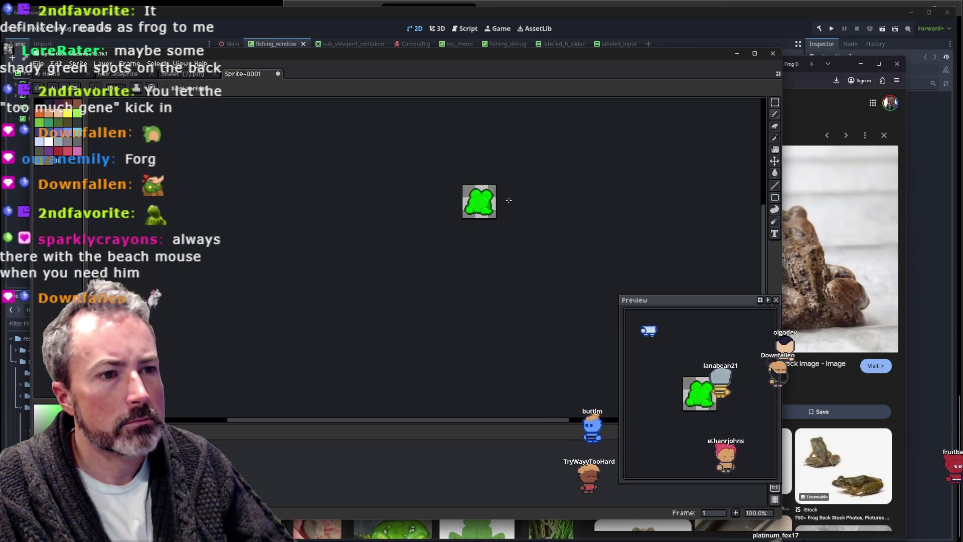
scroll(508, 200, up, 5)
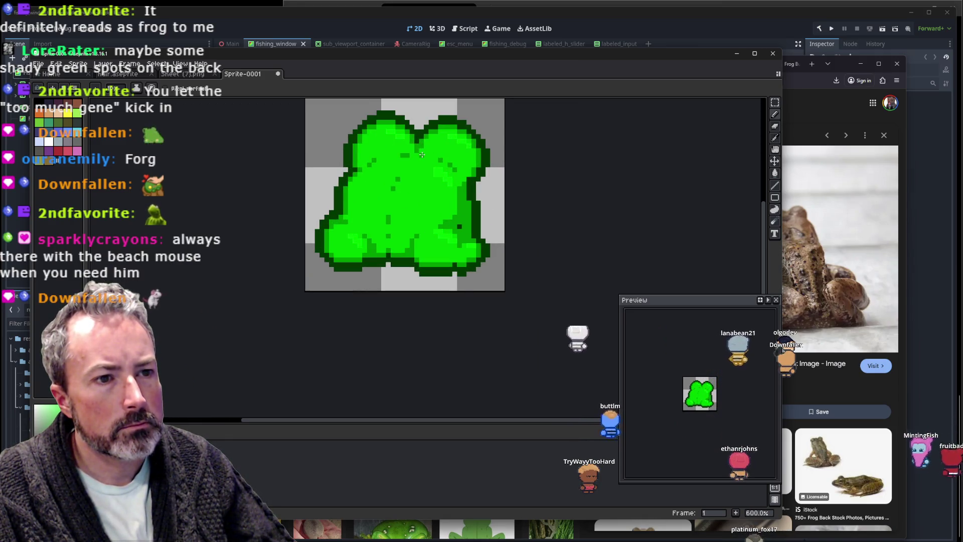
scroll(425, 146, up, 1)
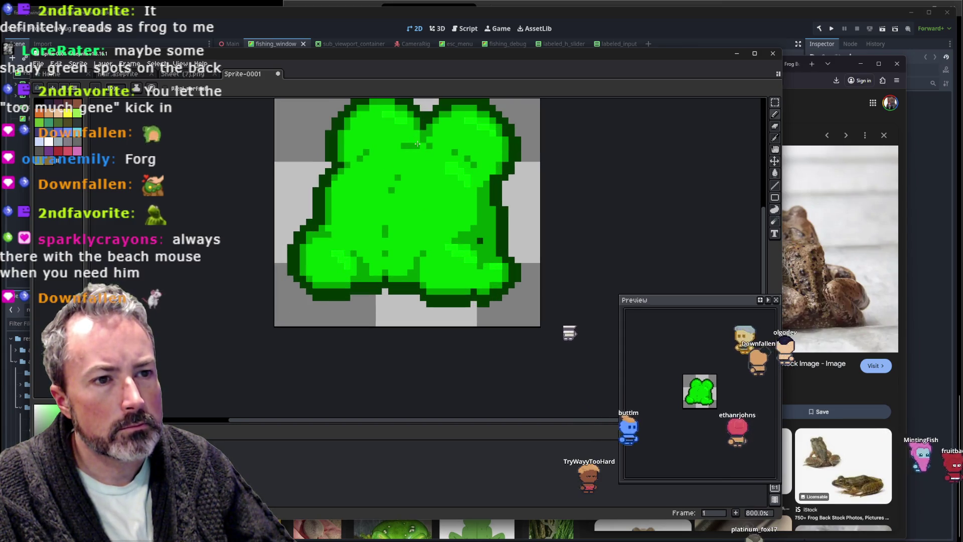
Sample a colour from the frog sprite and recentre it, zooming in and out to inspect.
key(alt)
scroll(562, 150, down, 3)
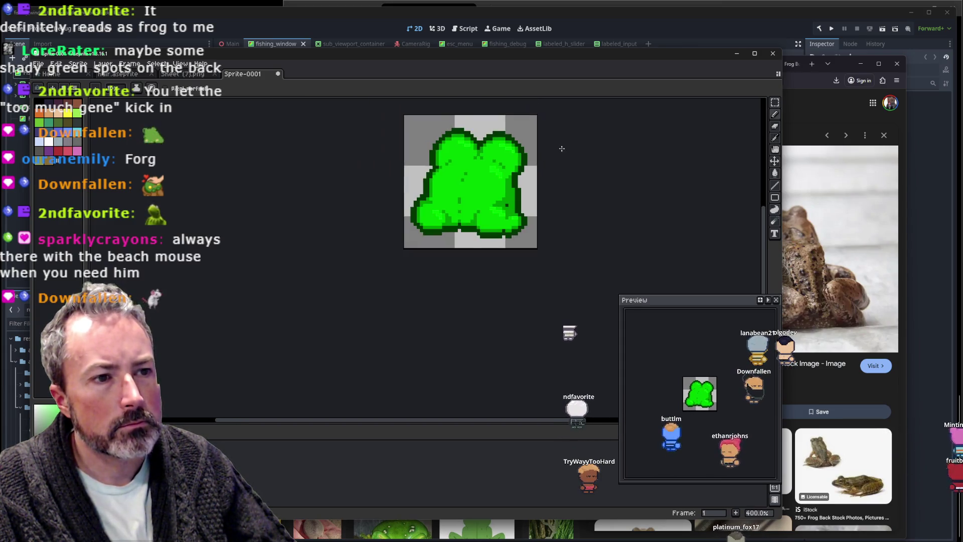
scroll(563, 147, down, 2)
scroll(532, 150, up, 4)
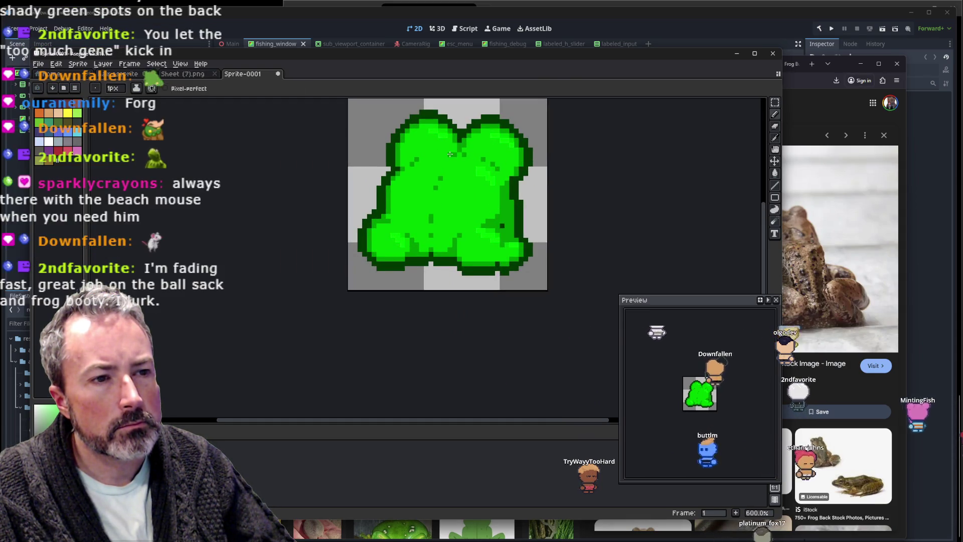
scroll(641, 129, down, 4)
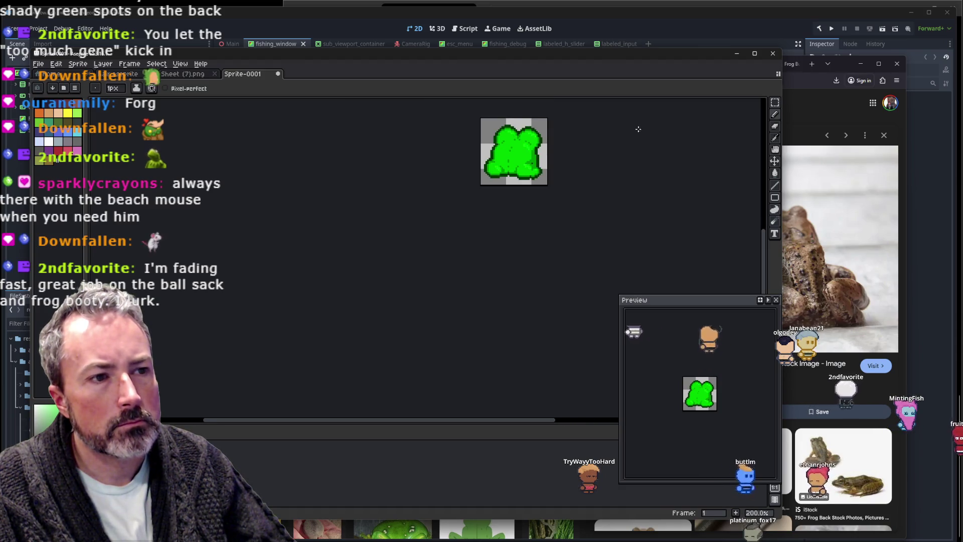
drag(640, 128, 588, 179)
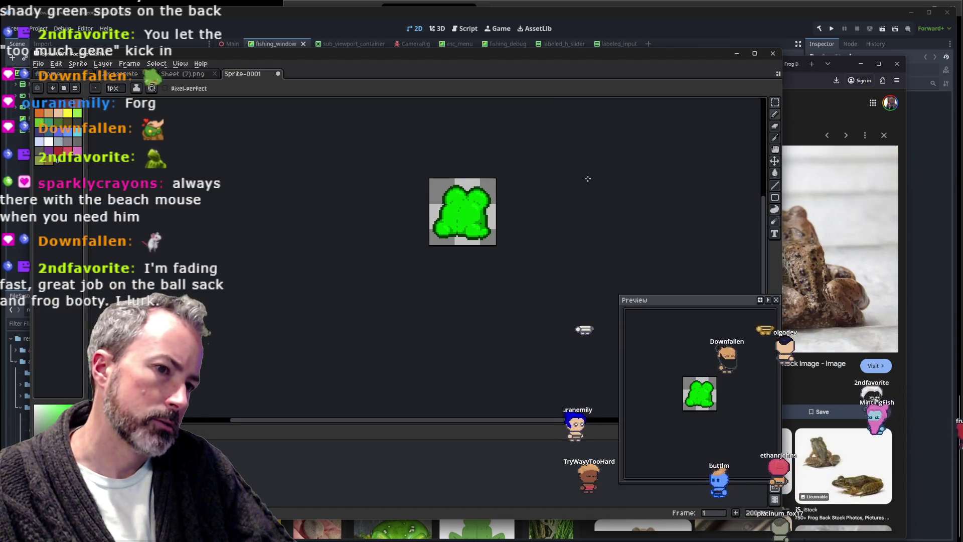
scroll(502, 202, up, 3)
scroll(502, 202, down, 2)
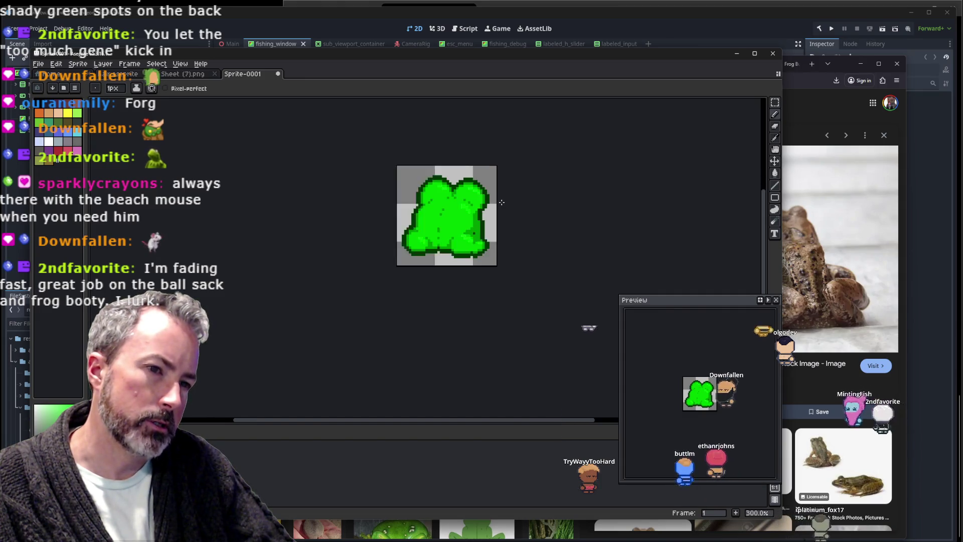
scroll(501, 202, down, 1)
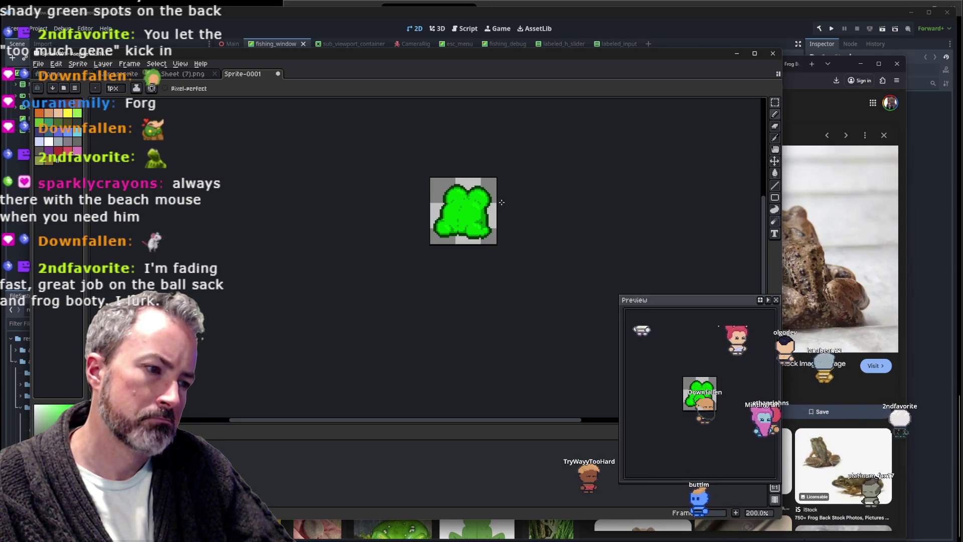
scroll(500, 202, up, 3)
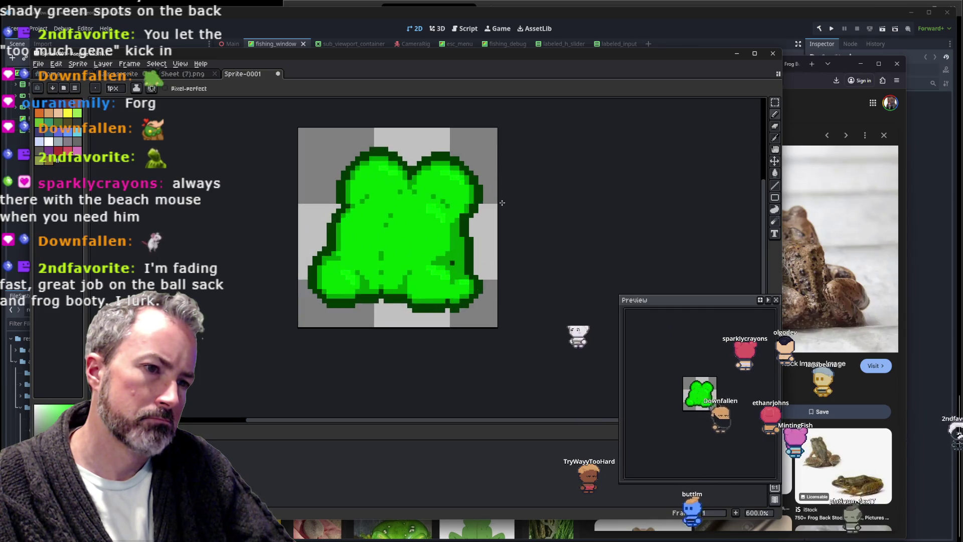
scroll(497, 211, up, 3)
scroll(335, 287, down, 2)
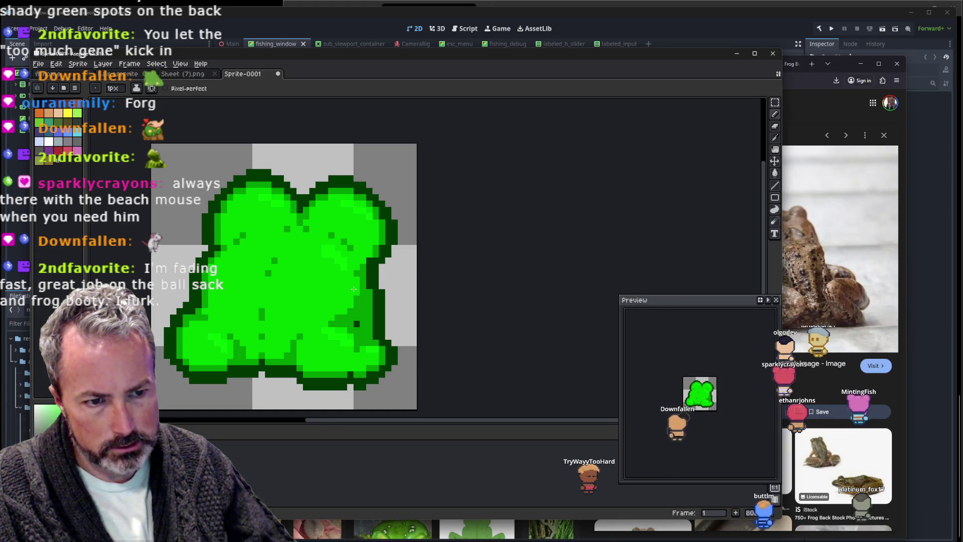
scroll(437, 251, down, 5)
scroll(434, 238, down, 2)
scroll(418, 248, up, 6)
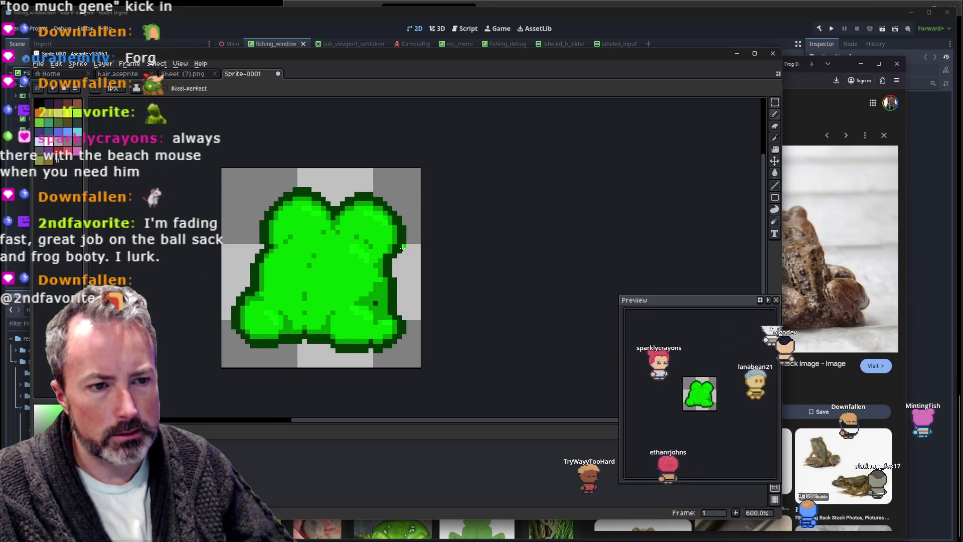
scroll(402, 248, down, 3)
scroll(448, 236, up, 3)
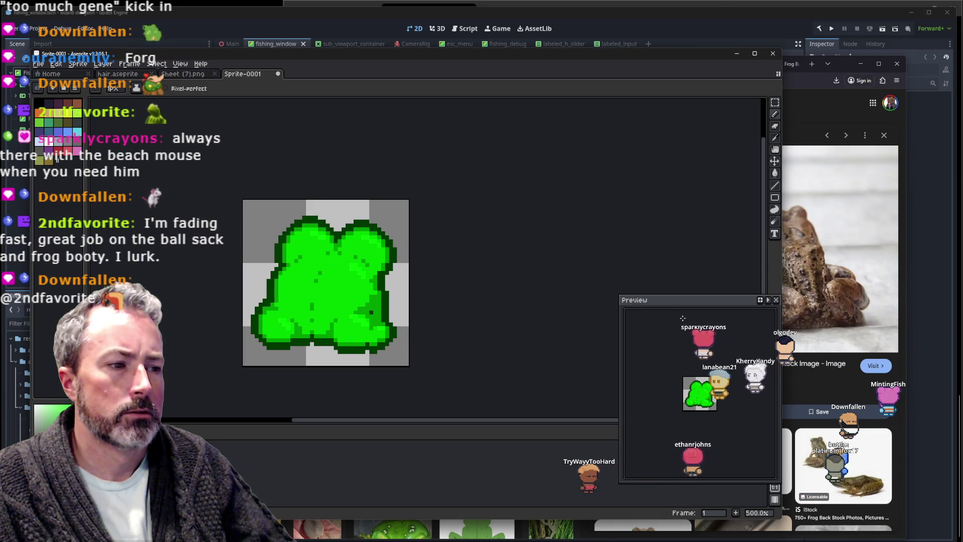
scroll(700, 416, up, 2)
scroll(705, 415, down, 1)
scroll(708, 415, up, 1)
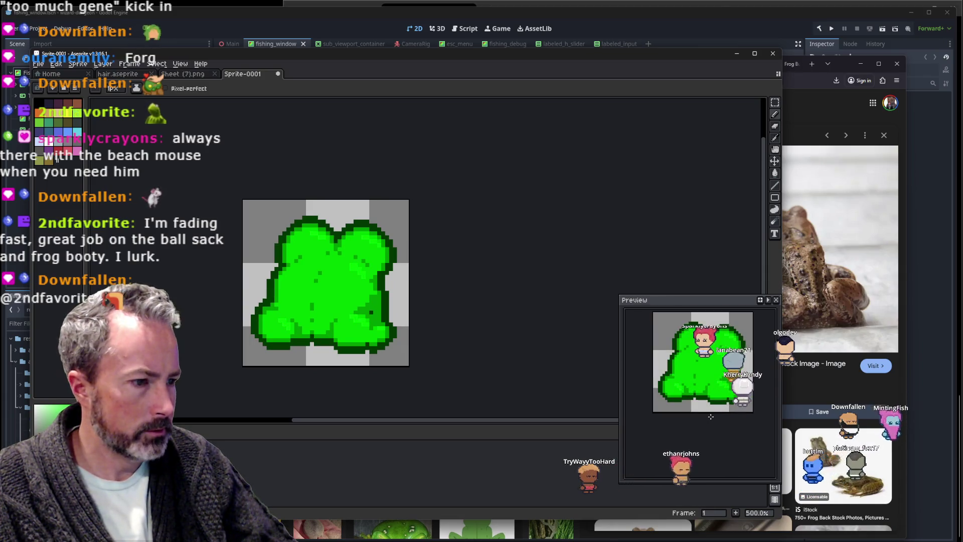
scroll(362, 298, up, 1)
scroll(362, 299, up, 1)
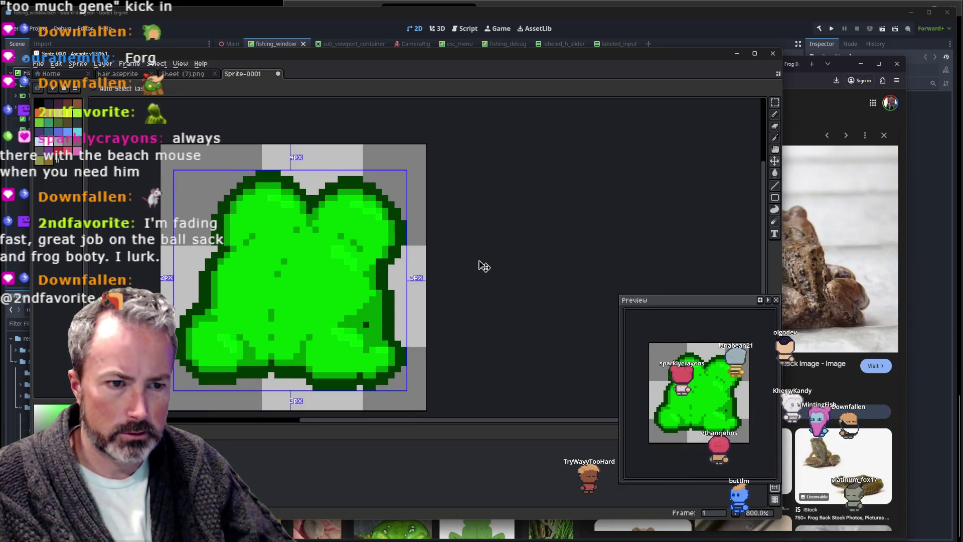
Undo the last pencil stroke on the frog and check the result.
key(ctrl+z)
scroll(474, 270, down, 2)
scroll(467, 266, down, 1)
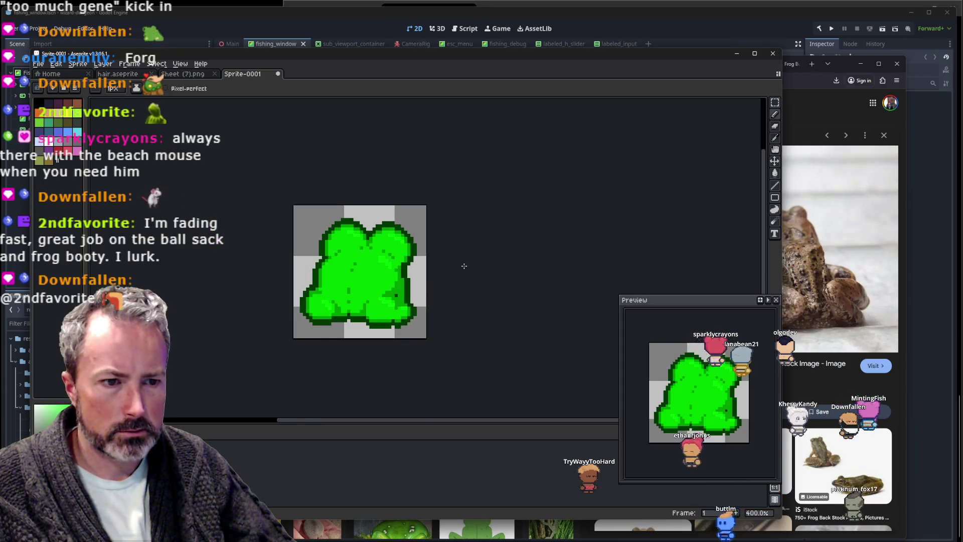
scroll(464, 266, down, 2)
scroll(464, 266, down, 1)
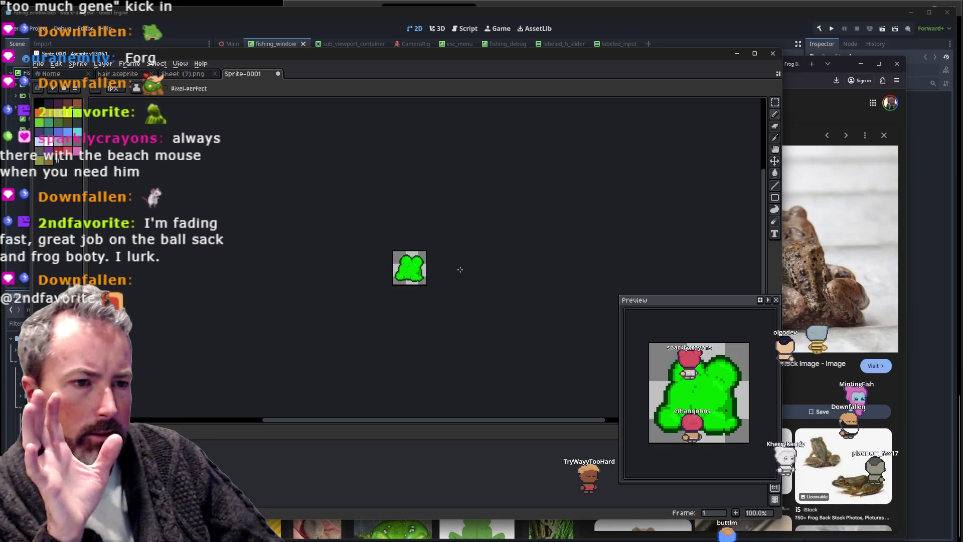
scroll(456, 265, up, 1)
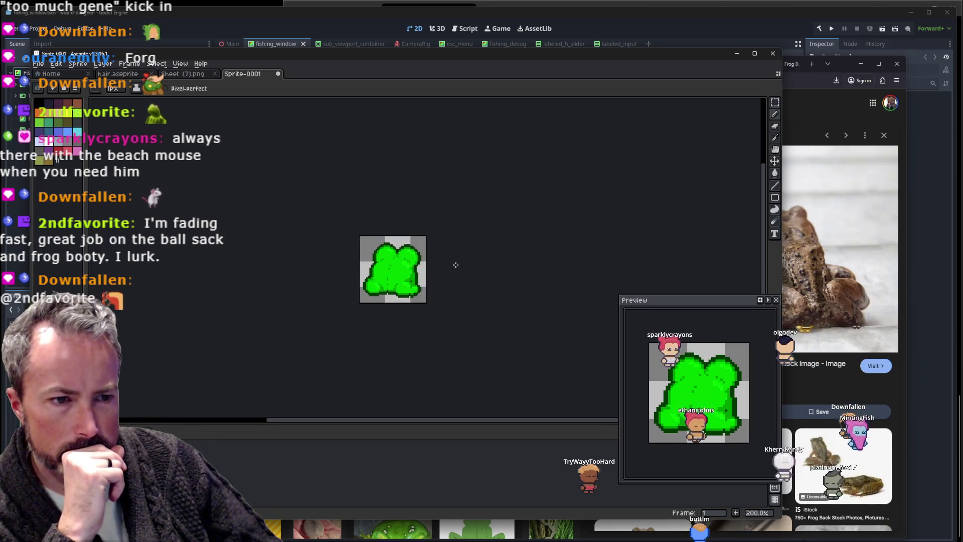
scroll(455, 263, up, 1)
scroll(455, 263, up, 1)
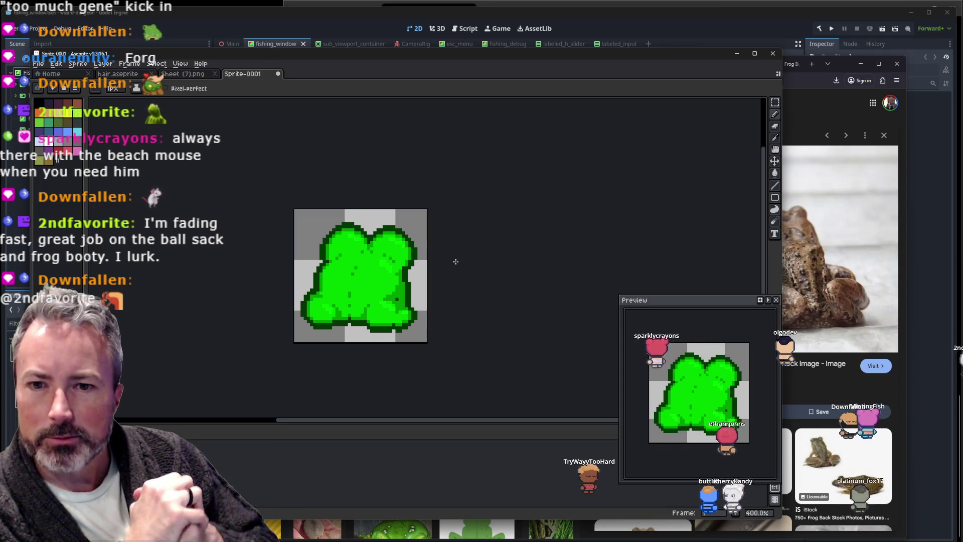
click(417, 13)
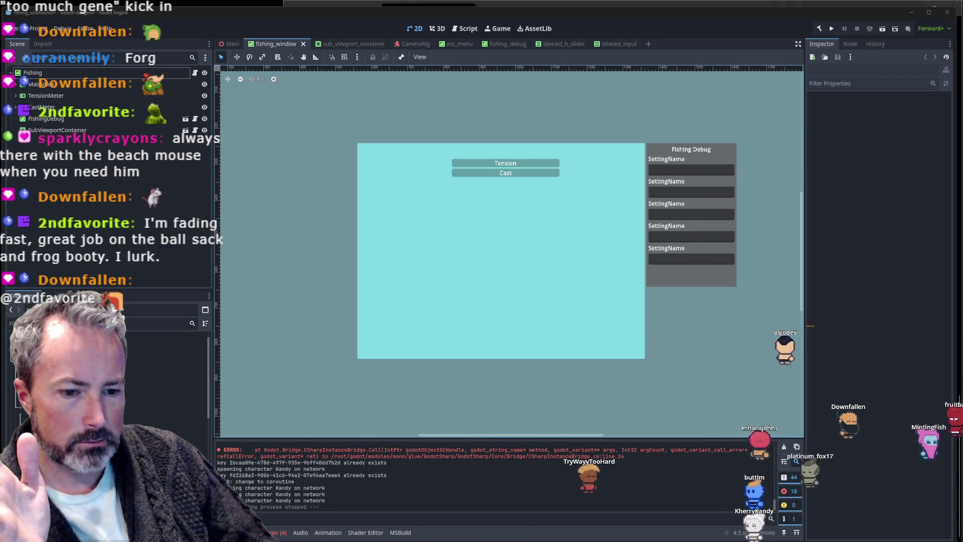
key(alt+Tab)
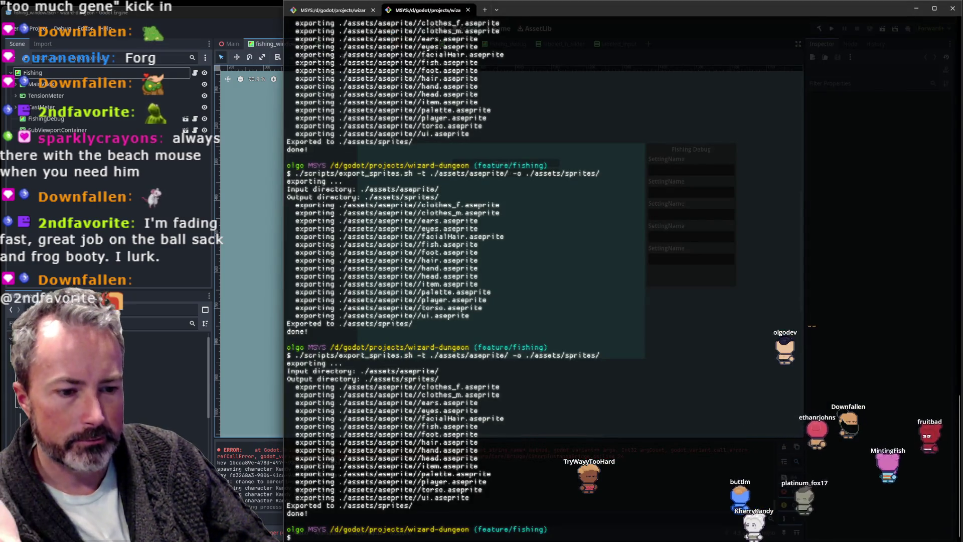
mouse_move(501, 541)
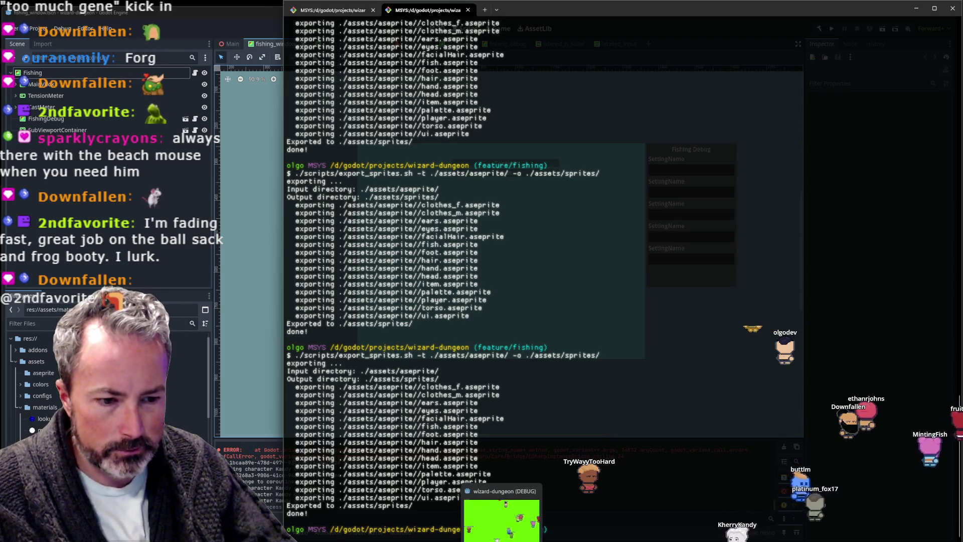
mouse_move(467, 541)
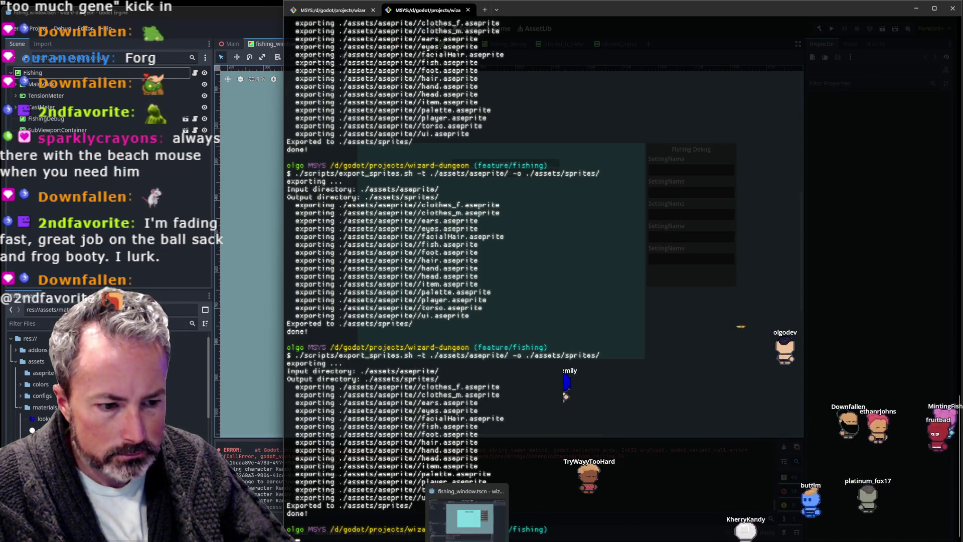
click(307, 539)
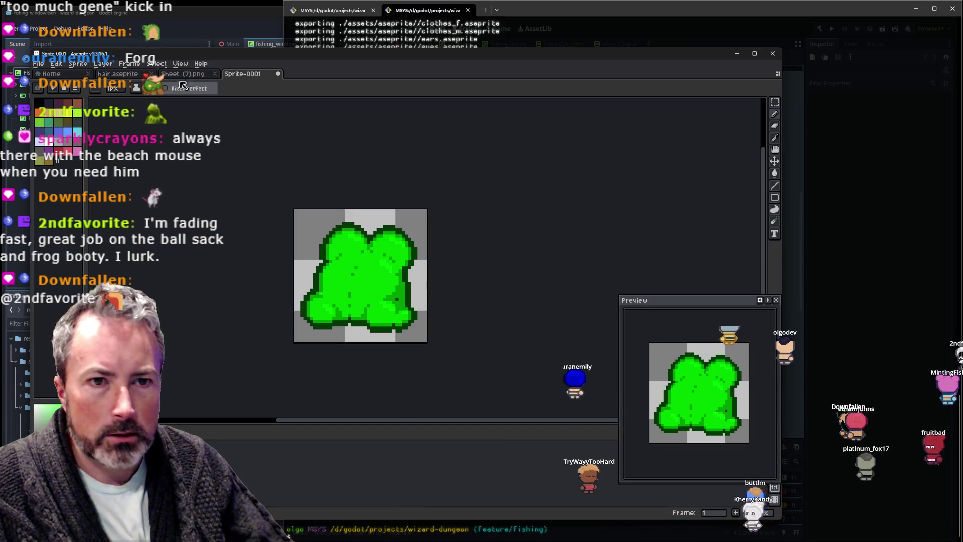
In hair.aseprite, copy the green blob from the middle-bottom cell into the right cell and commit it.
click(111, 76)
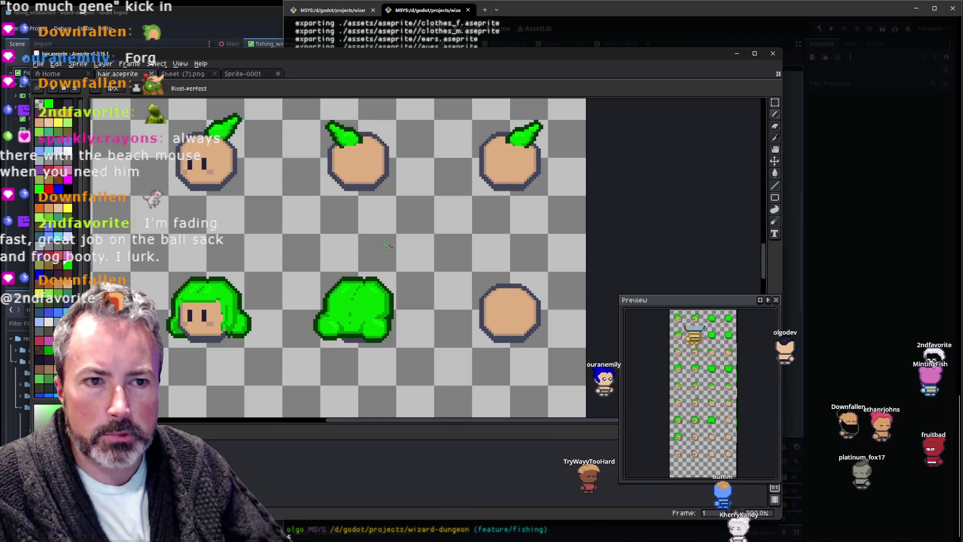
key(m)
click(397, 280)
key(ctrl+c)
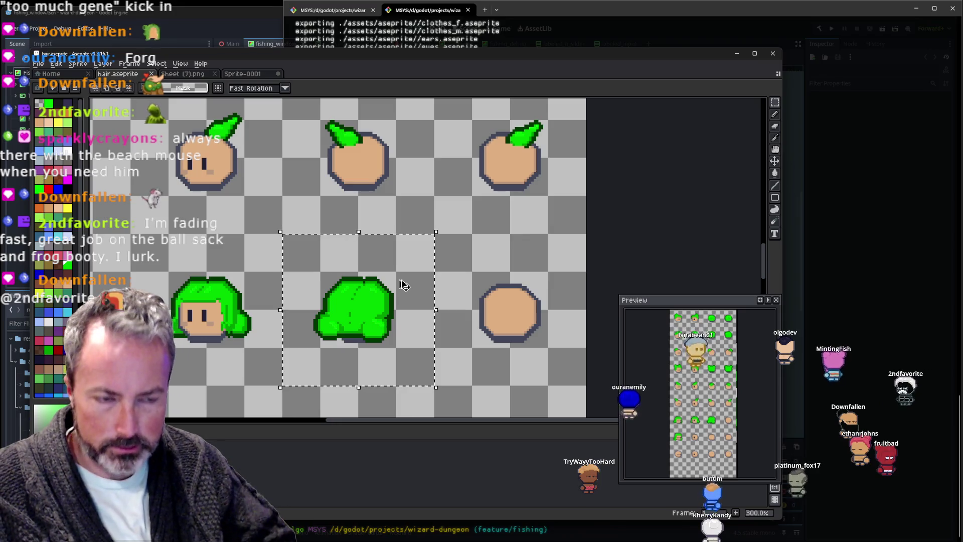
key(ctrl+v)
key(Right)
key(Right)
key(Right)
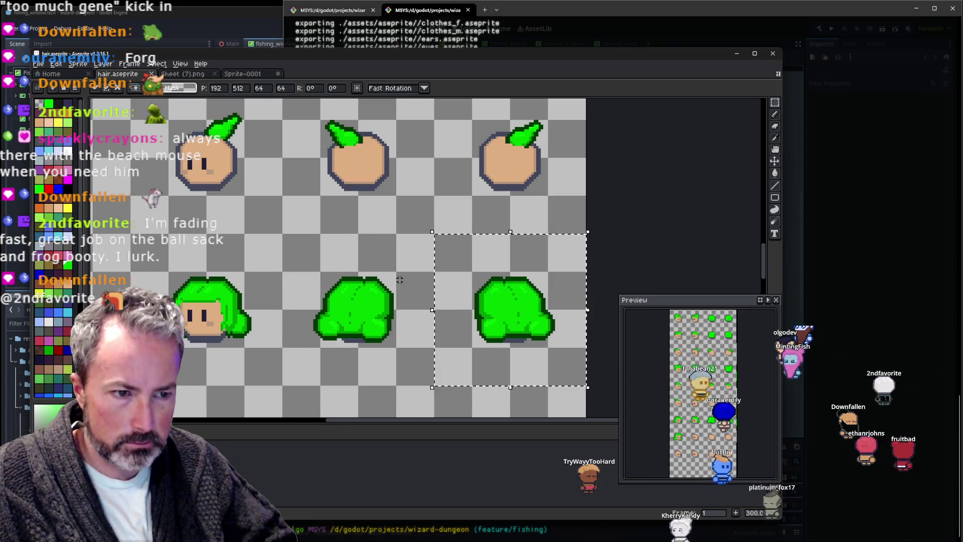
key(Return)
Save the hair sprite file and rerun export_sprites.sh in the terminal.
right_click(399, 279)
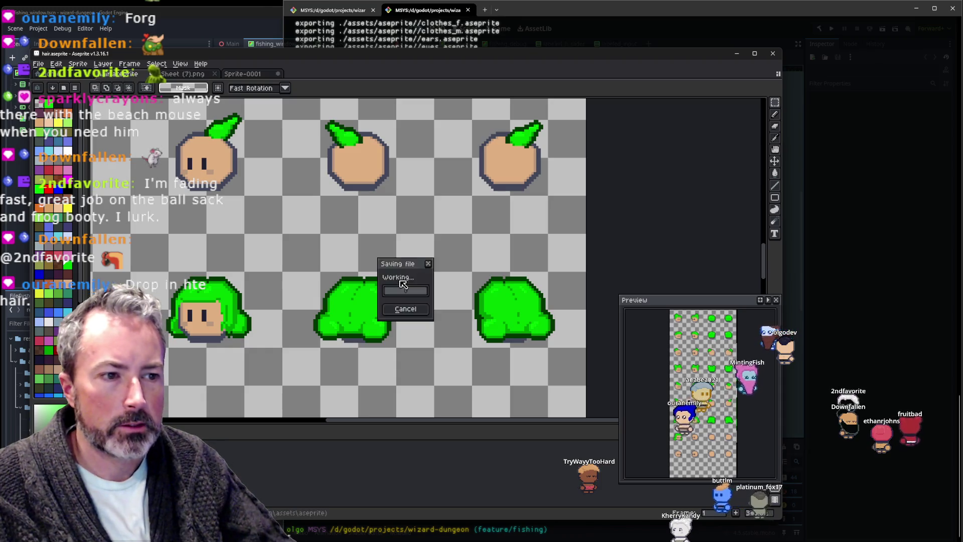
click(814, 321)
key(Up)
key(Return)
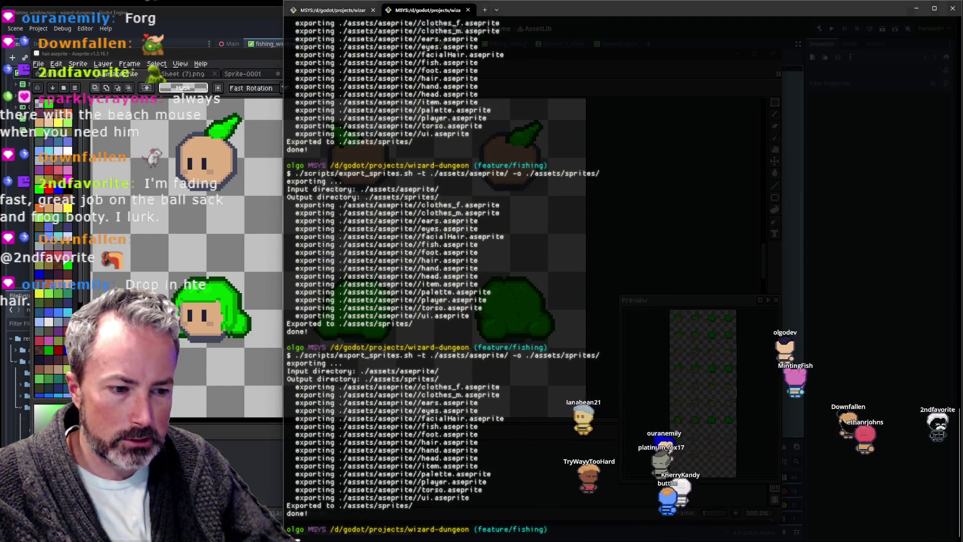
Bring the Godot editor forward and run the wizard-dungeon project.
key(alt+Tab)
click(831, 30)
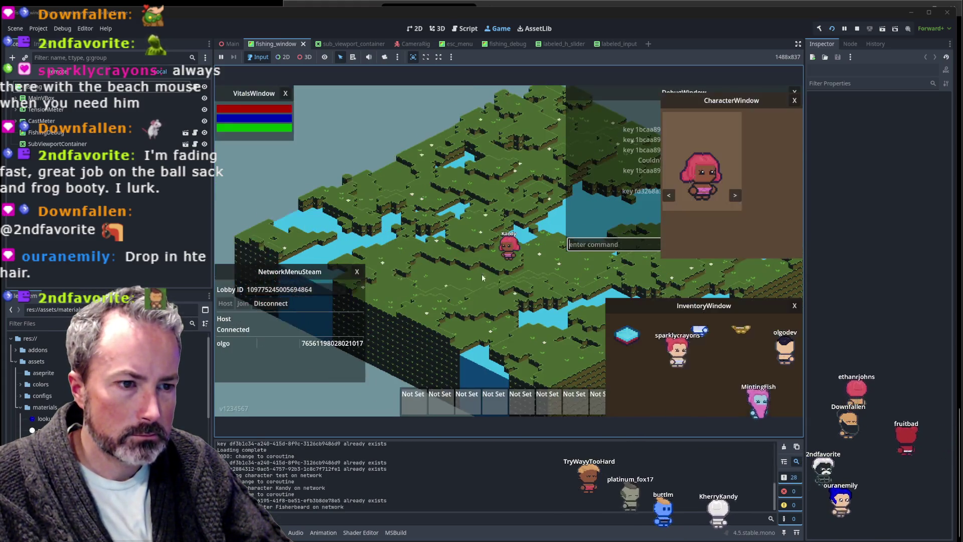
Zoom the game camera in on Kandy and walk her right, left and north, then return to Aseprite.
scroll(561, 285, up, 3)
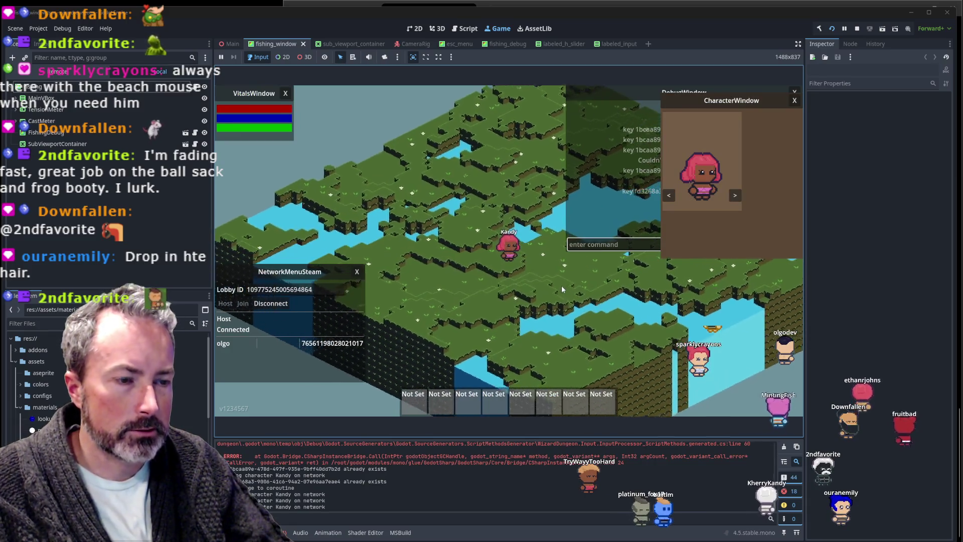
scroll(562, 278, up, 3)
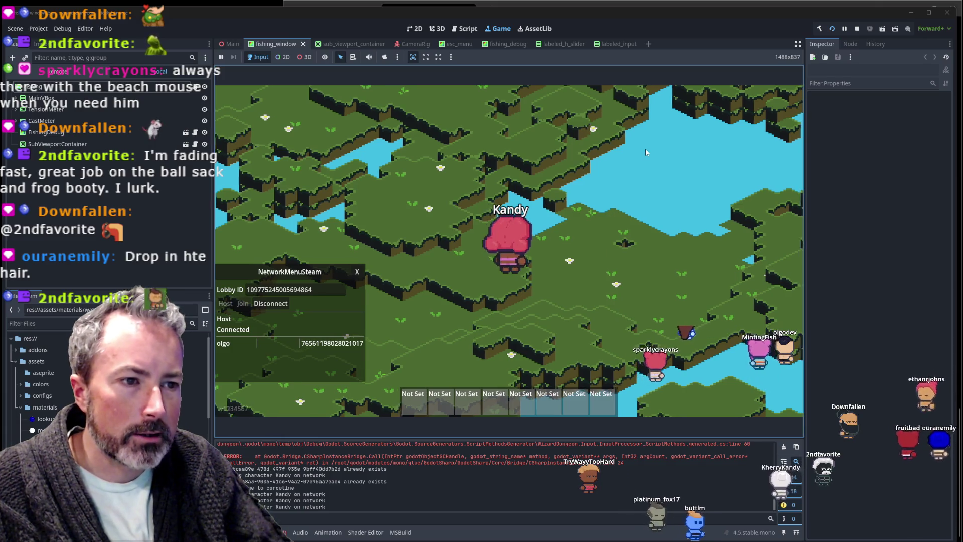
key(d)
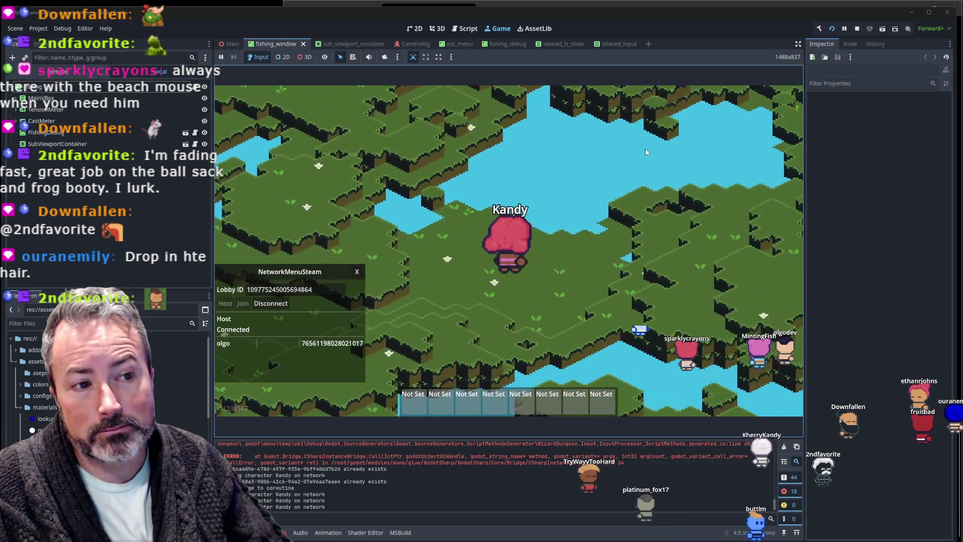
key(a)
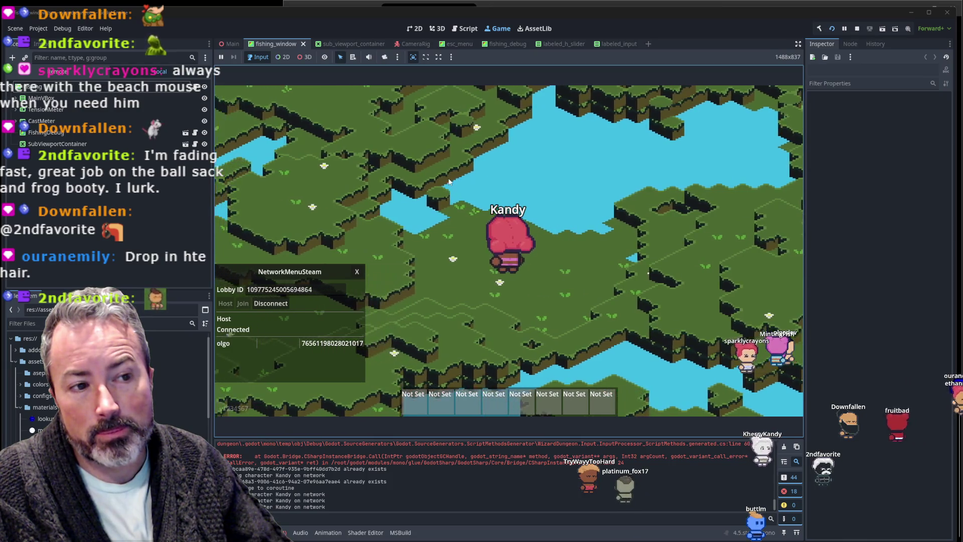
key(w)
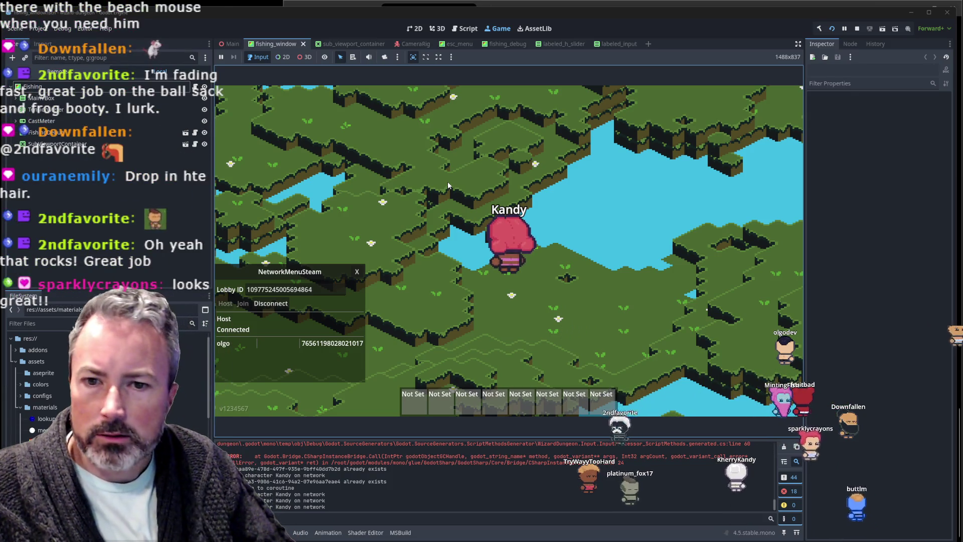
scroll(447, 184, up, 2)
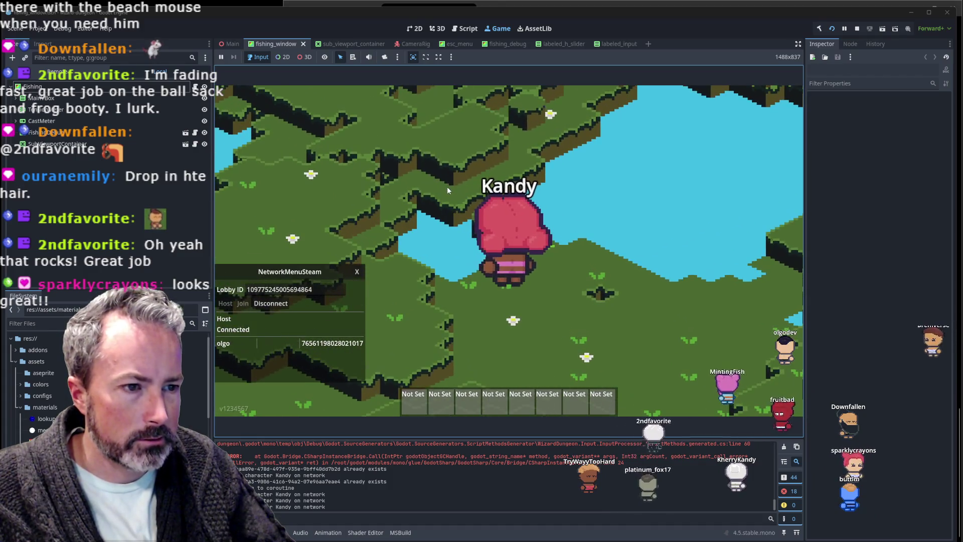
key(alt+Tab)
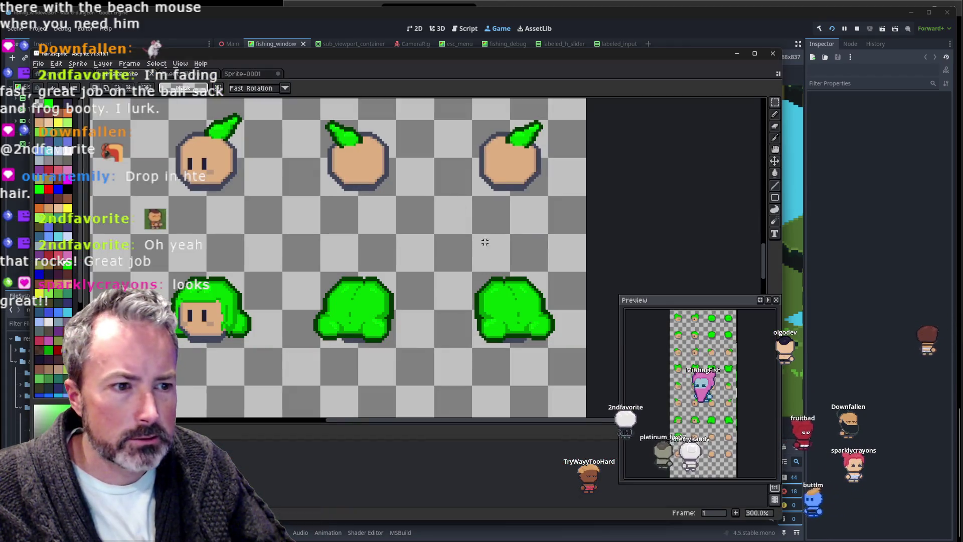
Zoom in on the hair sheet and sample the green colour from the hair with the Eyedropper.
scroll(562, 335, up, 2)
scroll(561, 341, up, 1)
scroll(608, 299, up, 1)
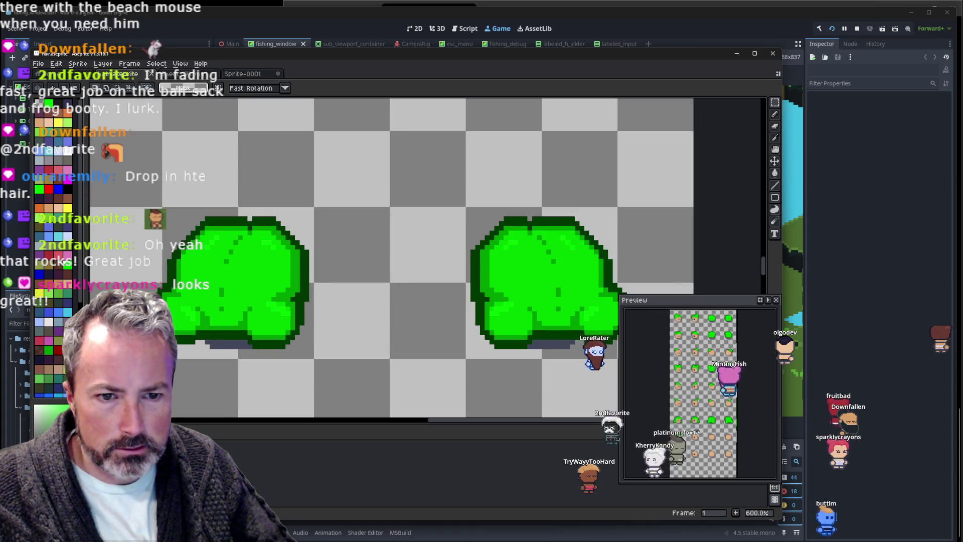
scroll(609, 299, up, 3)
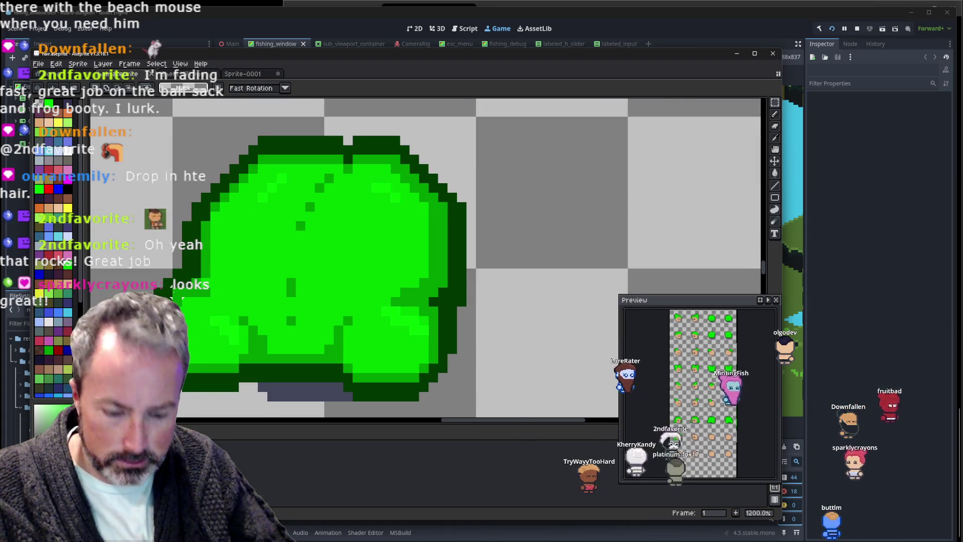
key(i)
click(185, 278)
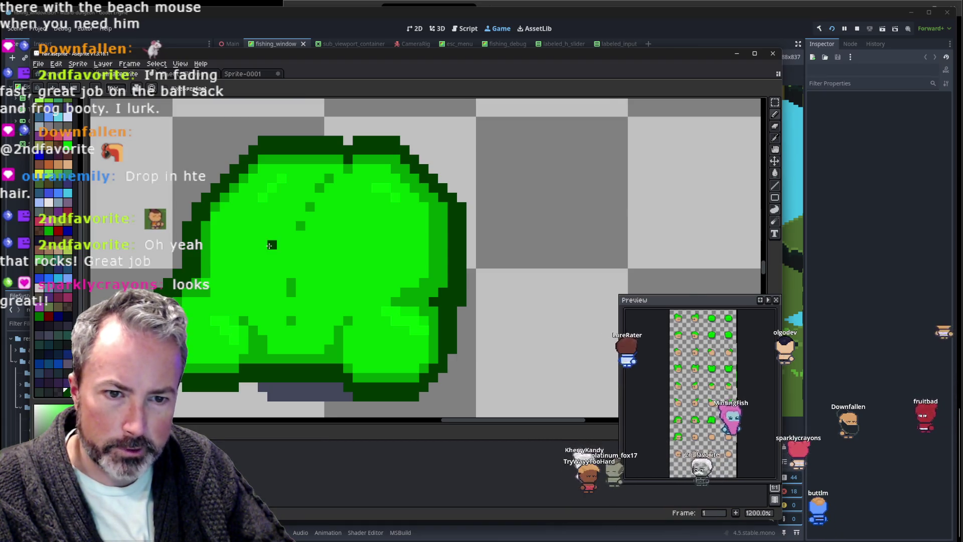
Pan across to the neighbouring green hair frames, then switch back to the Pencil.
scroll(196, 275, up, 1)
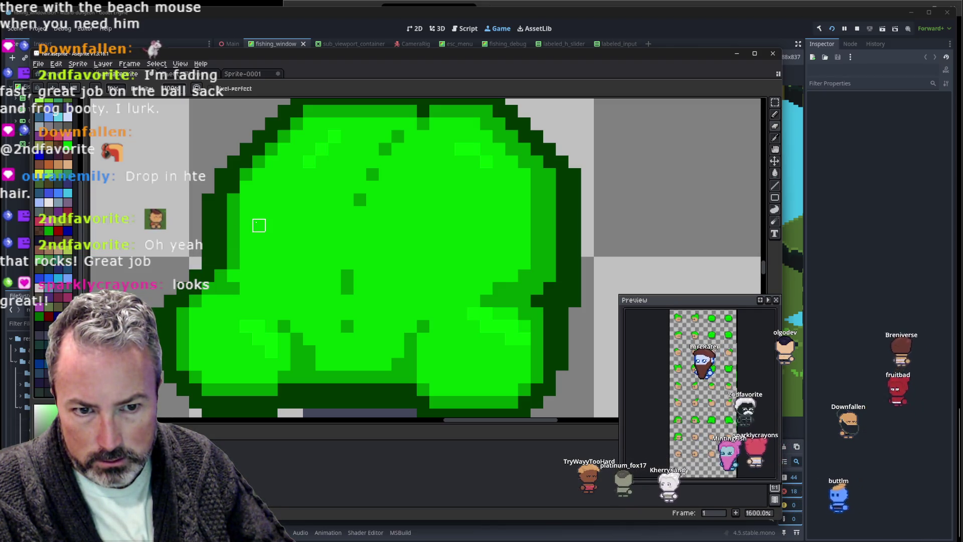
drag(347, 263, 320, 221)
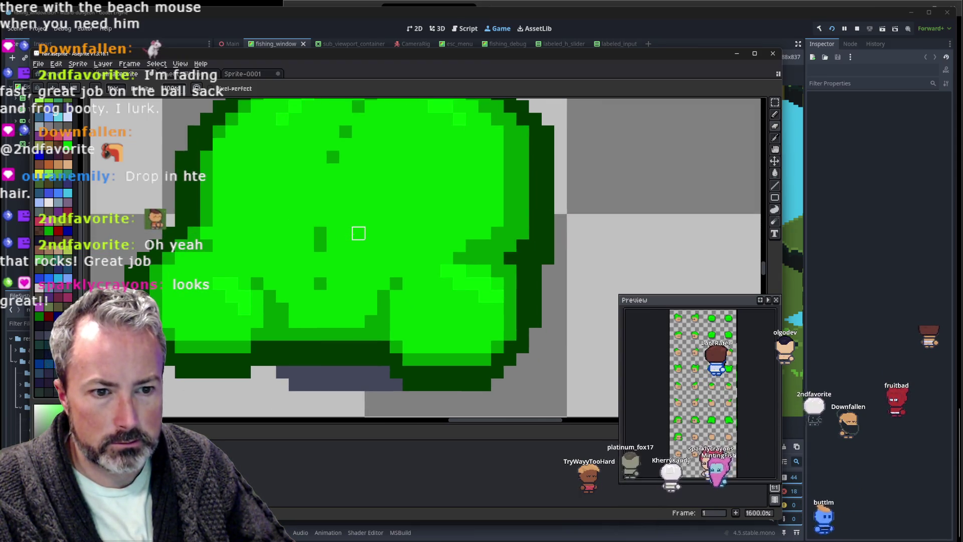
scroll(522, 271, down, 2)
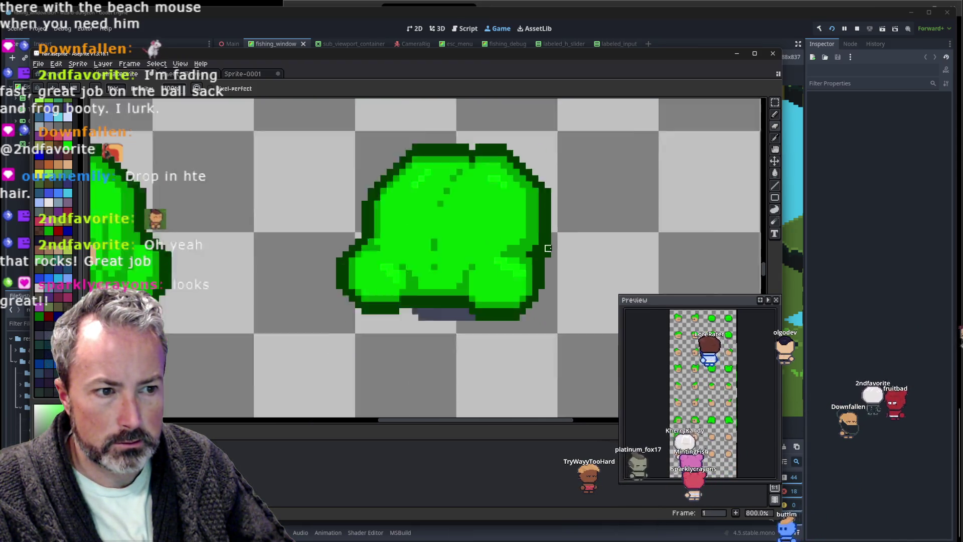
scroll(622, 216, down, 2)
scroll(577, 244, up, 4)
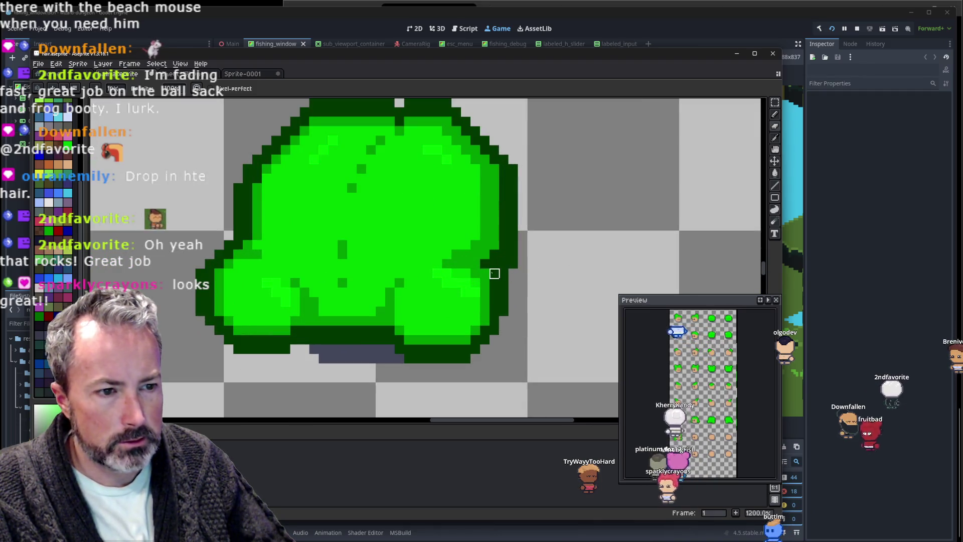
drag(532, 264, 405, 258)
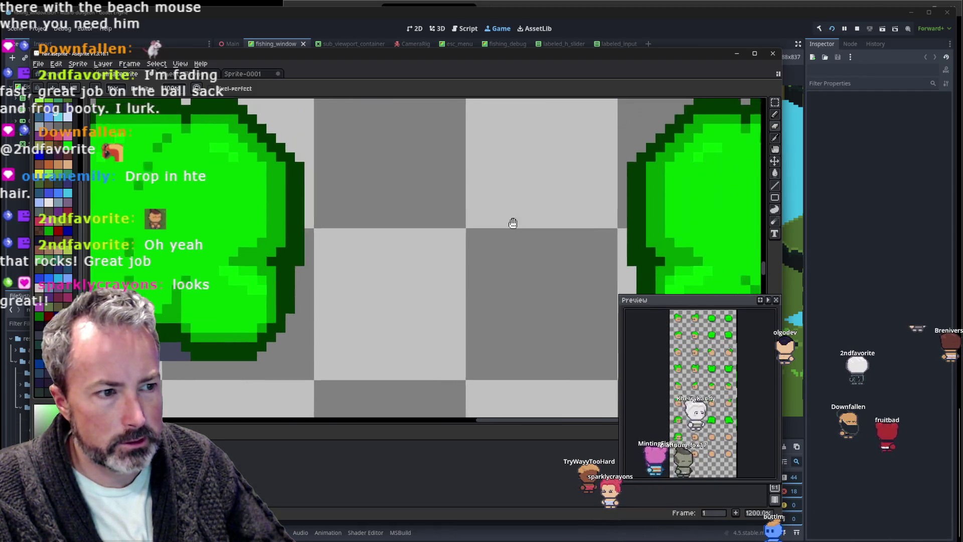
scroll(509, 207, right, 3)
drag(509, 206, 348, 209)
scroll(487, 251, right, 2)
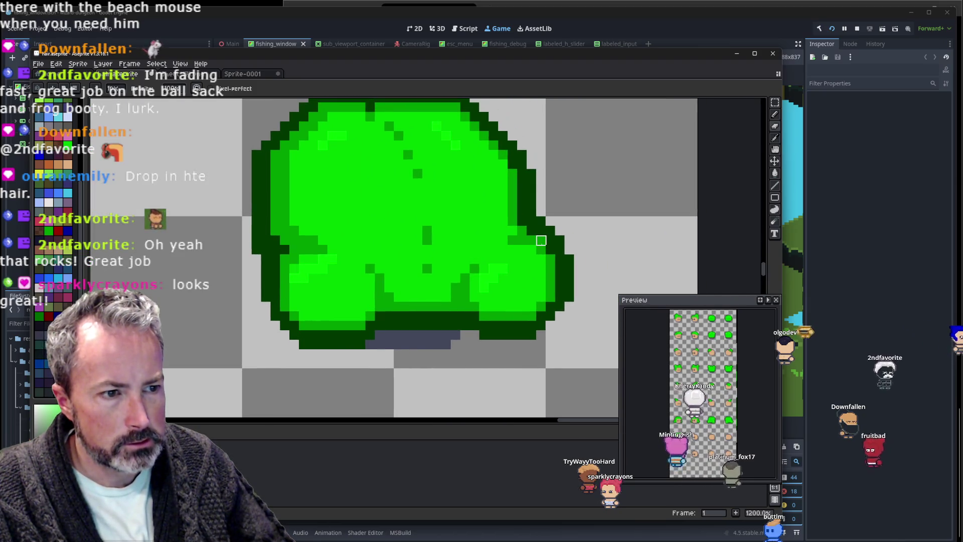
key(i)
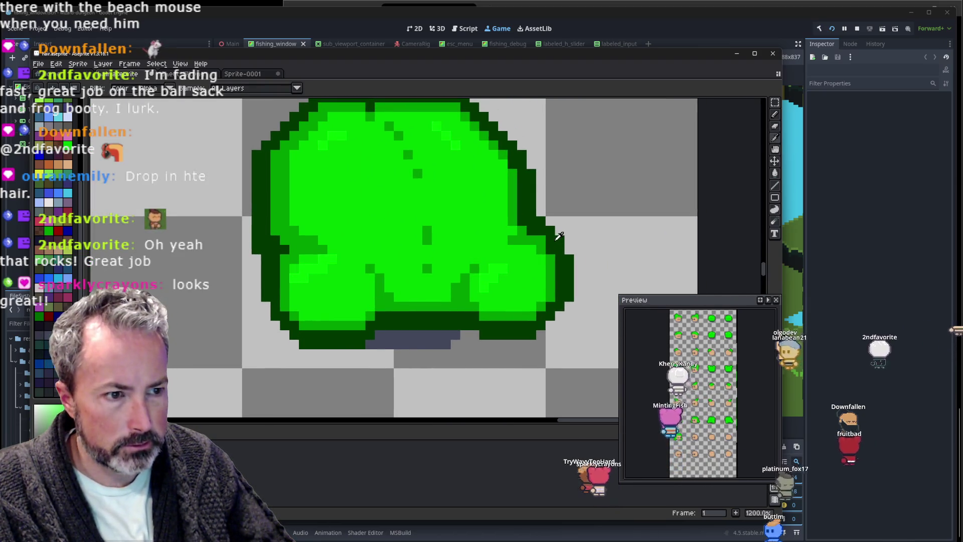
key(b)
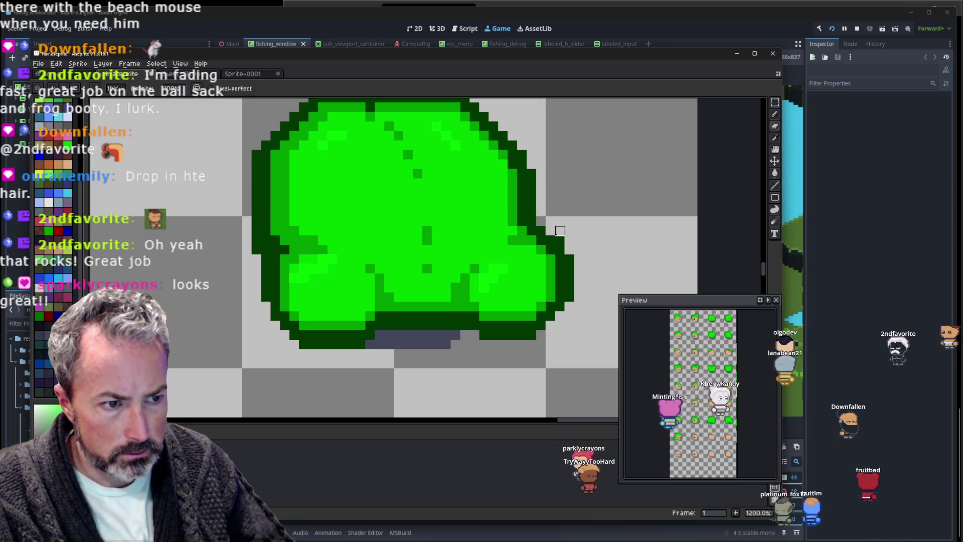
scroll(607, 221, down, 3)
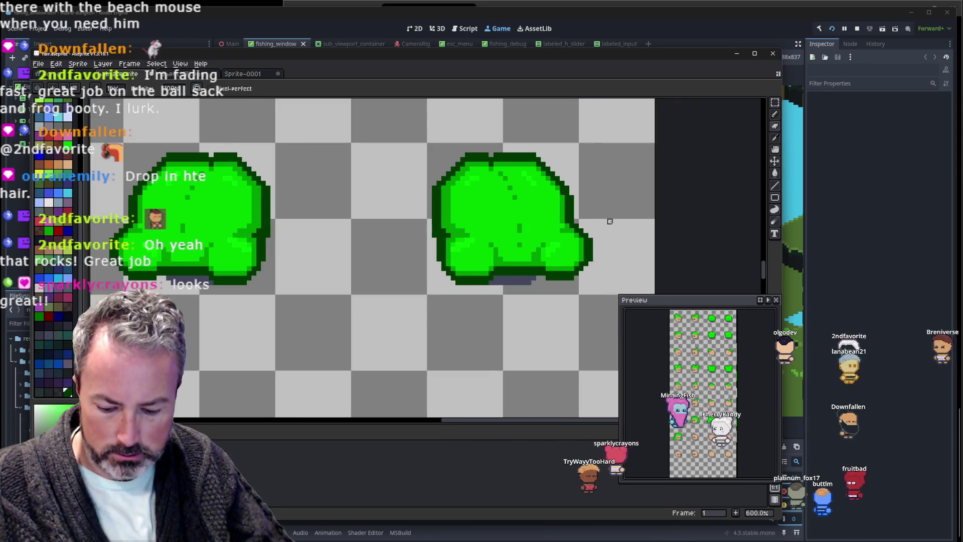
In the running game, zoom out and walk Kandy east and up-right, then switch back to Aseprite.
key(alt+Tab)
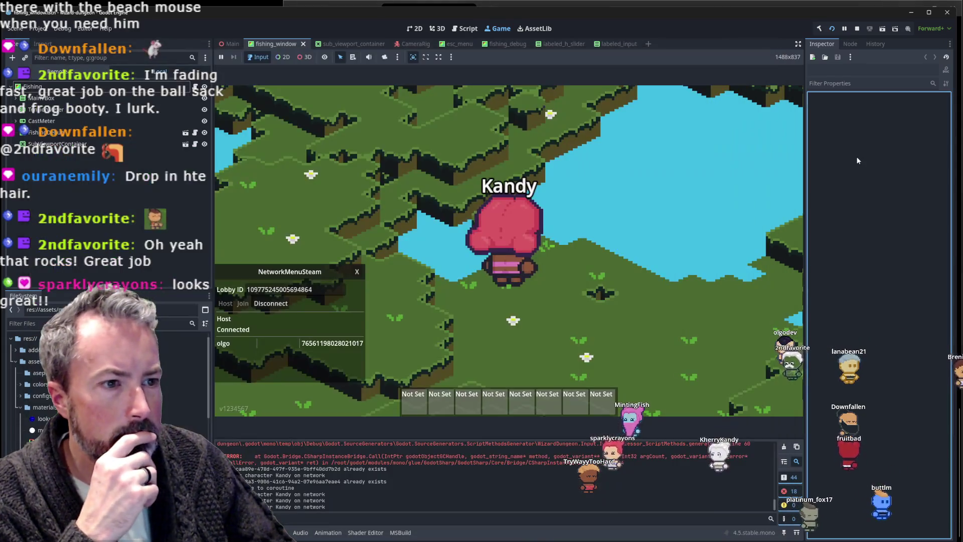
scroll(586, 259, down, 2)
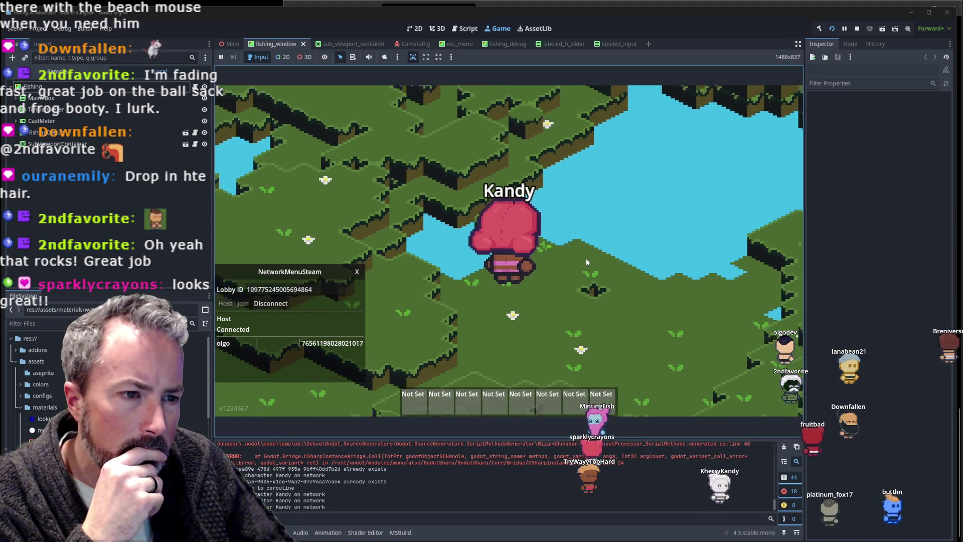
key(d)
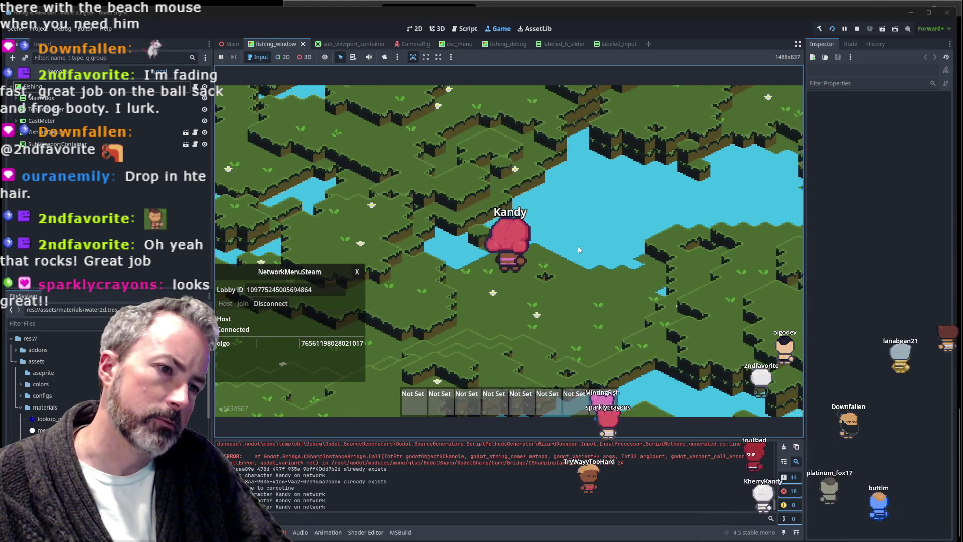
mouse_move(578, 246)
mouse_down()
mouse_move(588, 201)
mouse_move(427, 226)
mouse_up()
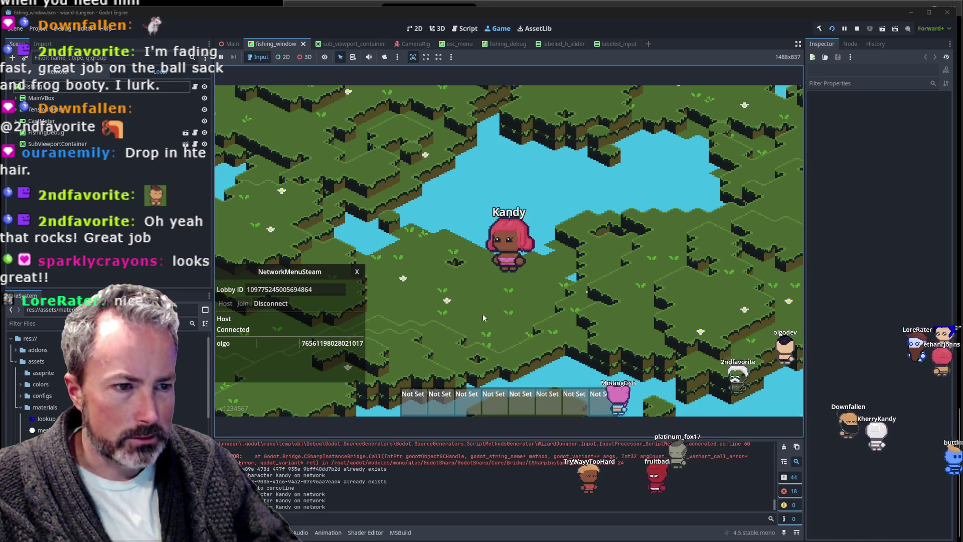
key(alt+Tab)
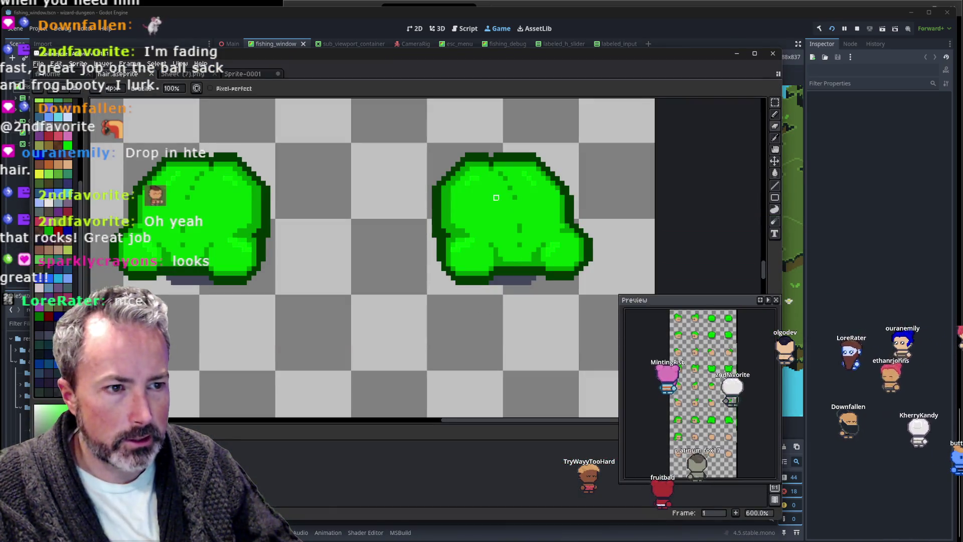
Bring both green hair frames into view and zoom in on them, toggling Eyedropper and Pencil.
drag(496, 197, 600, 271)
scroll(466, 262, up, 1)
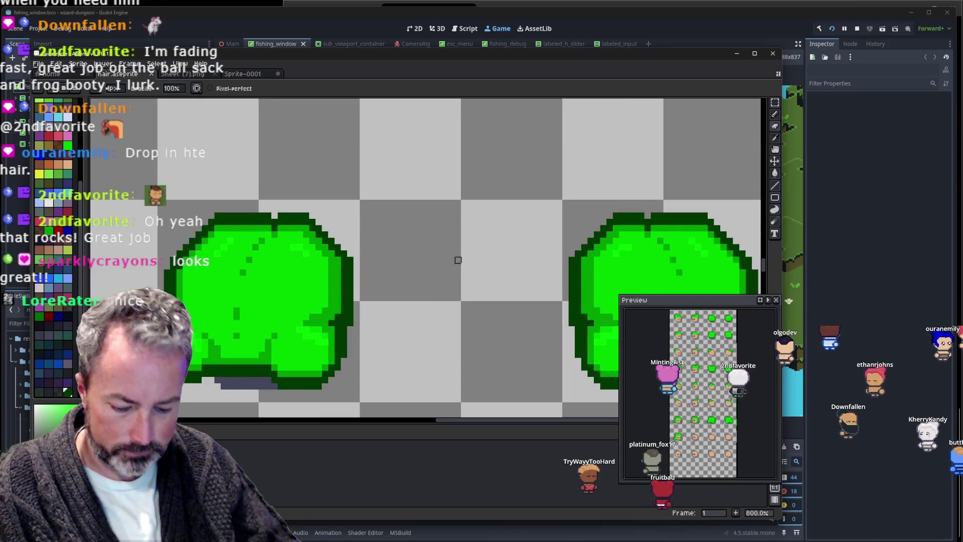
key(i)
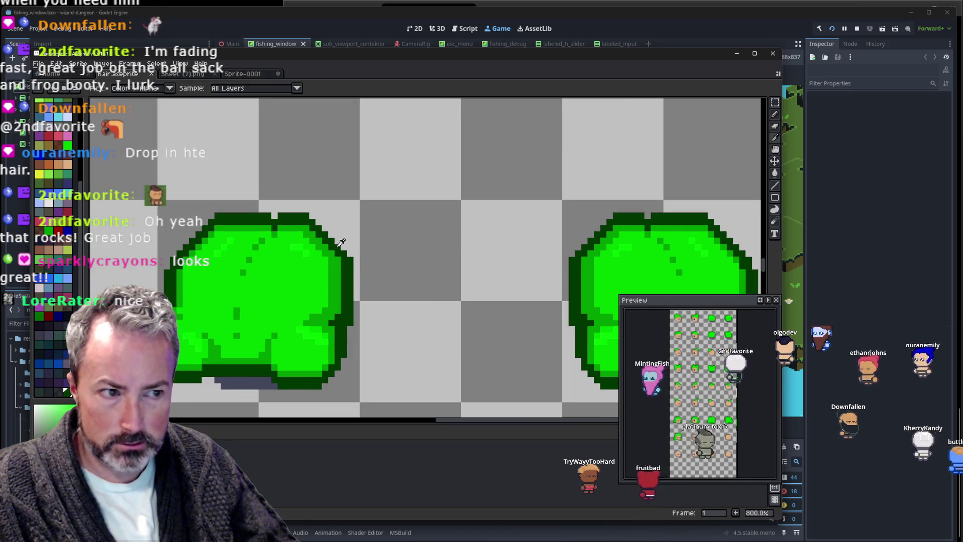
scroll(337, 245, up, 1)
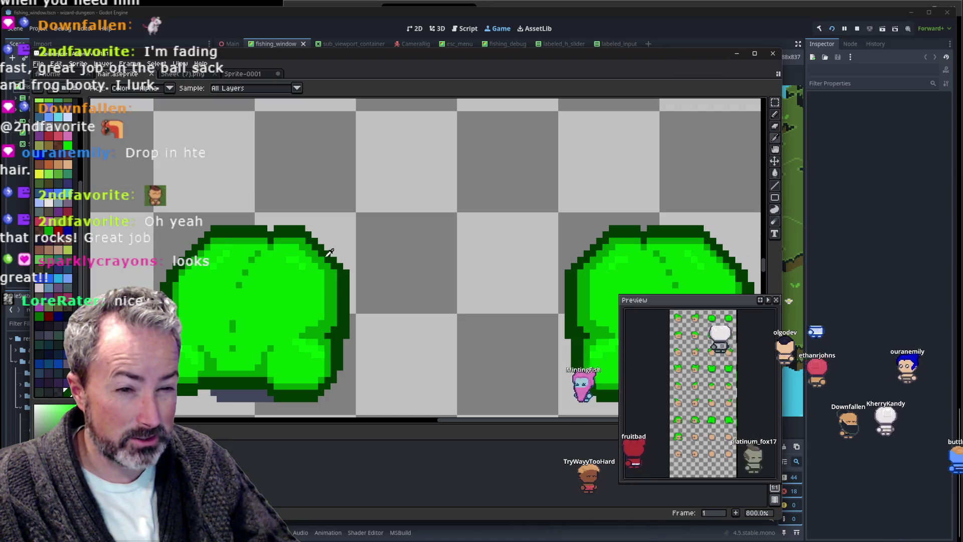
scroll(387, 252, down, 2)
scroll(250, 230, up, 3)
key(b)
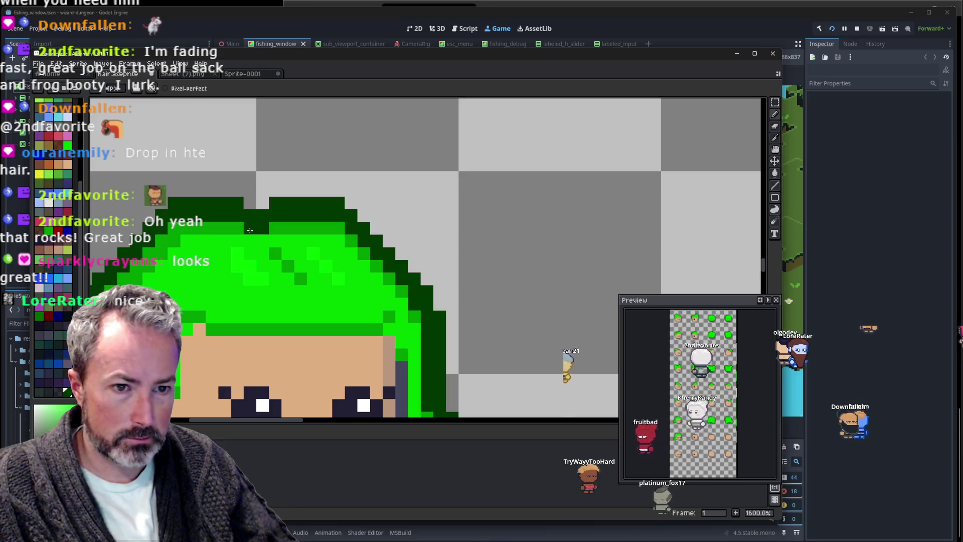
scroll(250, 230, down, 3)
scroll(365, 189, down, 2)
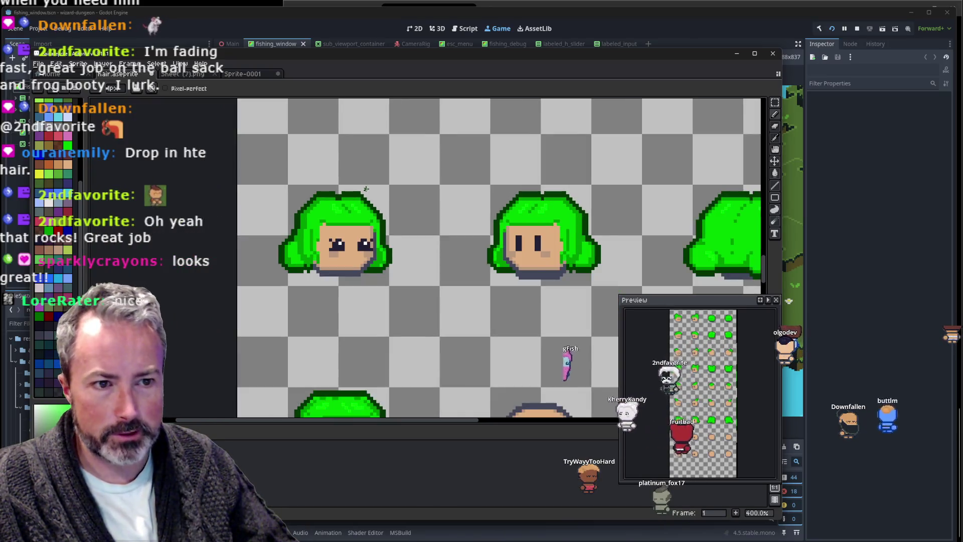
scroll(572, 193, up, 4)
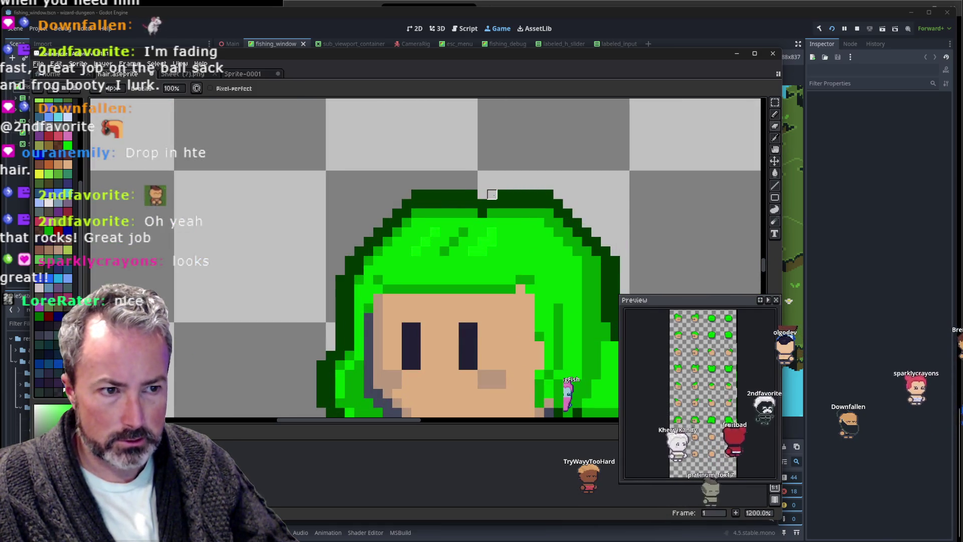
key(i)
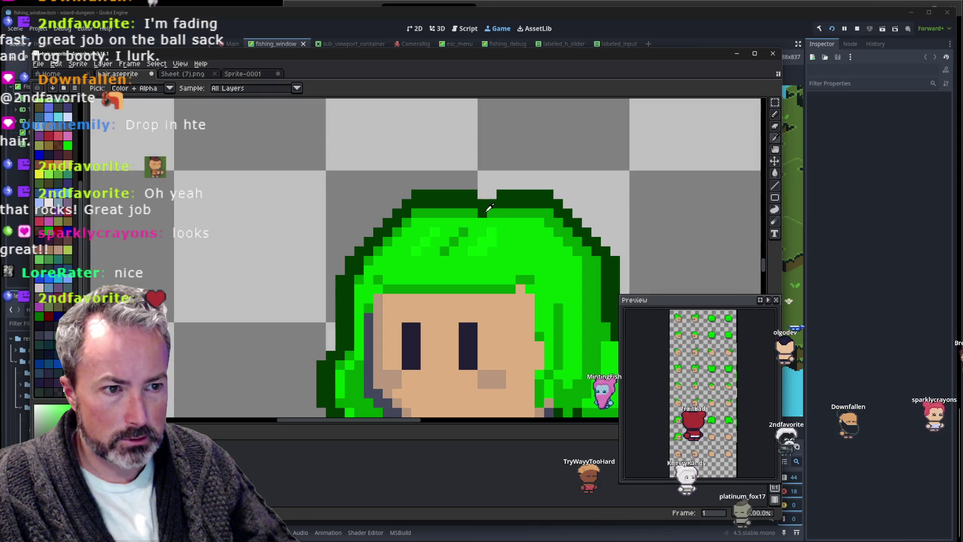
key(b)
Pick the hair's green as the drawing colour, then shift the view to a third hair frame.
scroll(552, 188, down, 4)
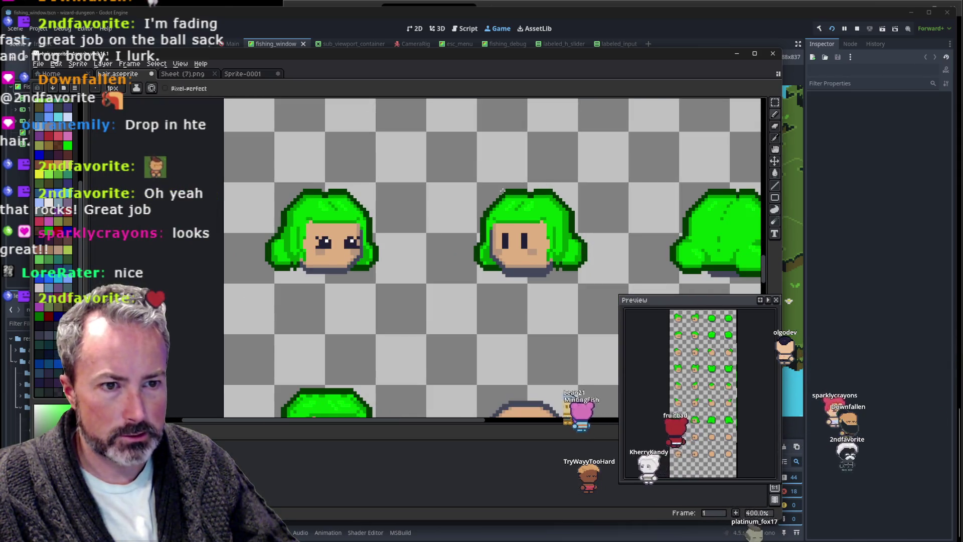
scroll(502, 192, up, 3)
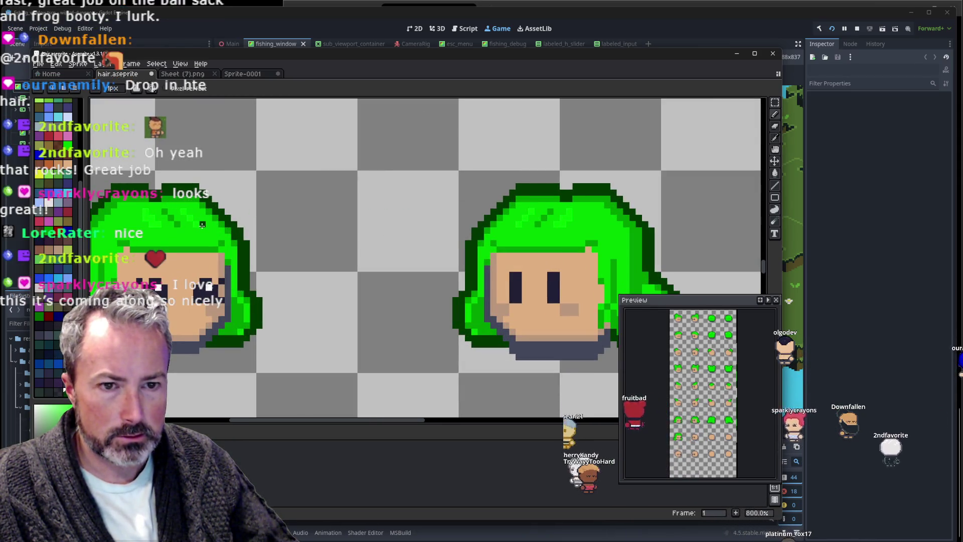
scroll(246, 192, up, 1)
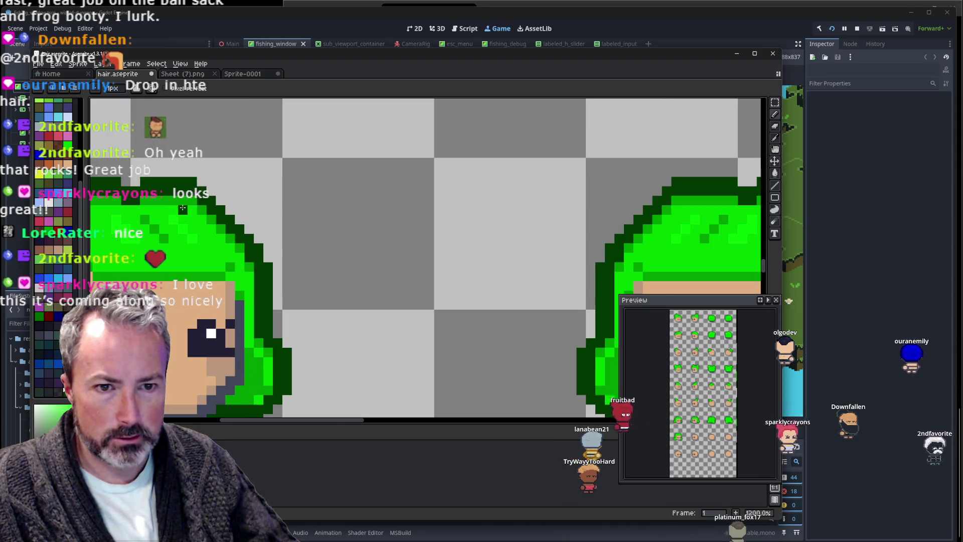
scroll(238, 226, up, 1)
alt+click(211, 229)
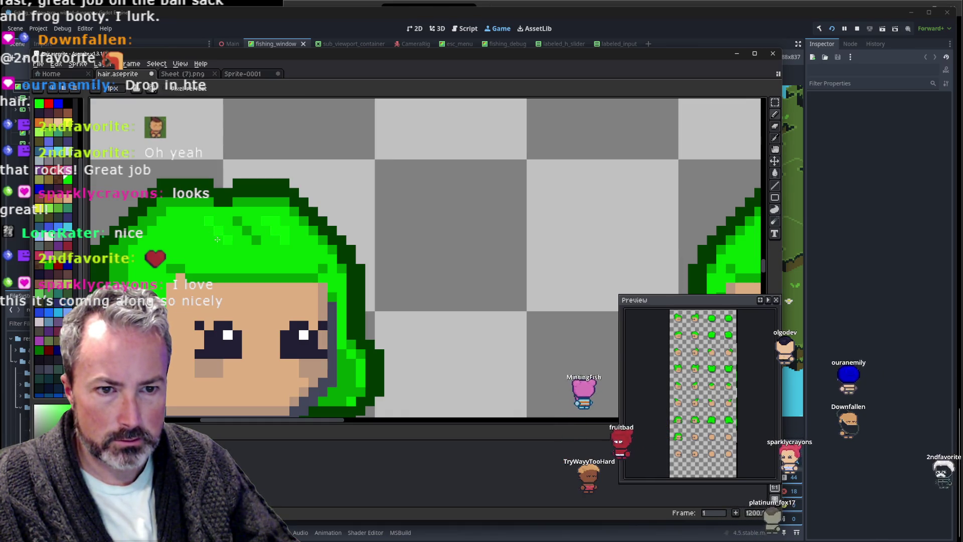
scroll(461, 236, down, 4)
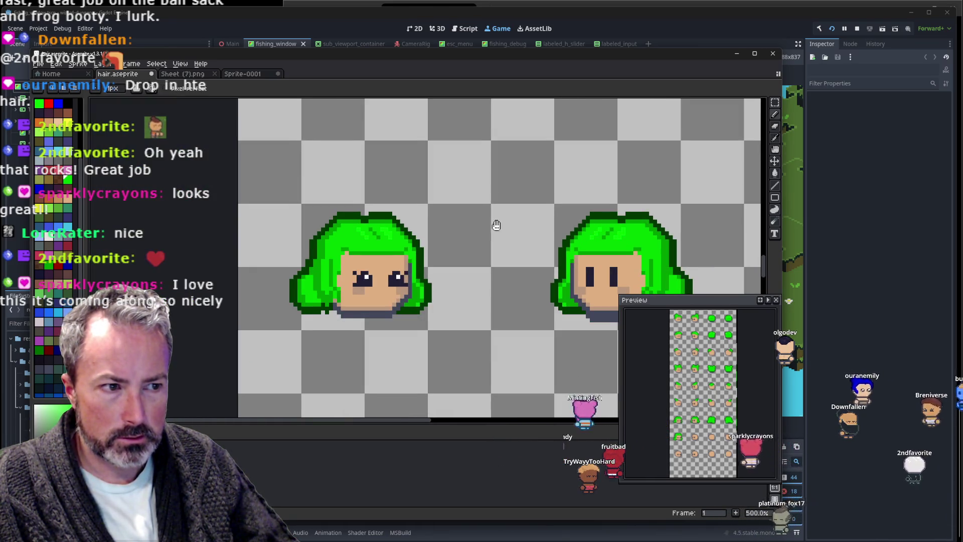
drag(496, 225, 329, 219)
scroll(316, 219, up, 2)
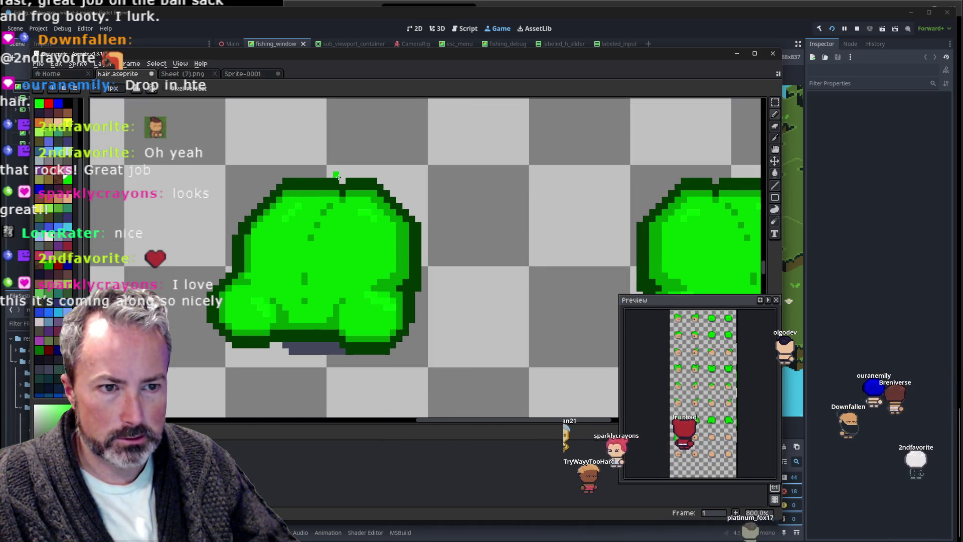
Sample the hair's dark green outline colour and undo the stray pencil stroke.
scroll(336, 175, up, 1)
key(b)
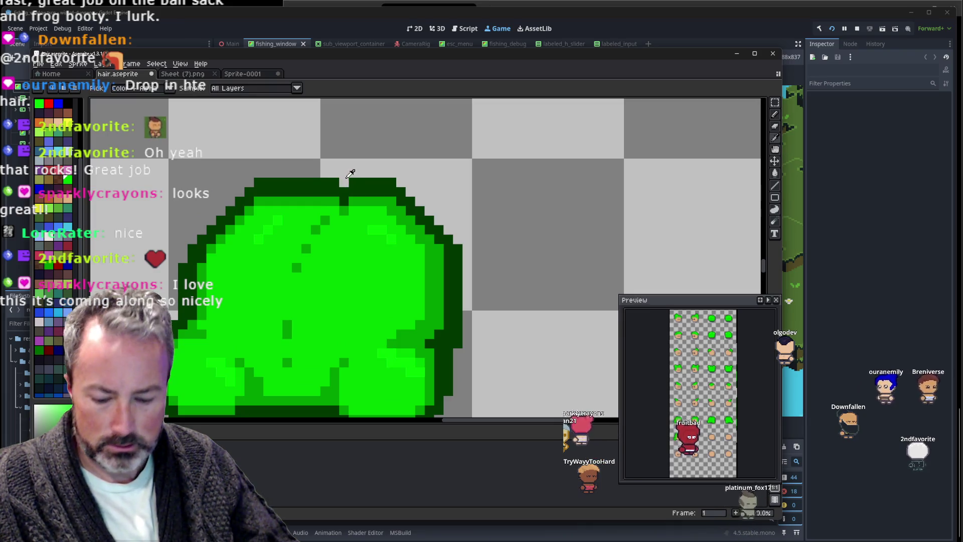
key(i)
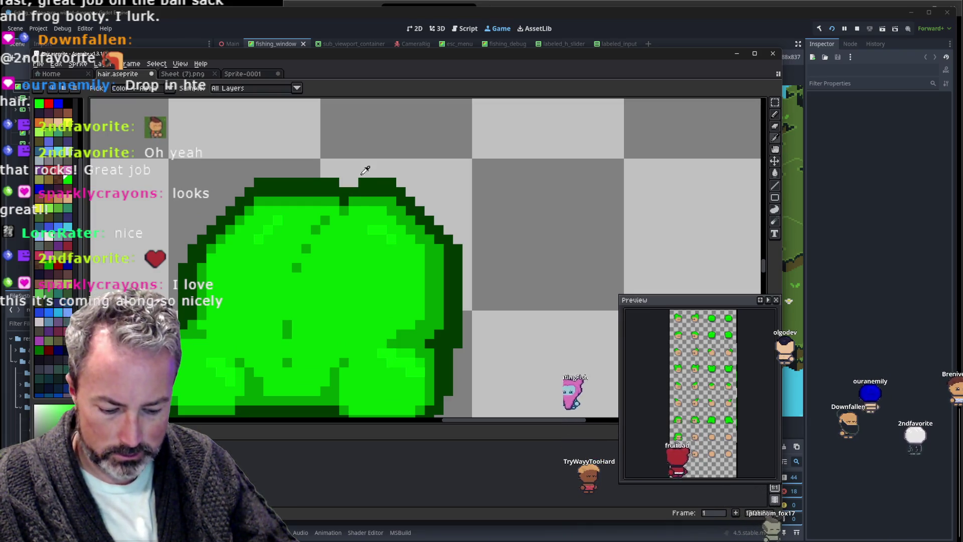
click(362, 186)
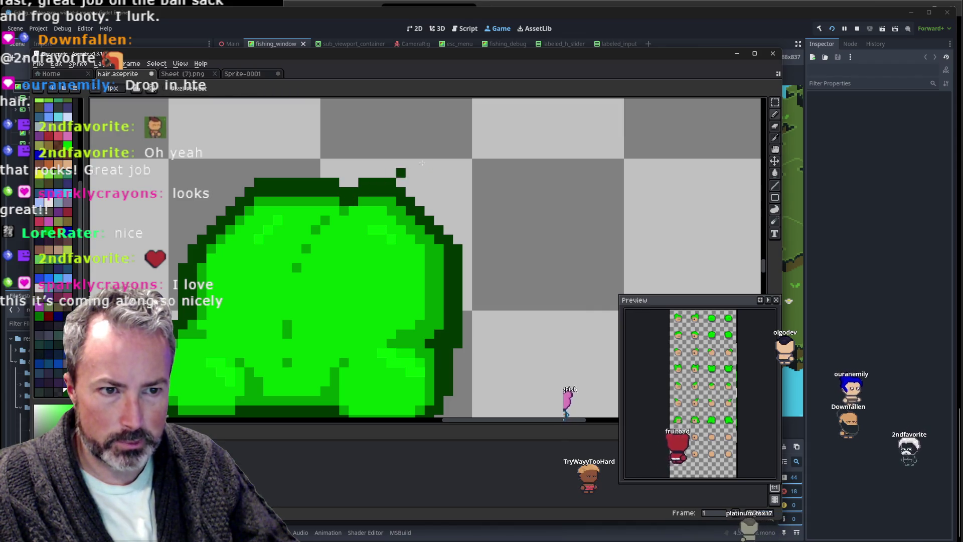
scroll(421, 166, down, 2)
scroll(421, 185, down, 2)
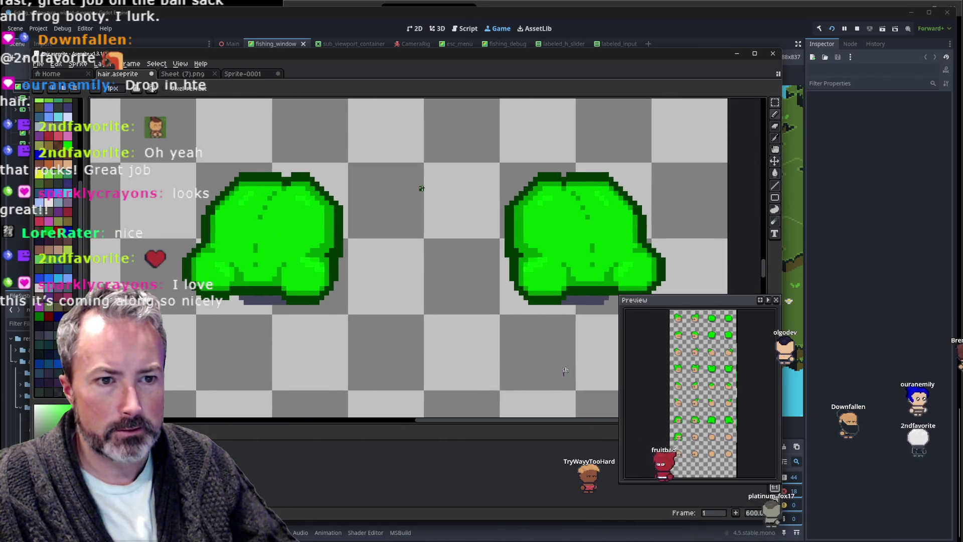
key(ctrl+z)
Switch to the Move tool, then the Eraser, zooming in and out on the sheet.
key(v)
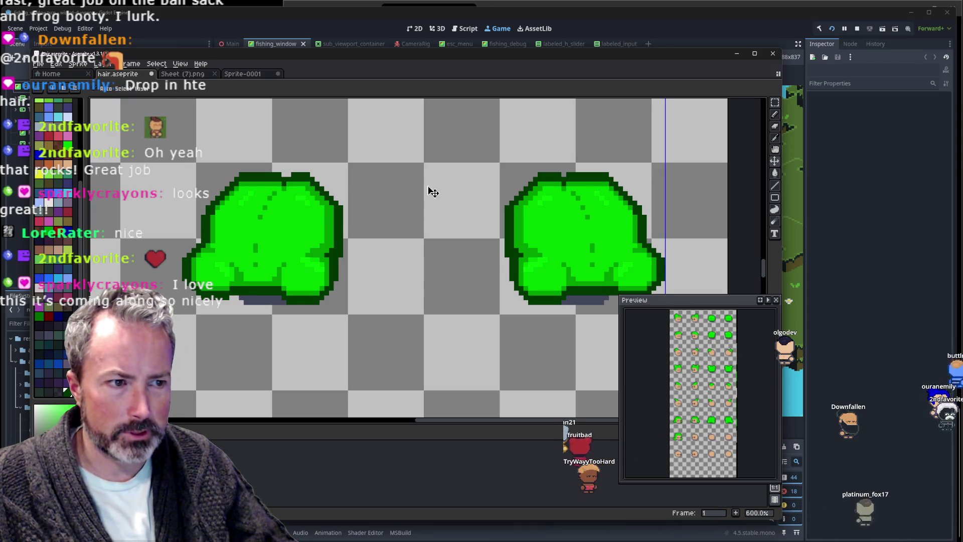
scroll(428, 192, up, 3)
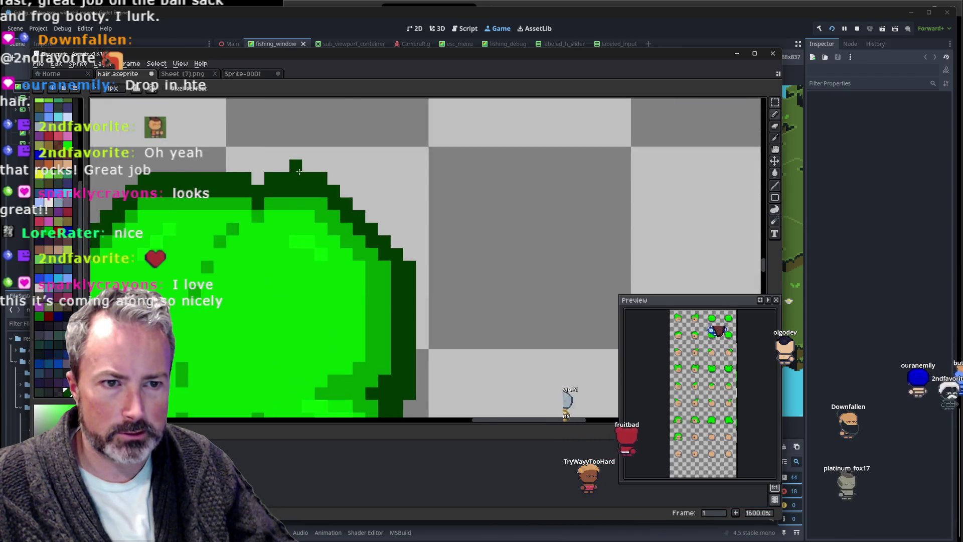
scroll(286, 186, up, 3)
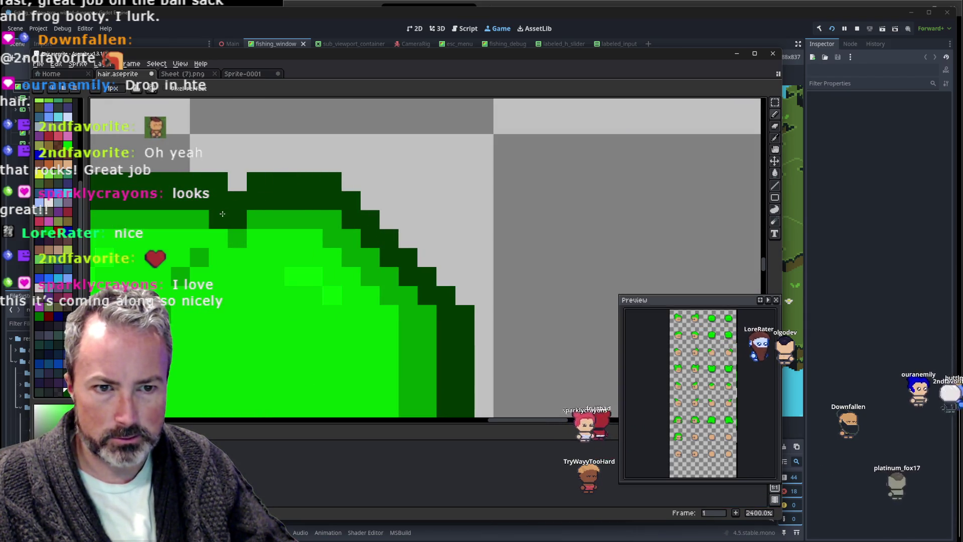
scroll(333, 162, down, 6)
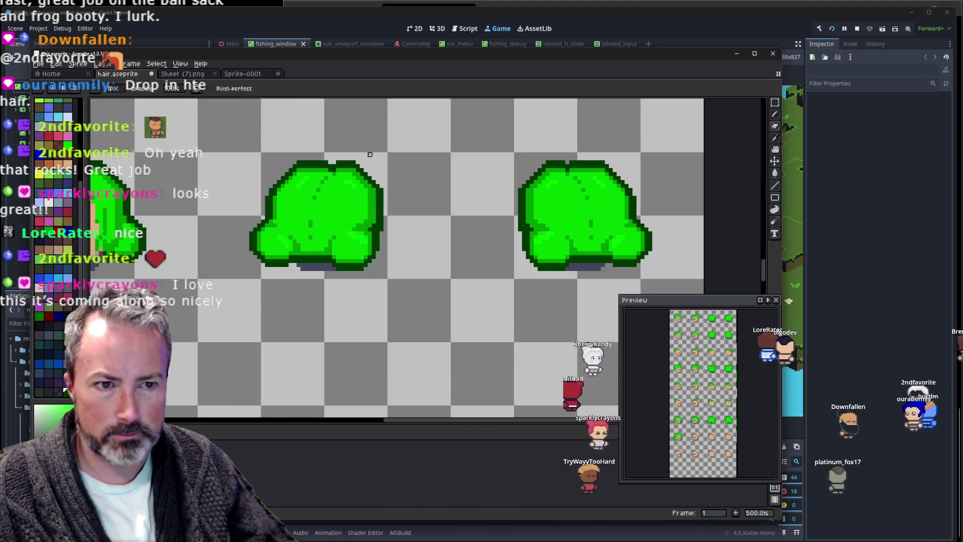
scroll(335, 177, up, 3)
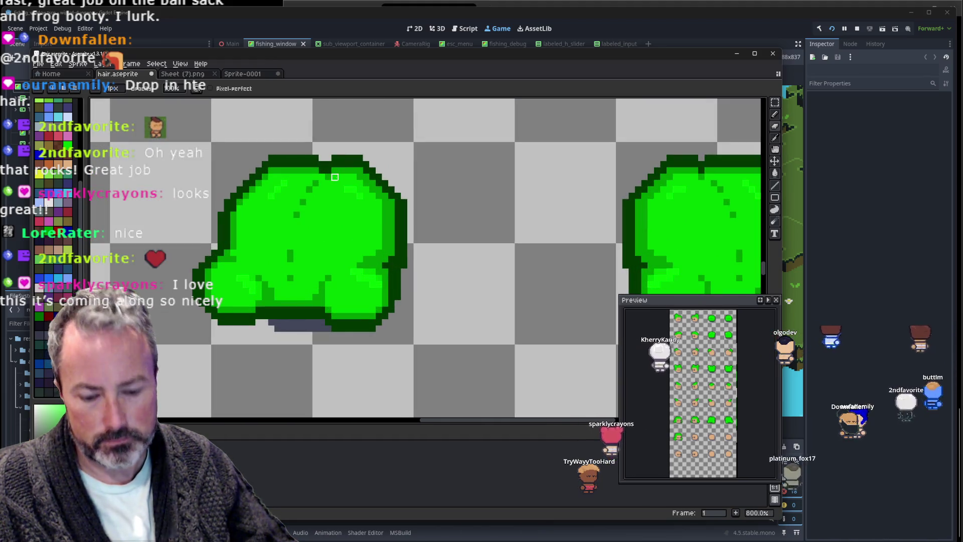
key(e)
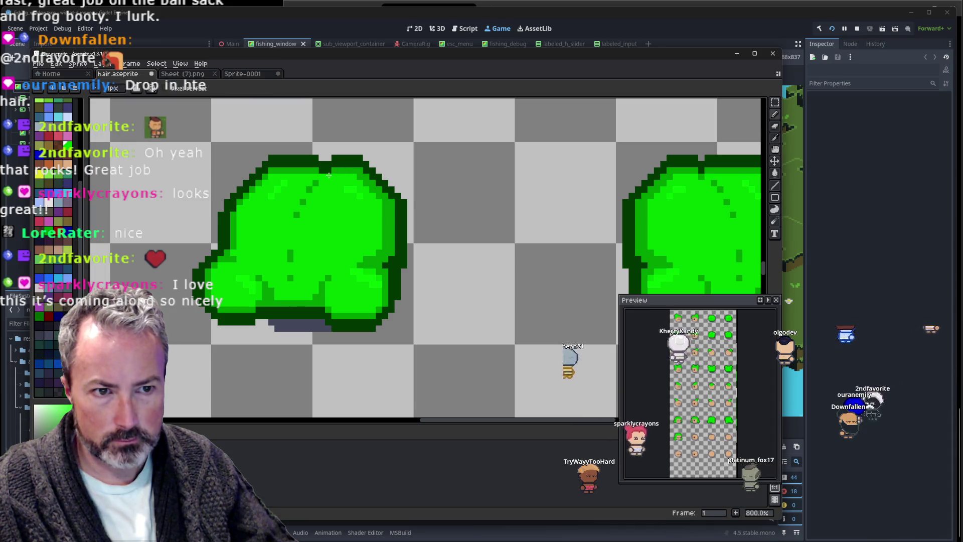
scroll(455, 152, down, 2)
scroll(494, 169, down, 1)
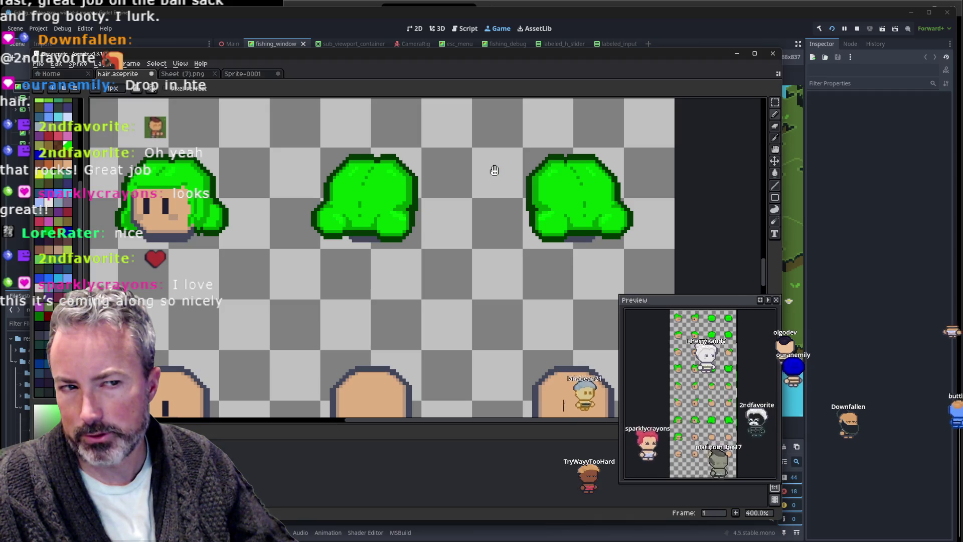
Recentre a green frog-hair blob at close zoom and return to the Pencil.
drag(494, 170, 364, 211)
scroll(363, 211, up, 5)
key(i)
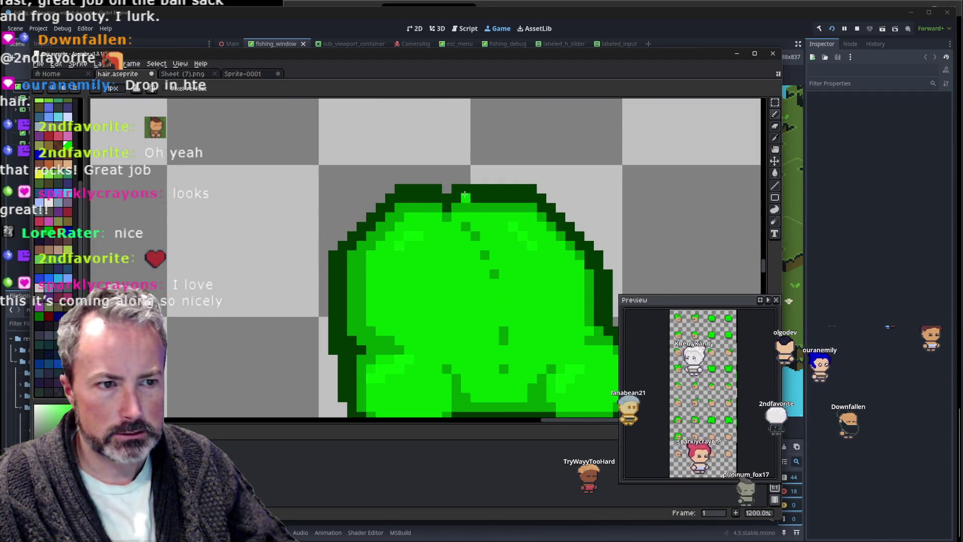
key(b)
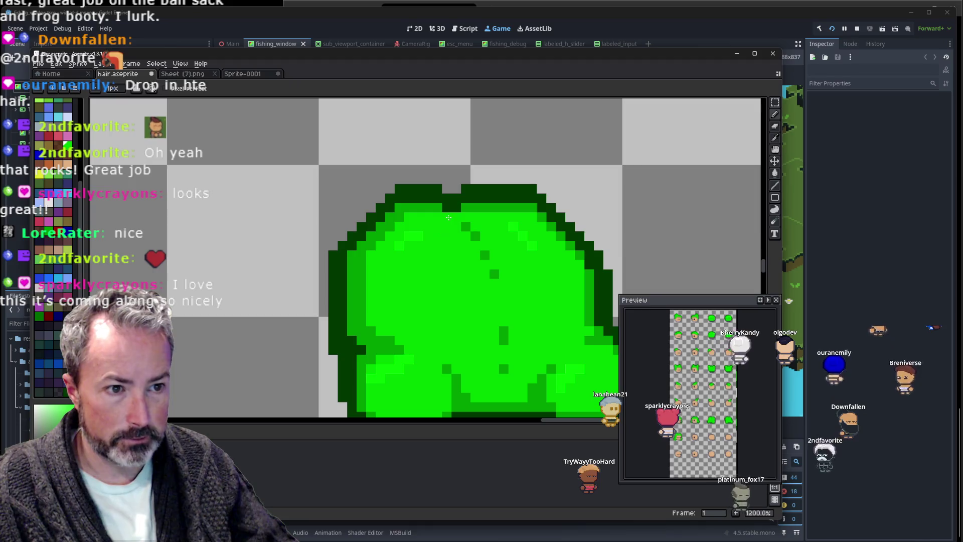
scroll(448, 217, down, 5)
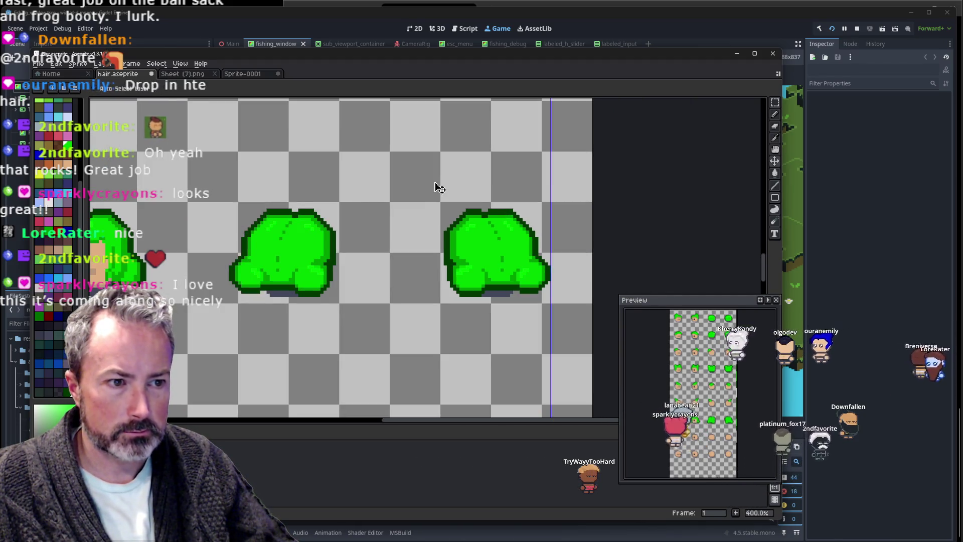
drag(362, 206, 415, 207)
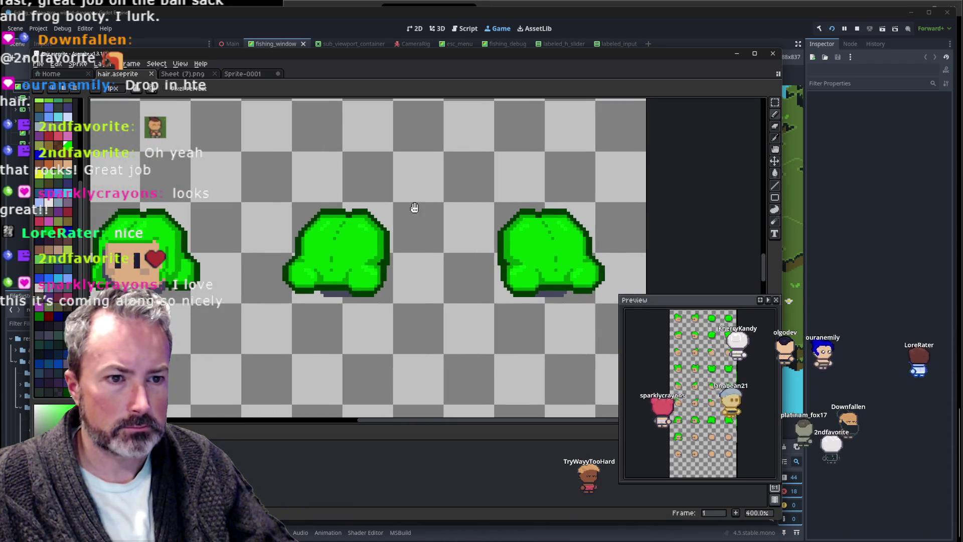
scroll(413, 207, up, 4)
Sample the frog hair's bright green with the Eyedropper, zooming in and out on the frames.
key(i)
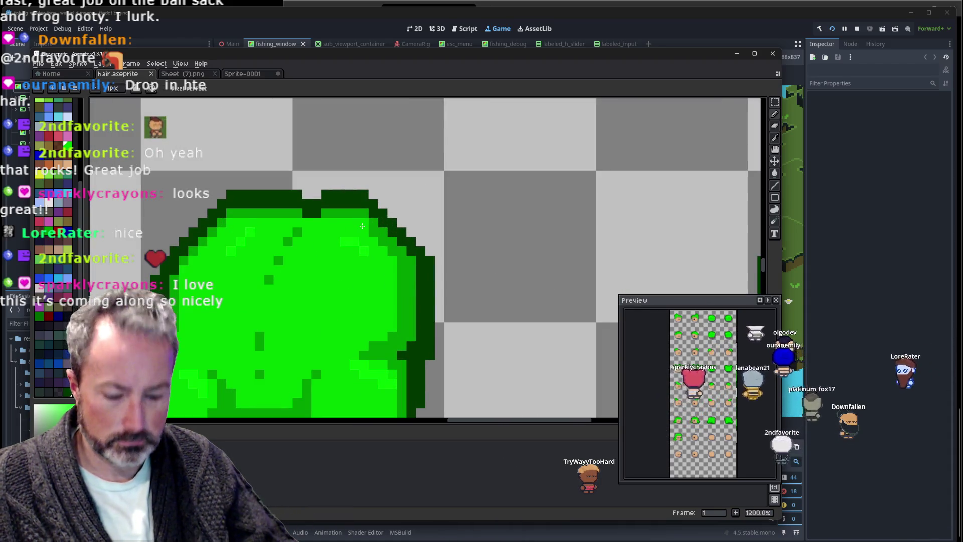
click(360, 240)
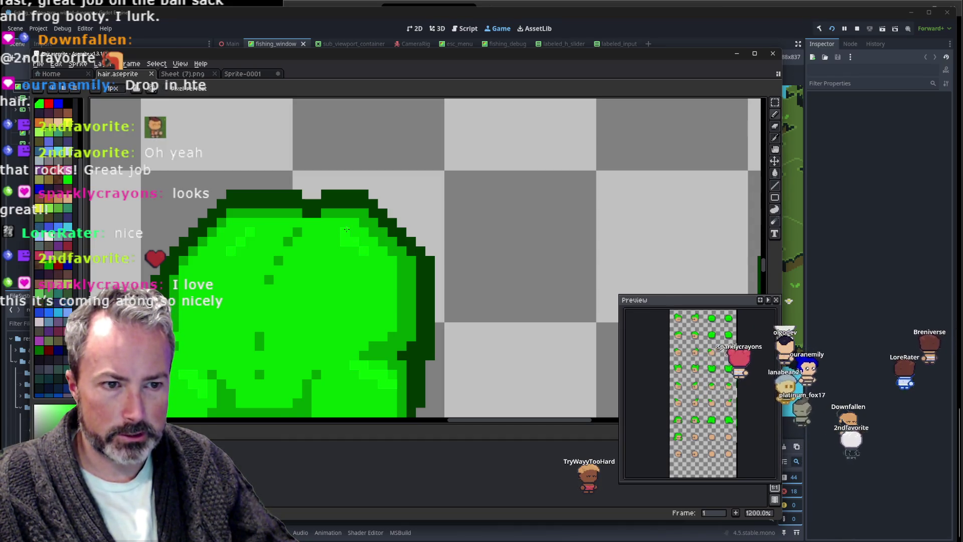
scroll(342, 242, down, 4)
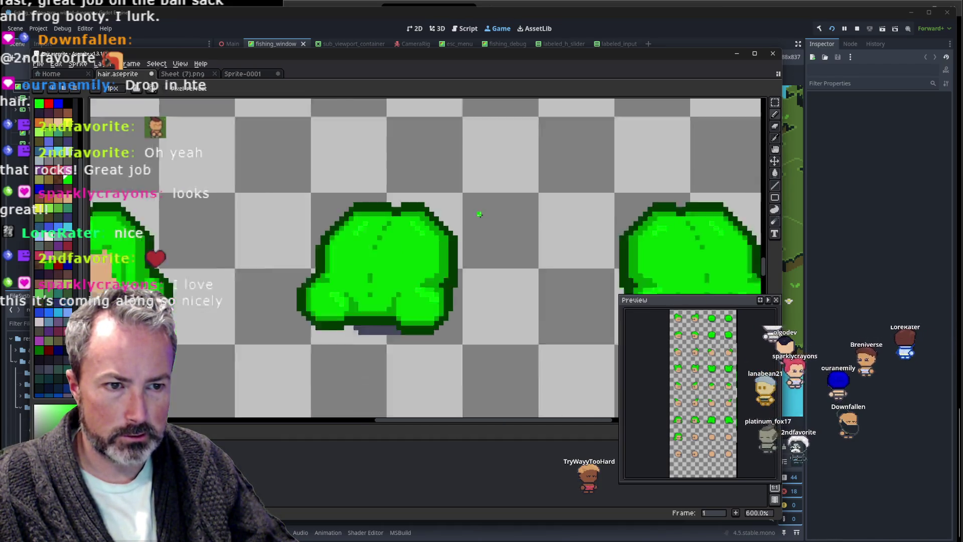
scroll(537, 189, down, 2)
scroll(490, 189, up, 1)
scroll(466, 216, up, 2)
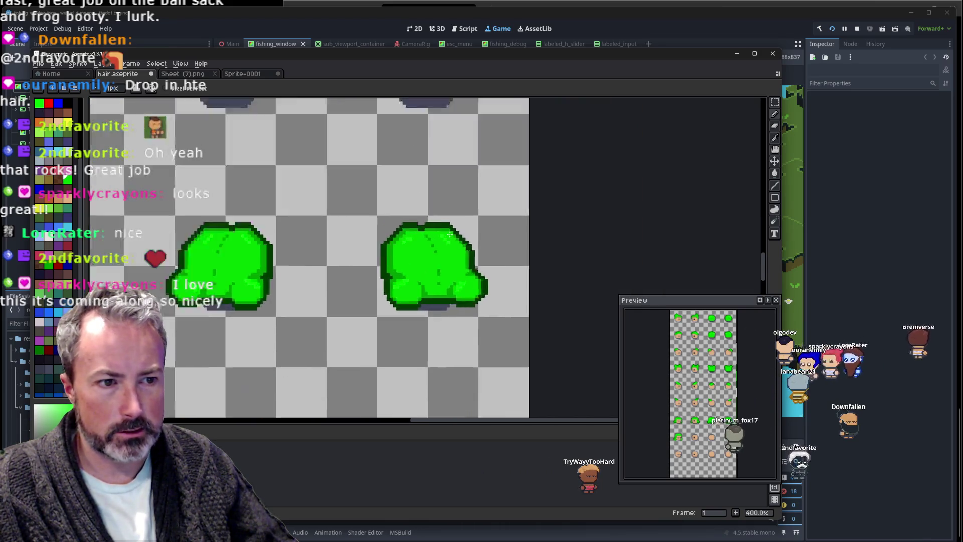
scroll(452, 243, up, 1)
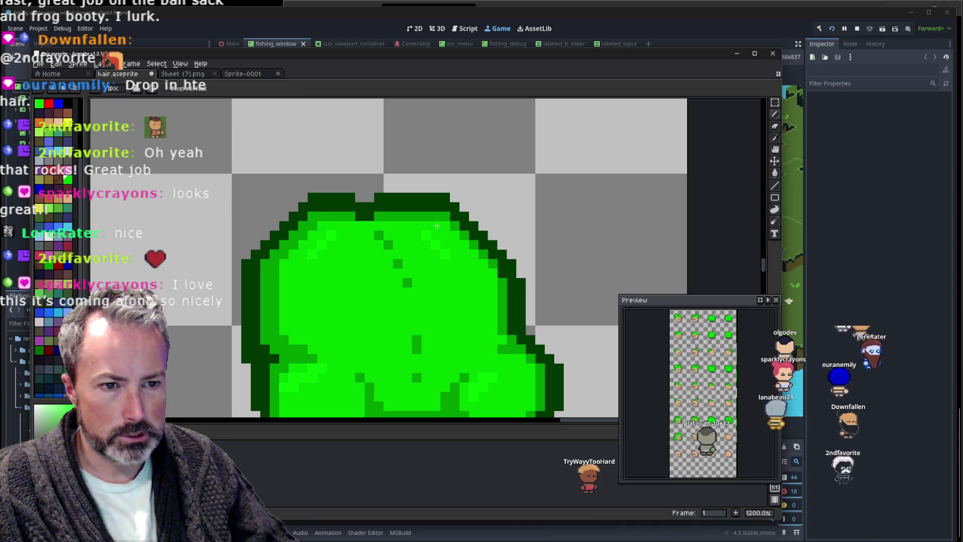
scroll(437, 226, down, 5)
scroll(546, 204, up, 1)
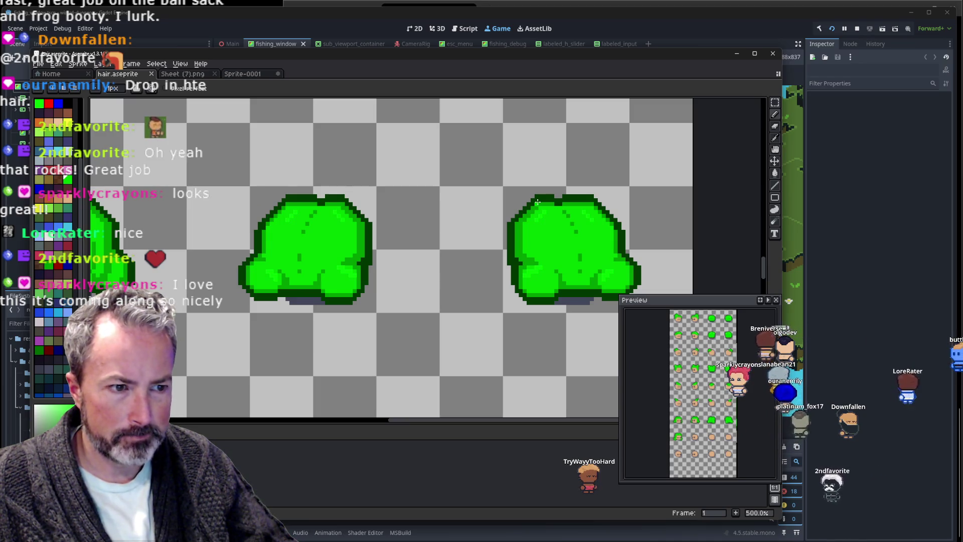
scroll(537, 202, down, 1)
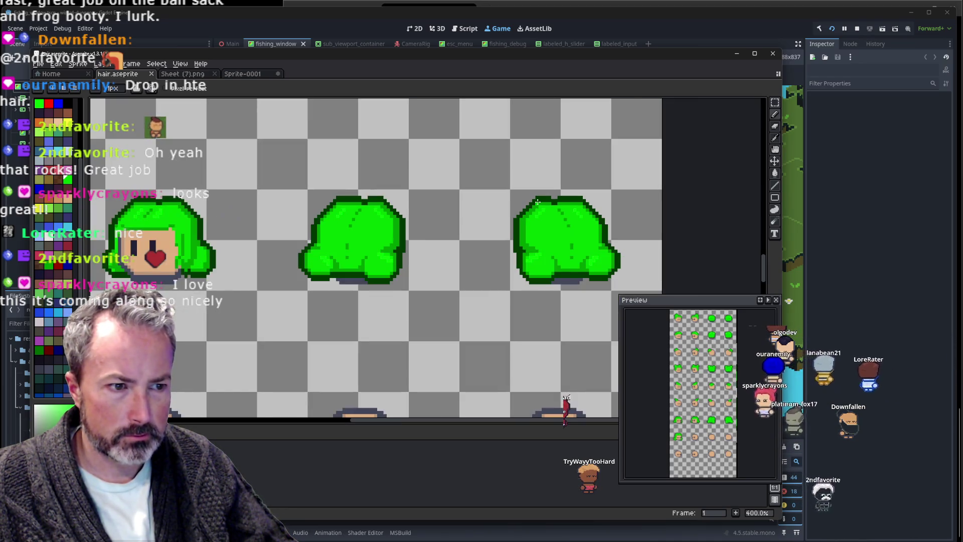
scroll(460, 225, up, 1)
scroll(426, 230, up, 1)
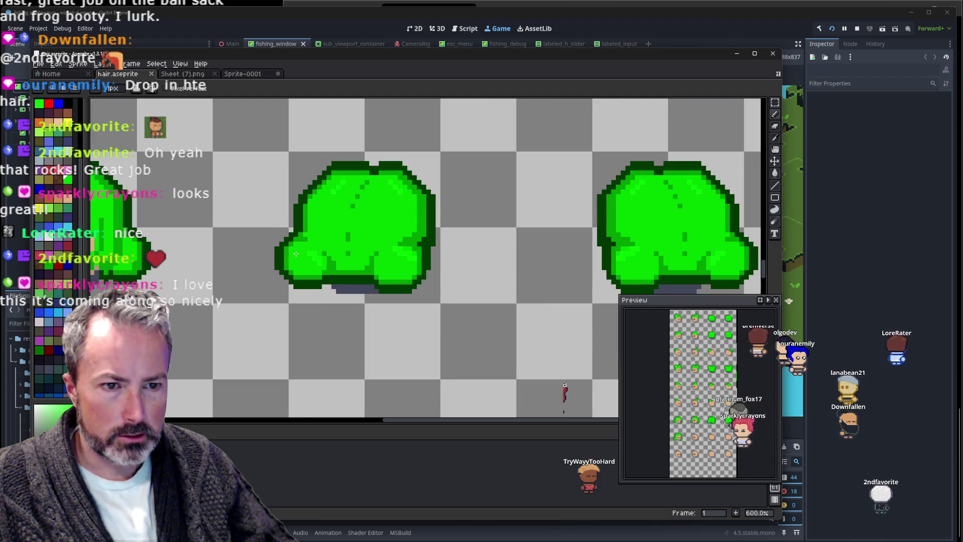
scroll(376, 236, up, 1)
scroll(304, 244, up, 3)
scroll(304, 244, up, 1)
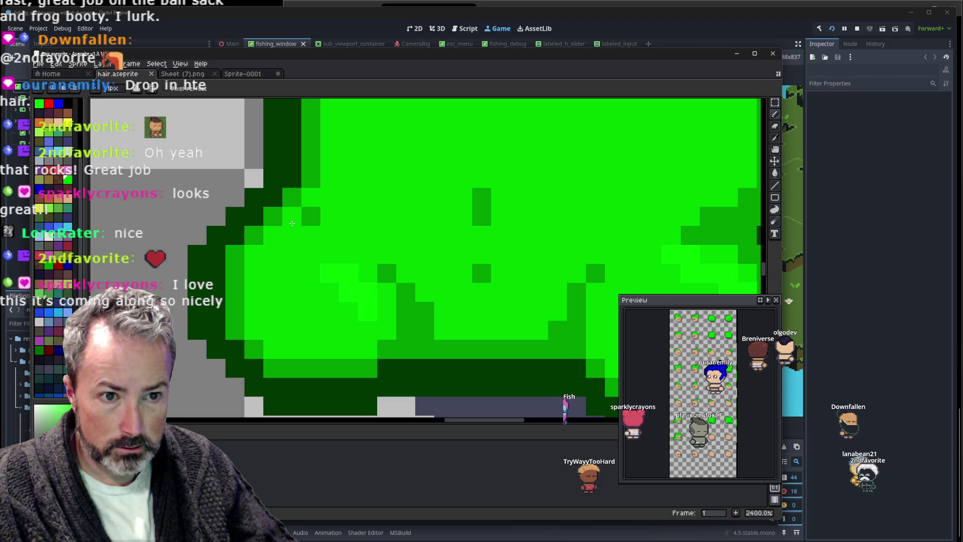
Pick the mid-green shade from the hair and paint a short row onto the frog hair.
scroll(292, 223, down, 5)
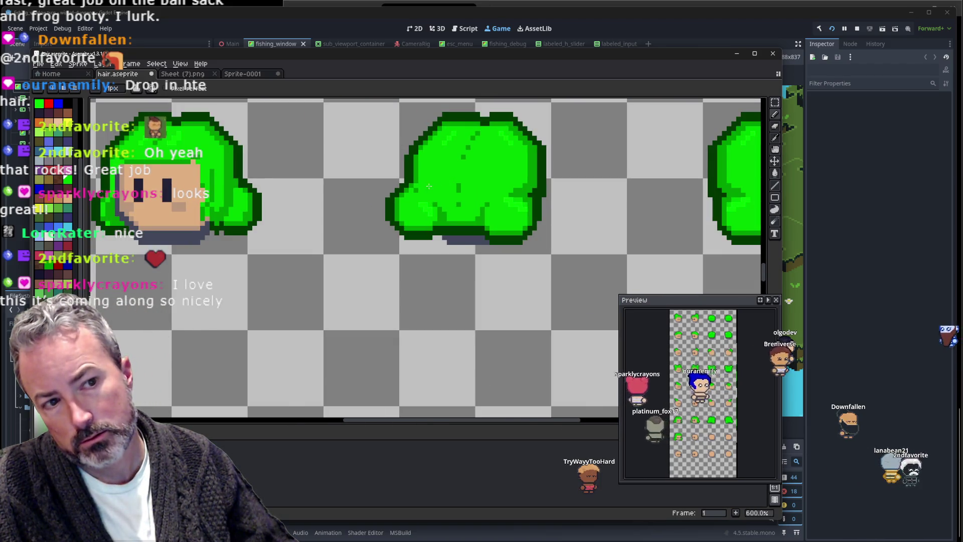
scroll(429, 186, up, 2)
scroll(451, 183, down, 2)
drag(497, 183, 491, 179)
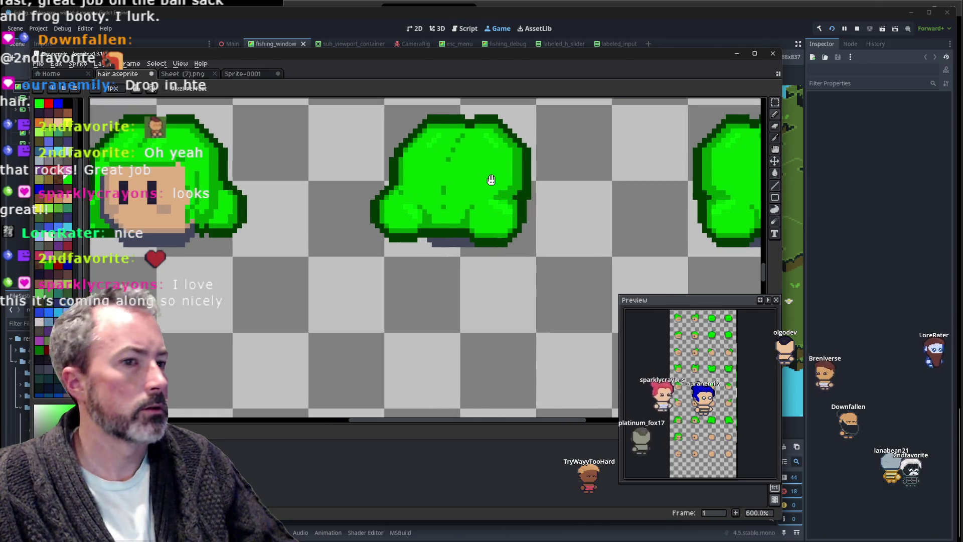
scroll(489, 182, up, 5)
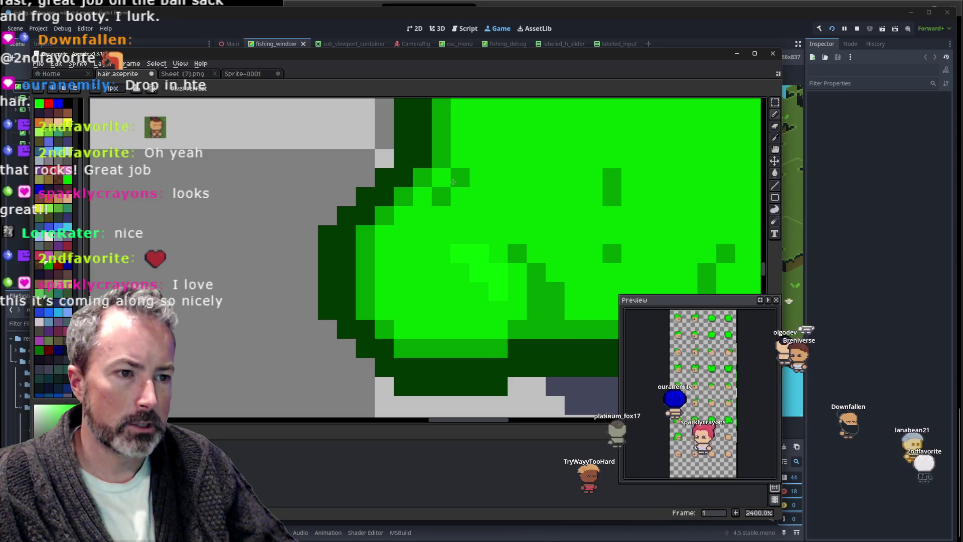
scroll(529, 187, down, 4)
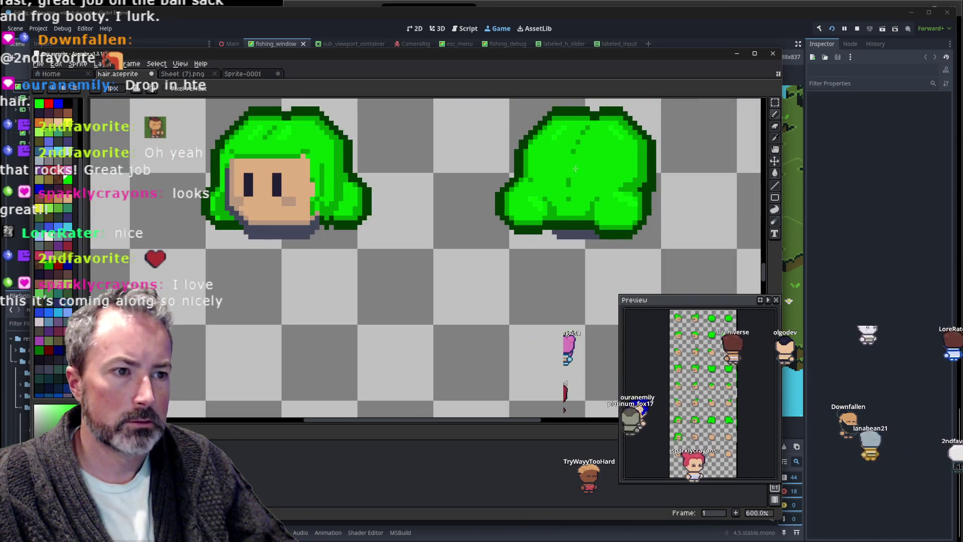
scroll(441, 188, up, 1)
scroll(383, 207, up, 2)
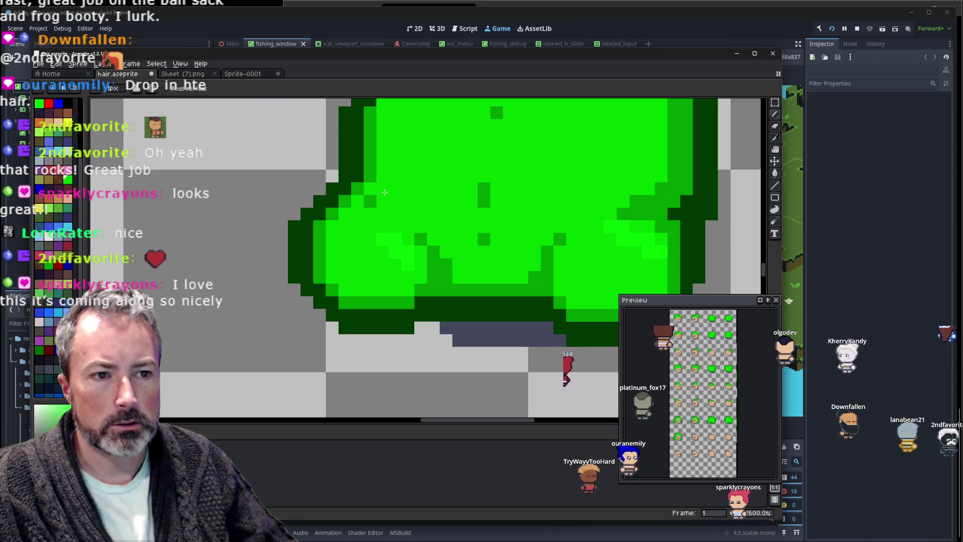
scroll(384, 192, down, 5)
scroll(411, 214, up, 6)
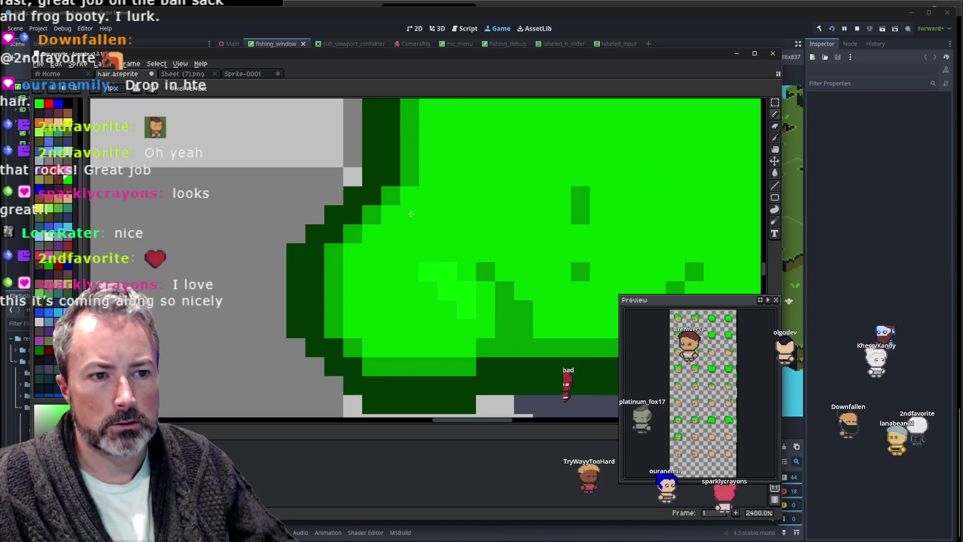
key(i)
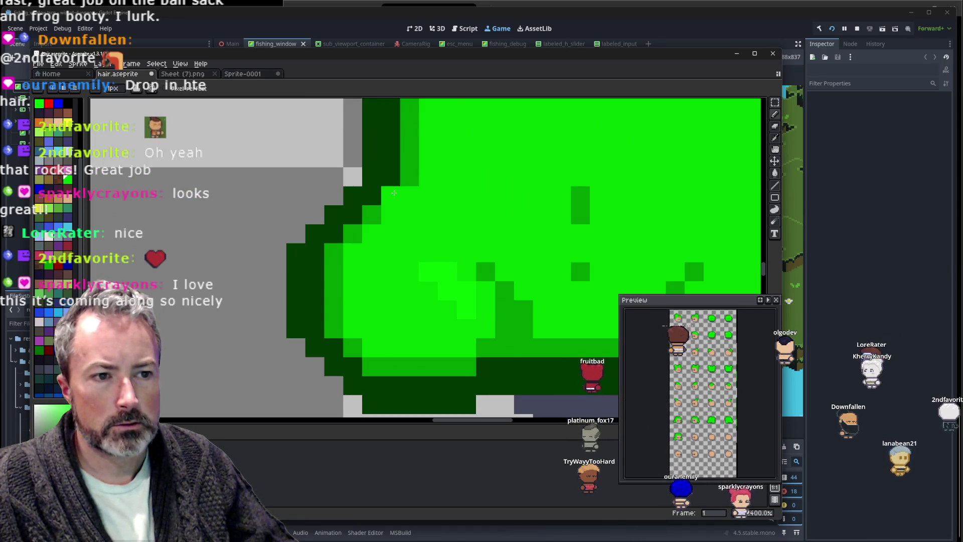
click(399, 191)
drag(391, 196, 432, 199)
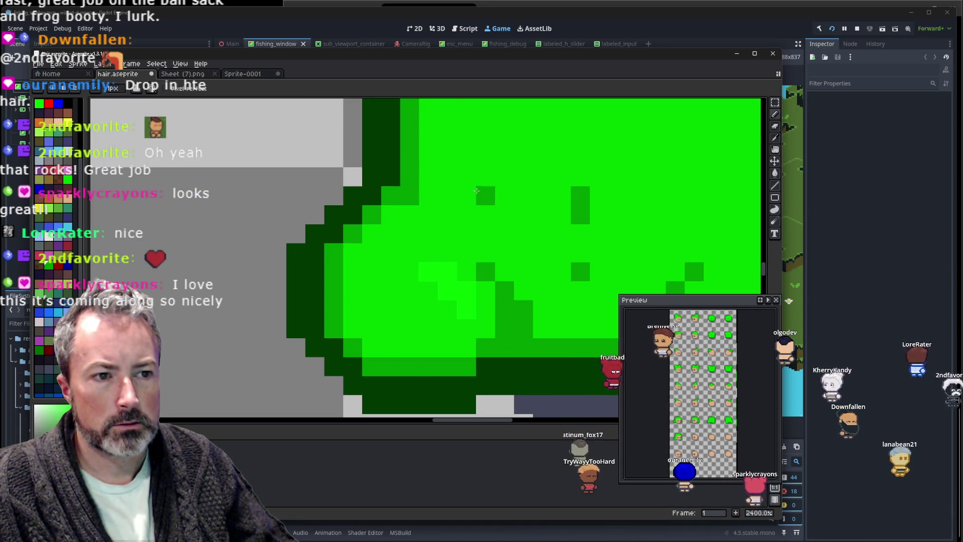
Return to colour picking and scroll around the hair sheet to check the new stroke.
scroll(432, 200, down, 4)
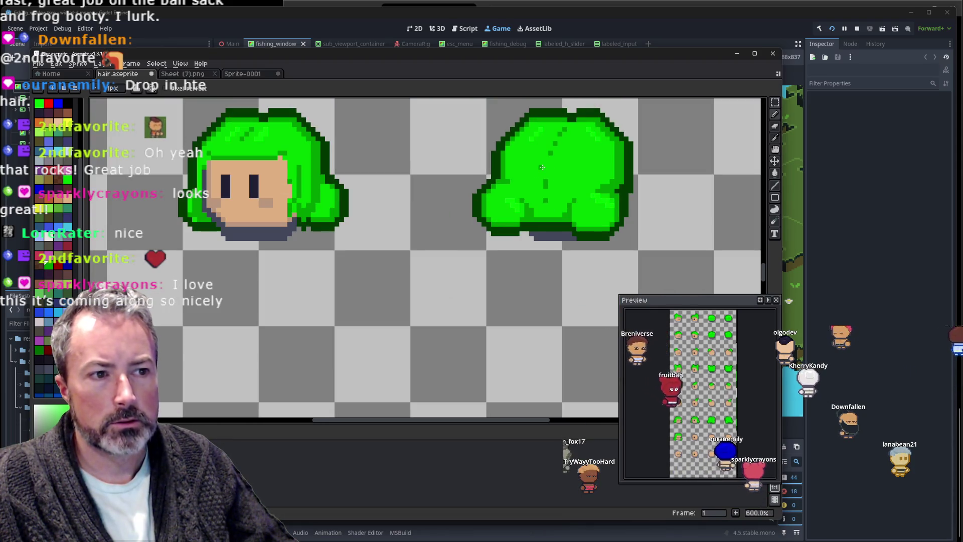
scroll(525, 236, up, 2)
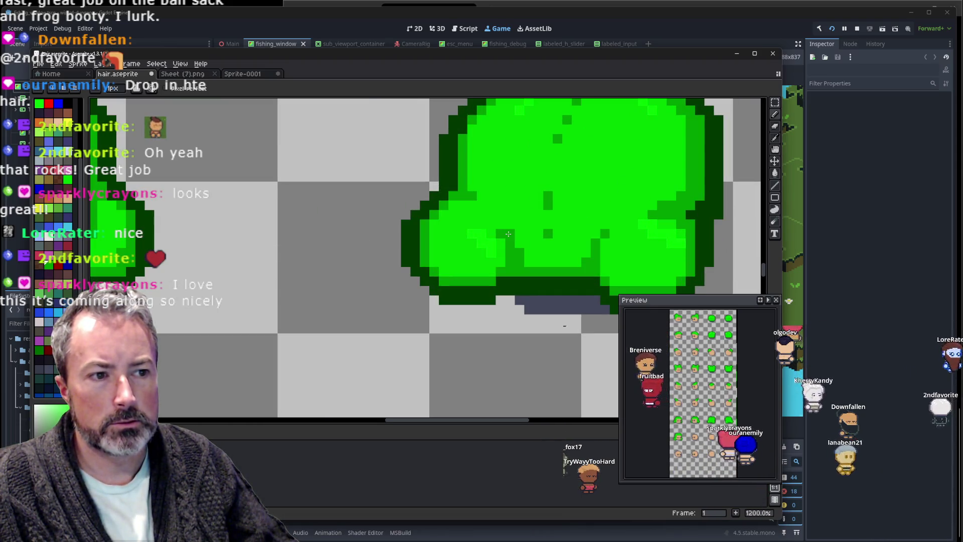
key(alt)
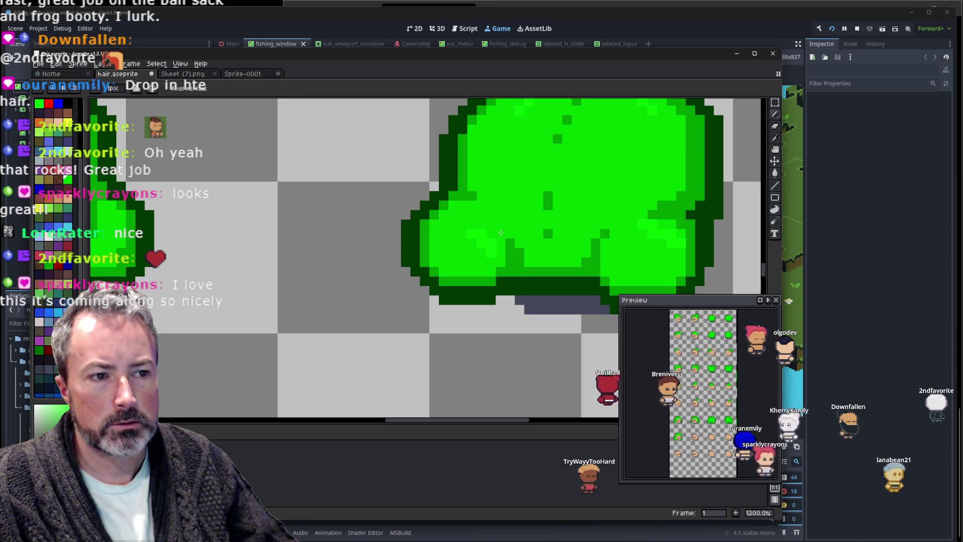
scroll(501, 233, down, 4)
scroll(494, 216, right, 1)
scroll(488, 202, right, 1)
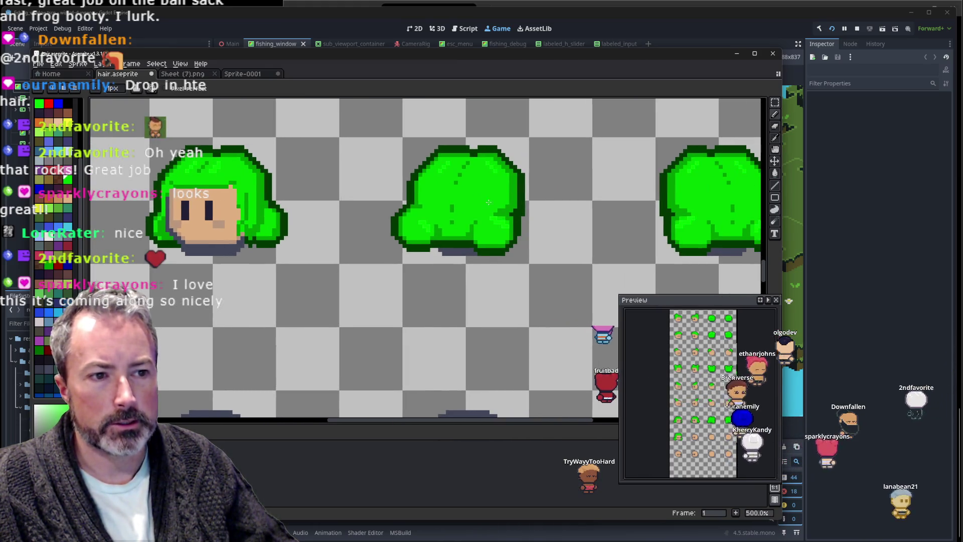
scroll(431, 265, up, 2)
scroll(431, 268, up, 2)
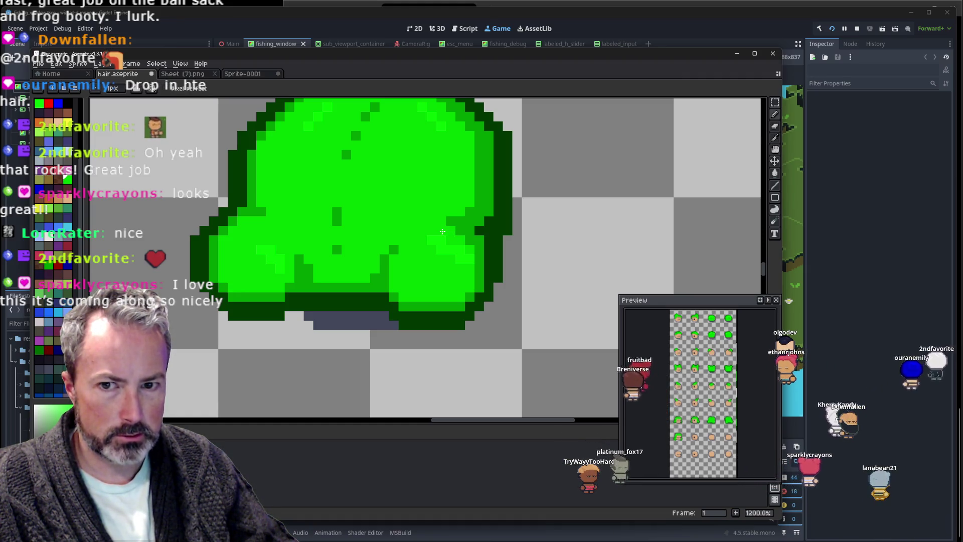
scroll(457, 232, down, 5)
Preview the hair sheet full screen with F8 twice, closing it with Esc each time.
scroll(554, 219, down, 2)
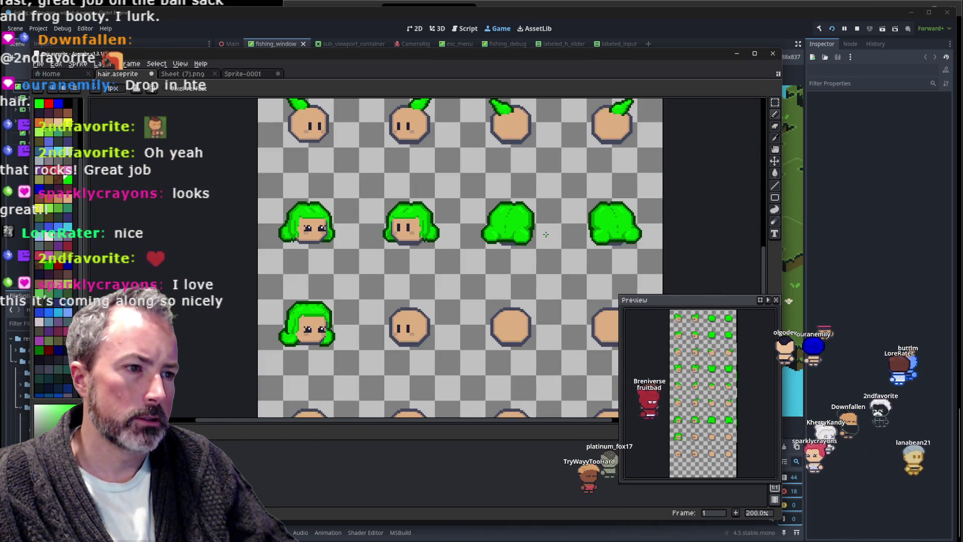
scroll(547, 243, up, 1)
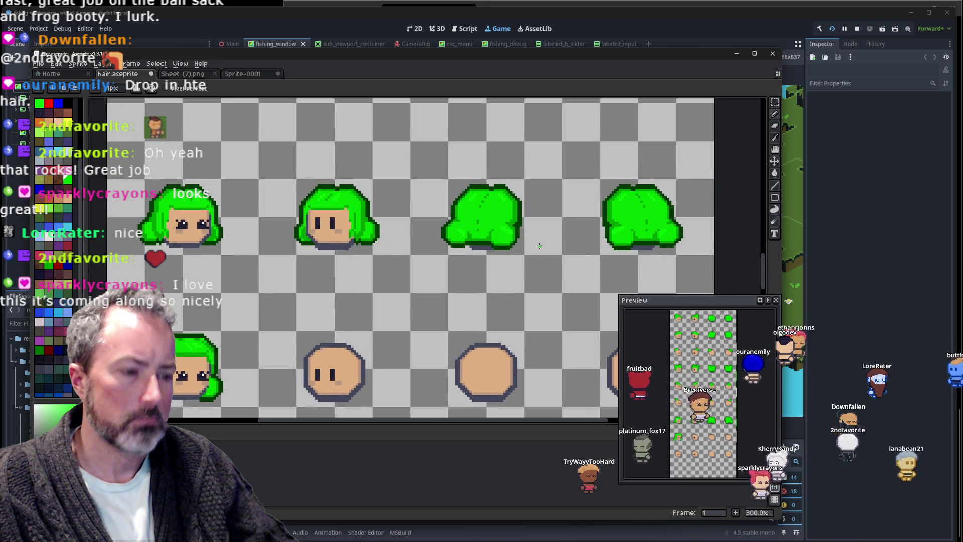
key(F8)
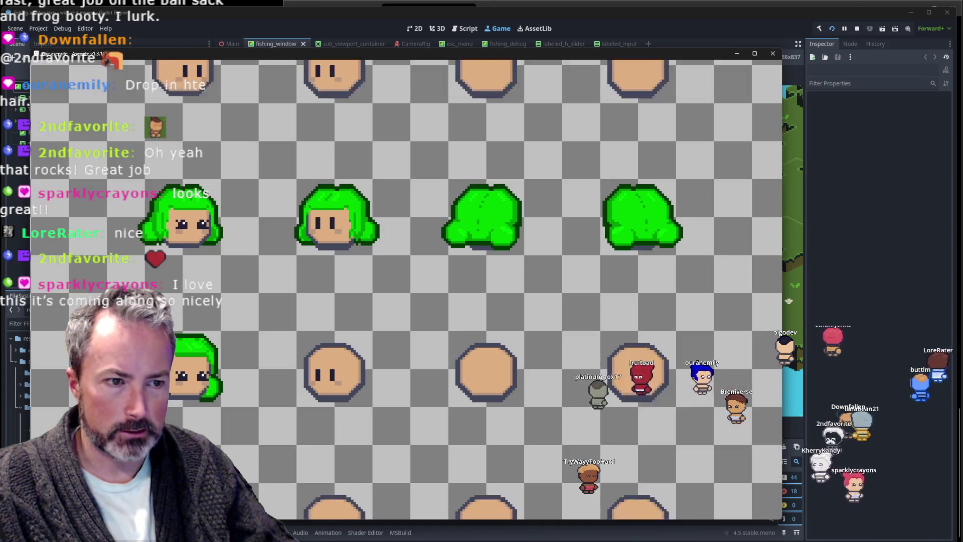
key(Escape)
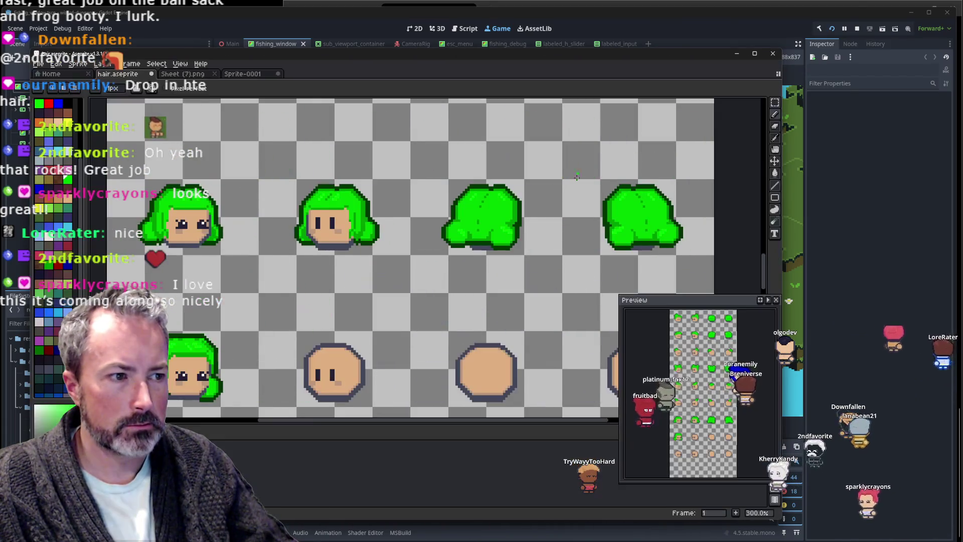
key(F8)
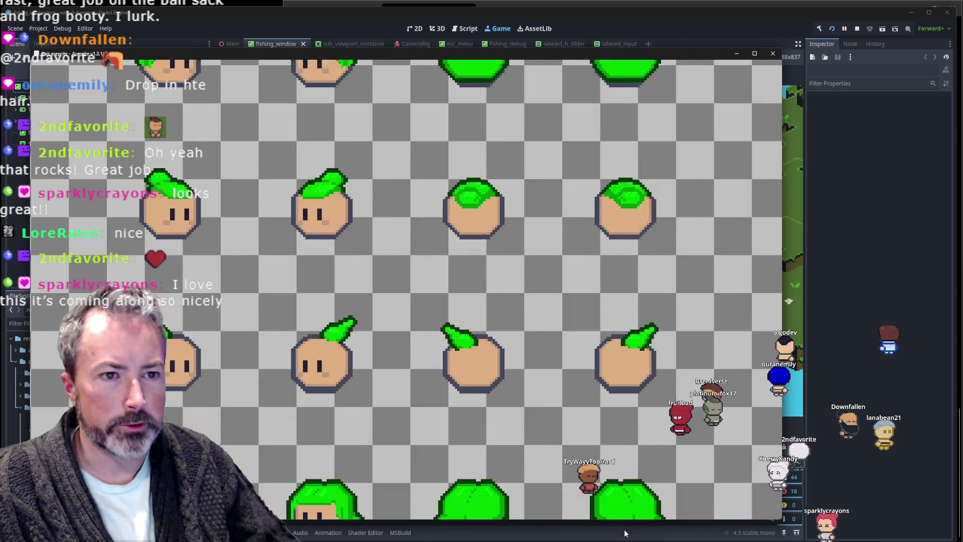
key(Escape)
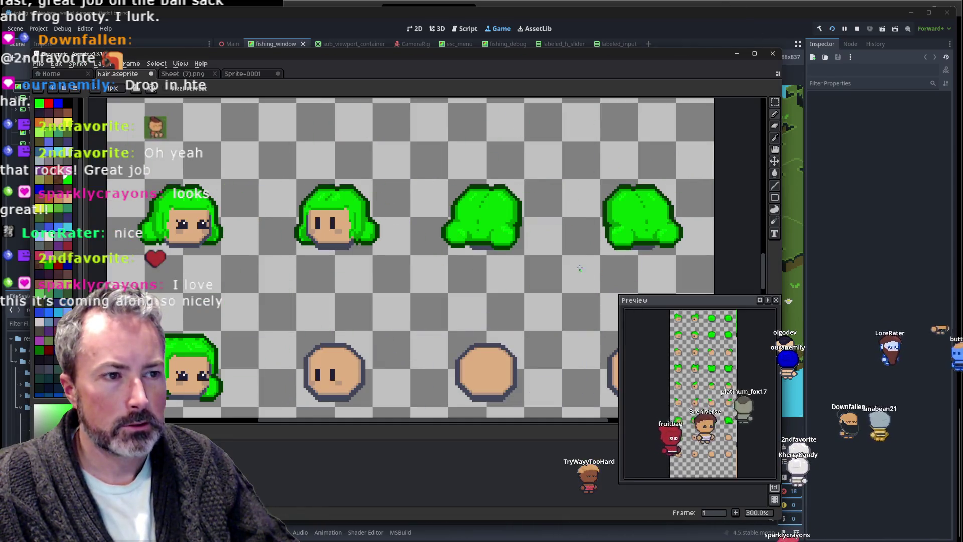
Duplicate the middle frog hair into the right-hand cell and save the sheet.
drag(620, 241, 514, 277)
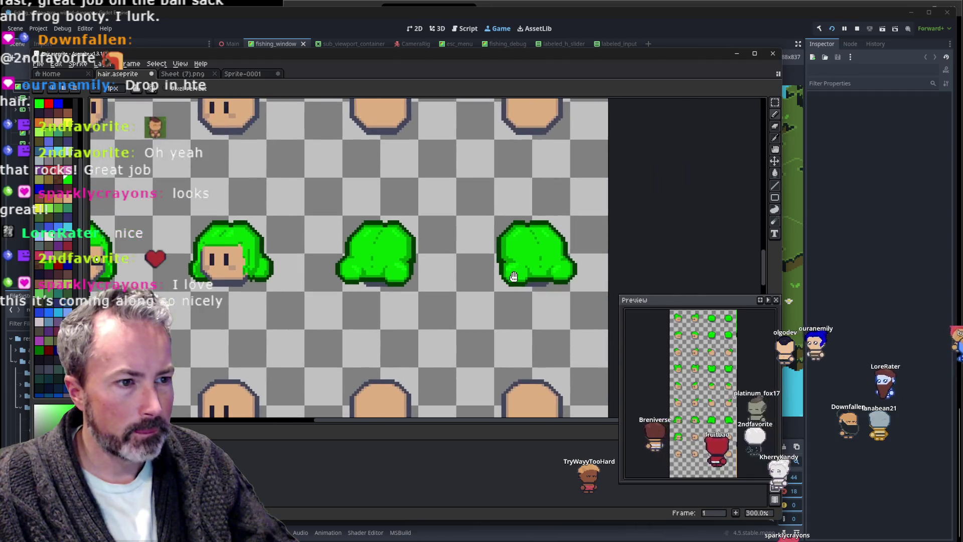
key(m)
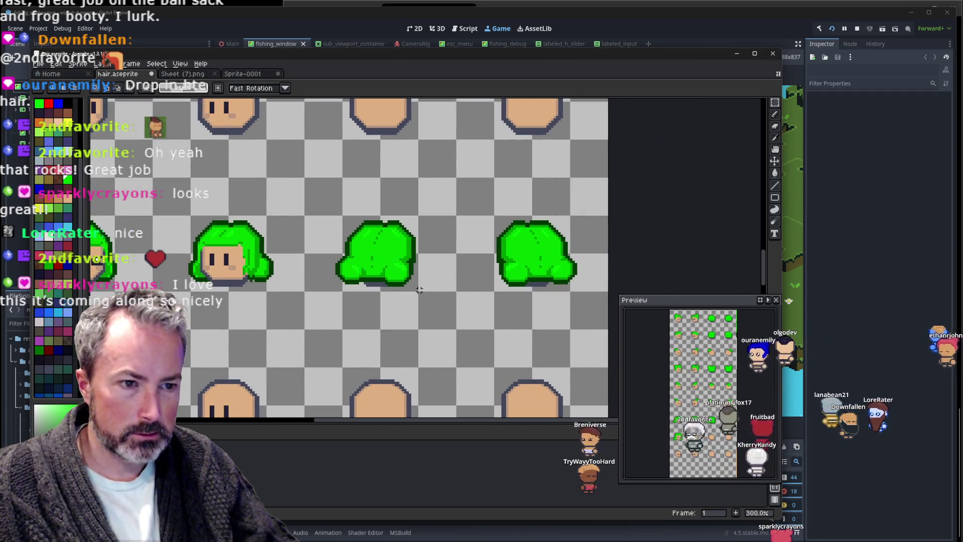
mouse_move(305, 178)
mouse_down()
mouse_move(479, 298)
mouse_move(416, 311)
mouse_up()
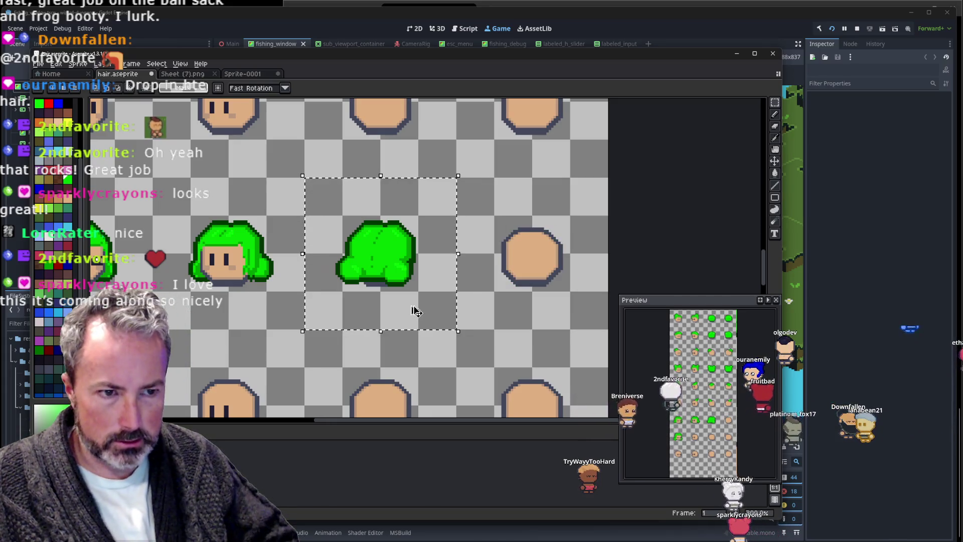
key(ctrl+c)
key(ctrl+v)
key(Right)
key(Right)
key(Right)
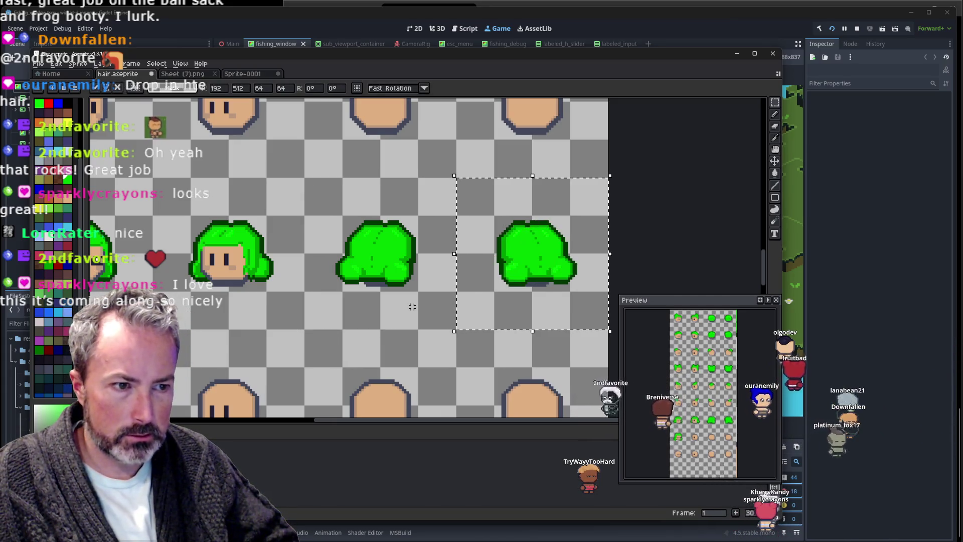
key(ctrl+d)
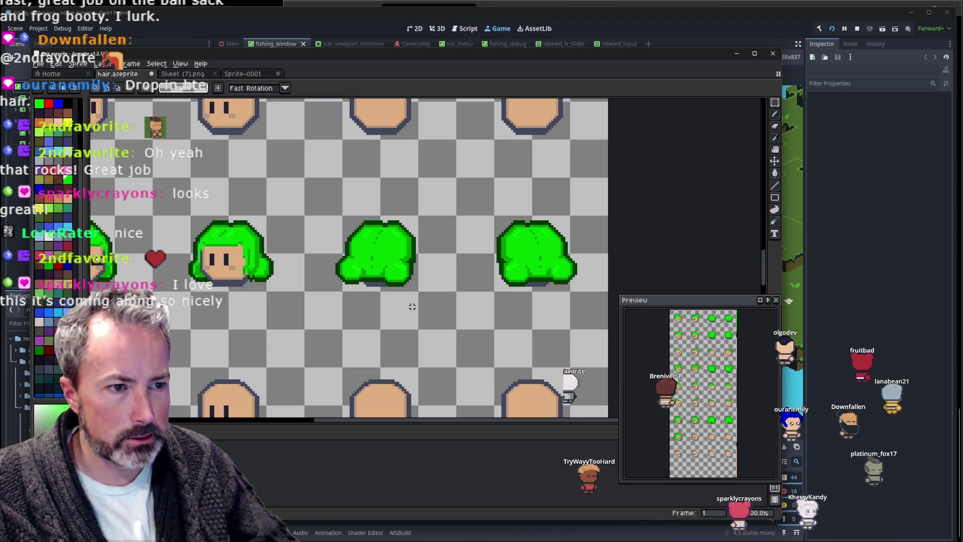
key(ctrl+s)
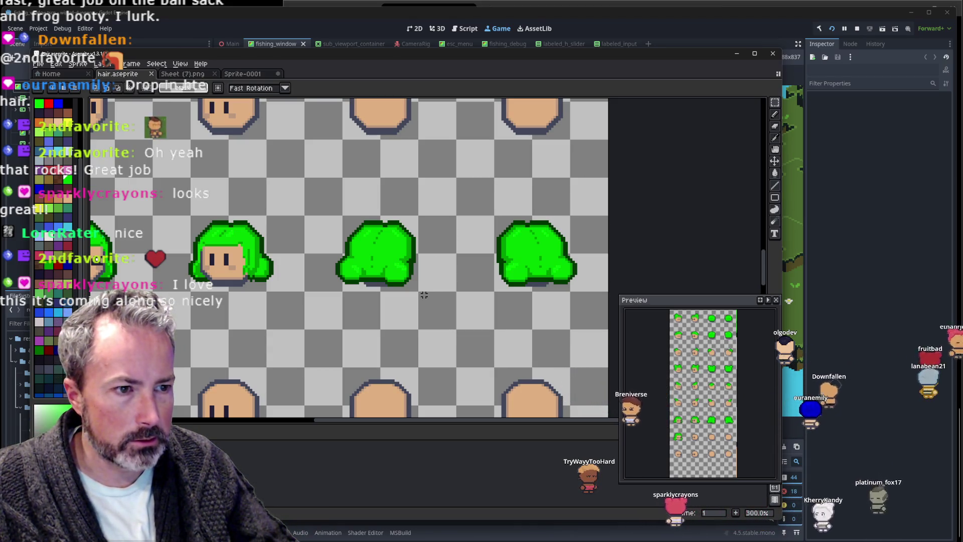
Inspect the duplicated frog hair at several zoom levels, ending with the Pencil active.
scroll(417, 304, up, 1)
scroll(427, 296, up, 1)
scroll(461, 272, up, 4)
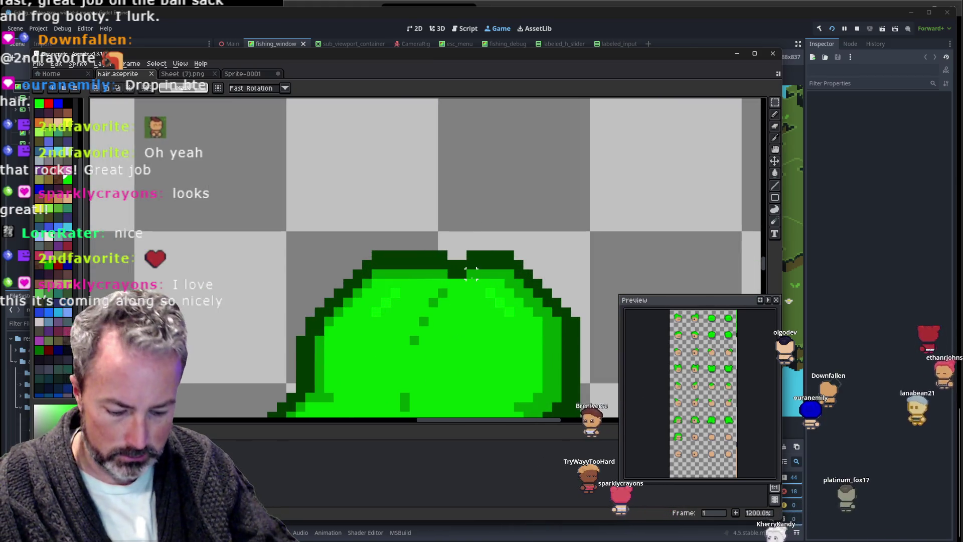
key(i)
scroll(448, 291, up, 1)
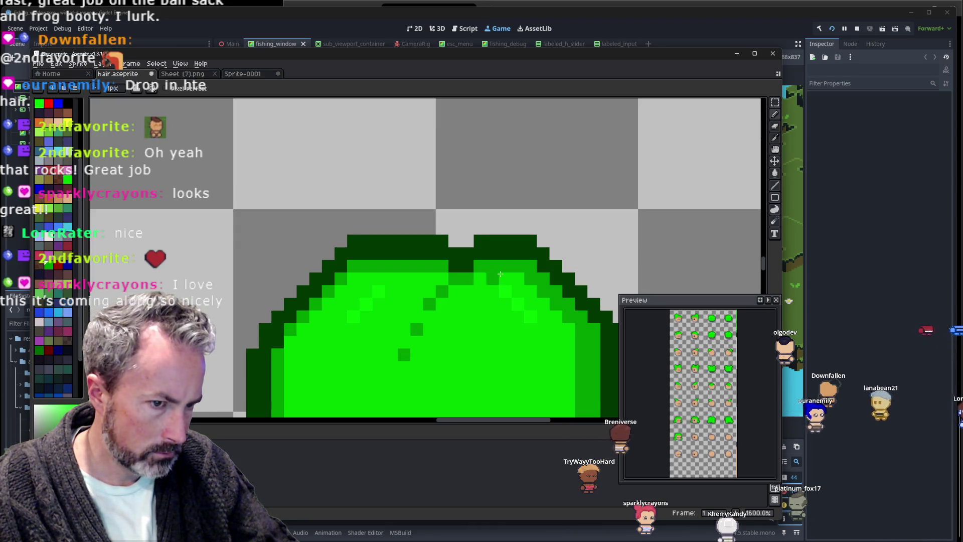
scroll(500, 274, down, 1)
scroll(501, 273, down, 3)
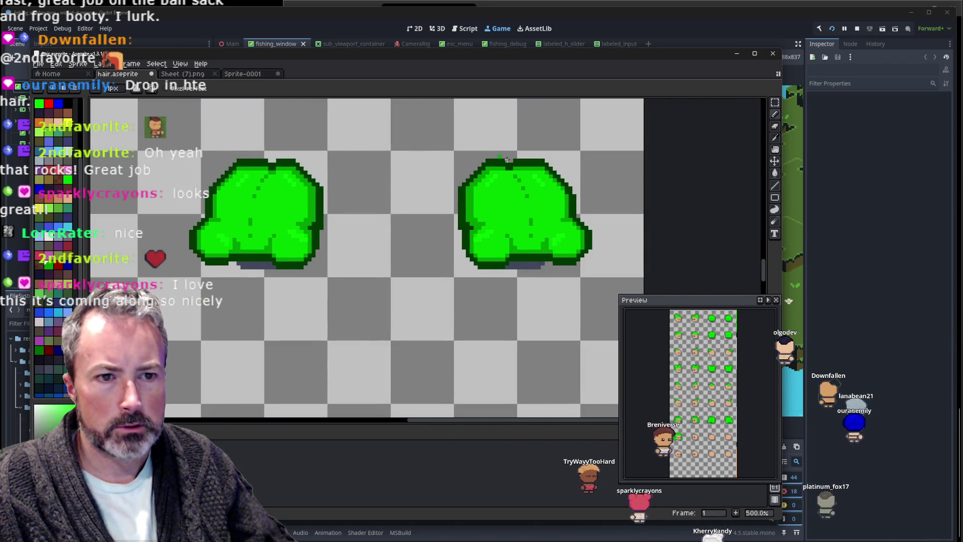
scroll(507, 160, up, 2)
scroll(492, 176, down, 2)
scroll(496, 210, down, 2)
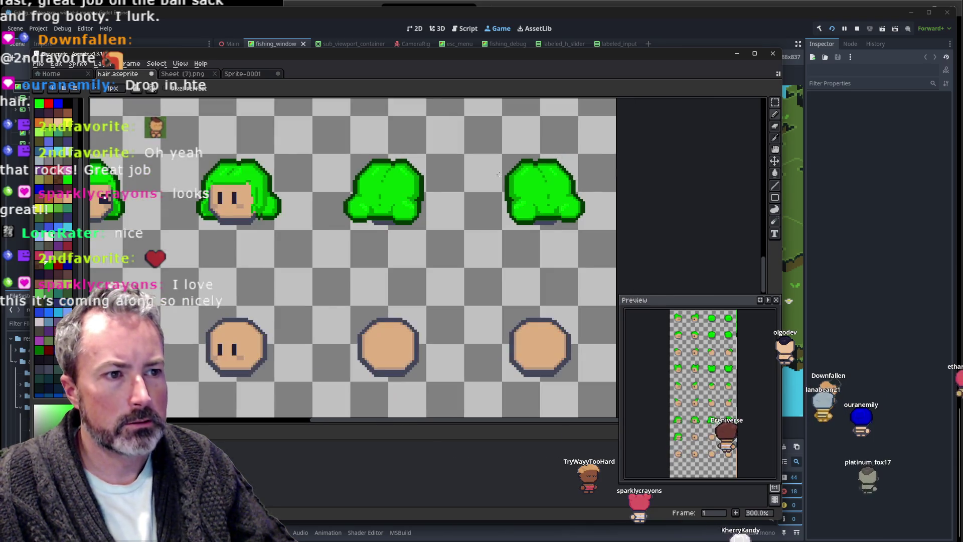
scroll(498, 238, up, 1)
key(b)
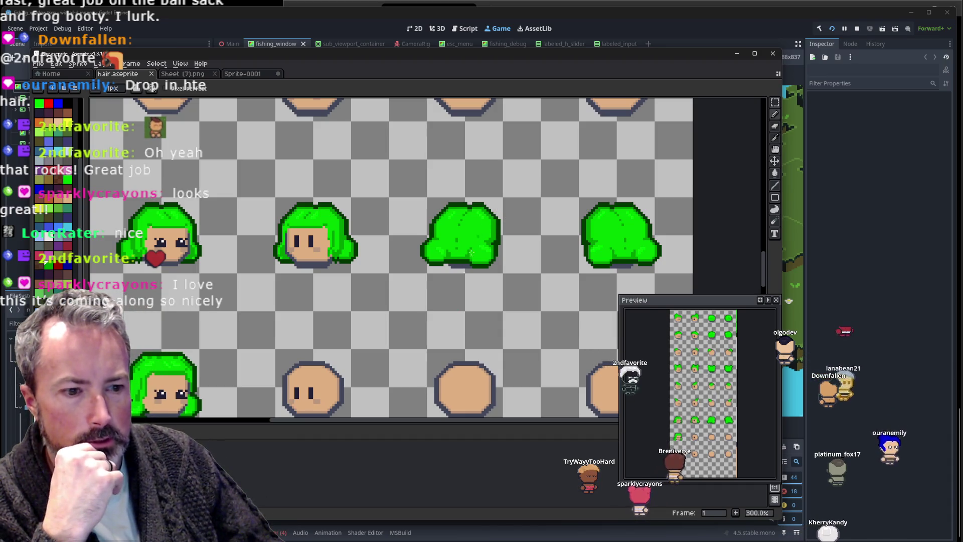
Save the hair sheet with Ctrl+S so the game reimports it.
key(ctrl+s)
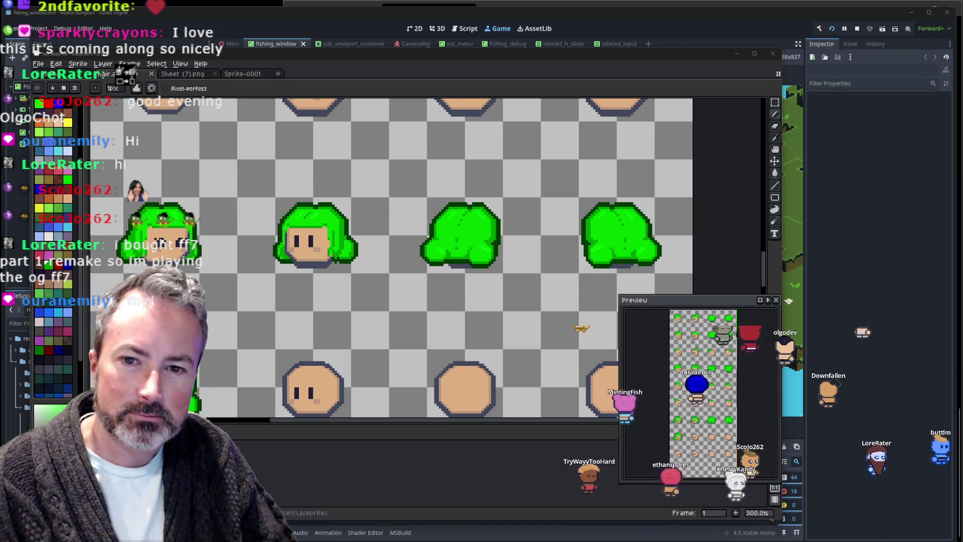
Switch to Sprite-0001 and nudge the frog hair right once, then left twice.
drag(318, 53, 333, 56)
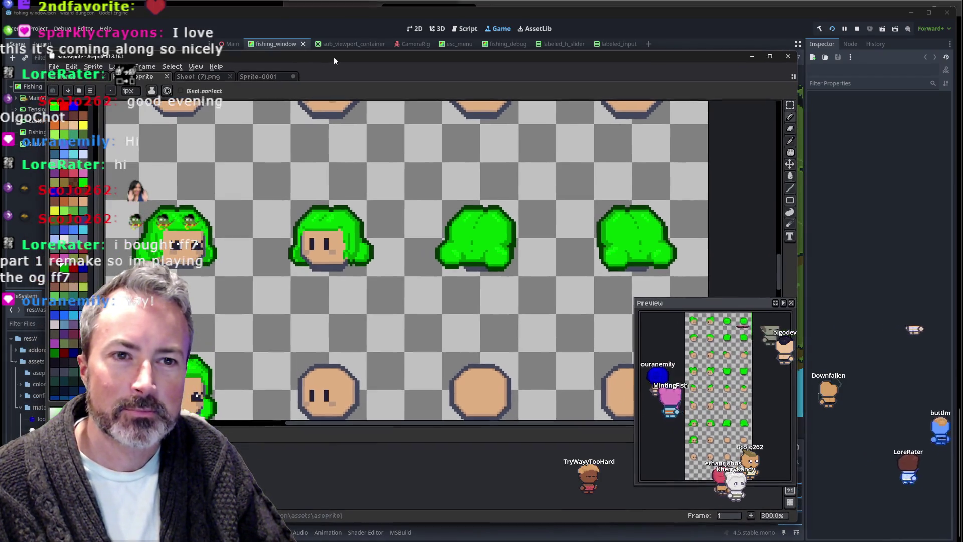
click(274, 78)
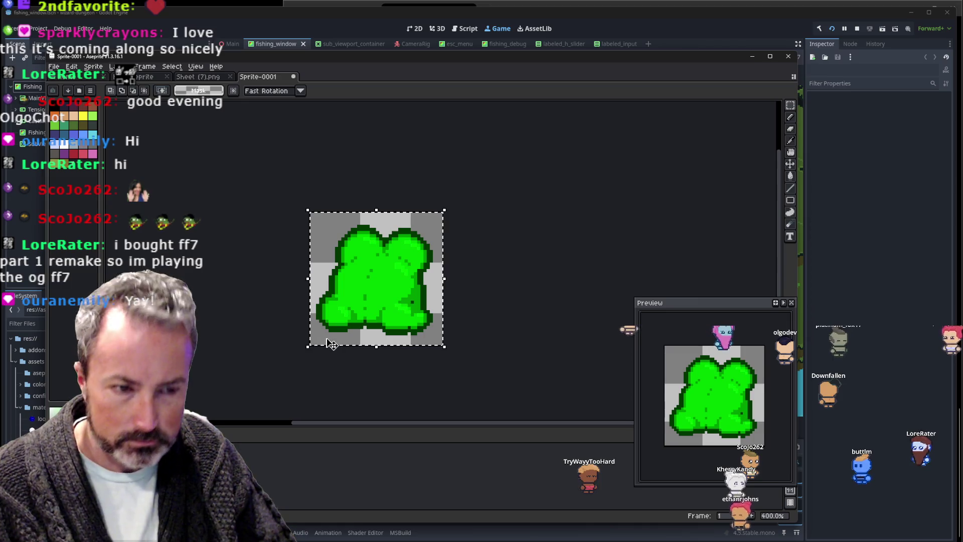
key(Right)
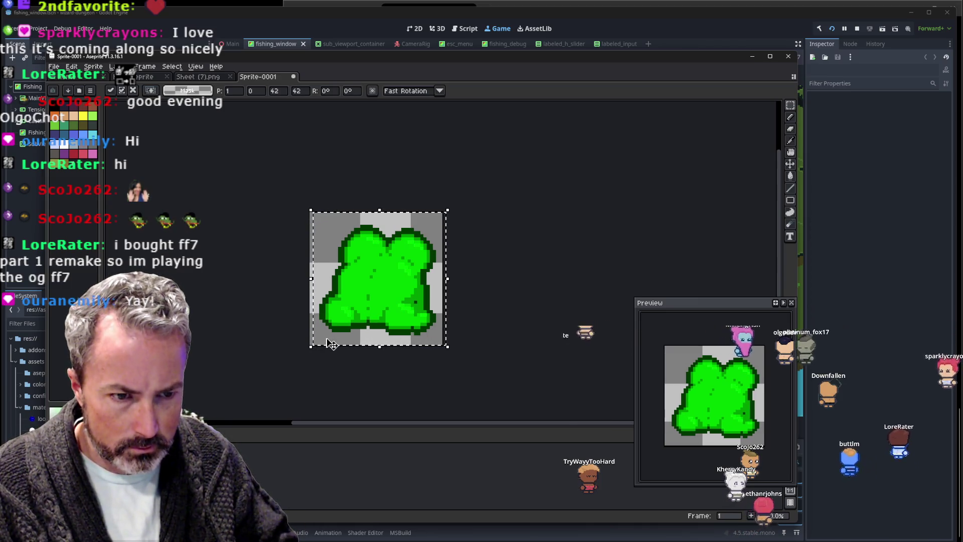
key(Left)
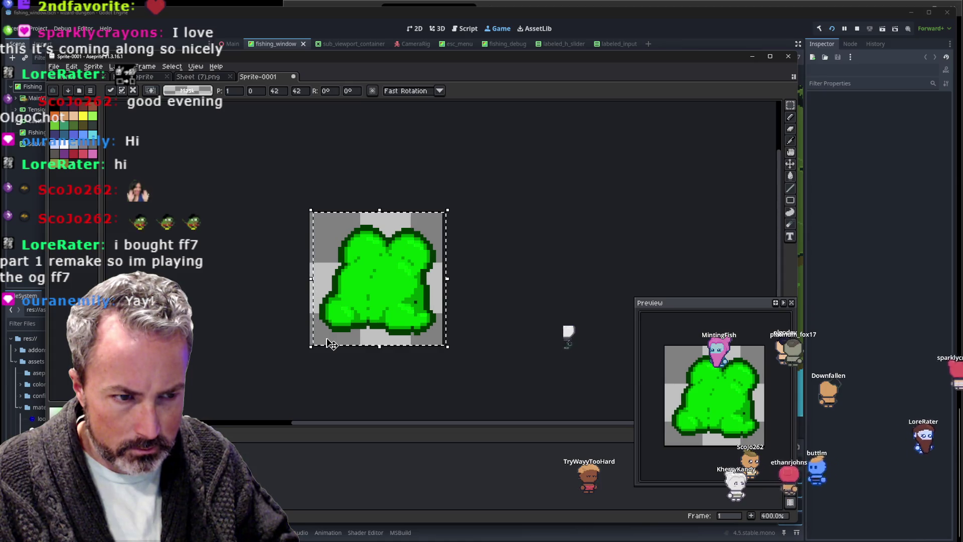
key(Left)
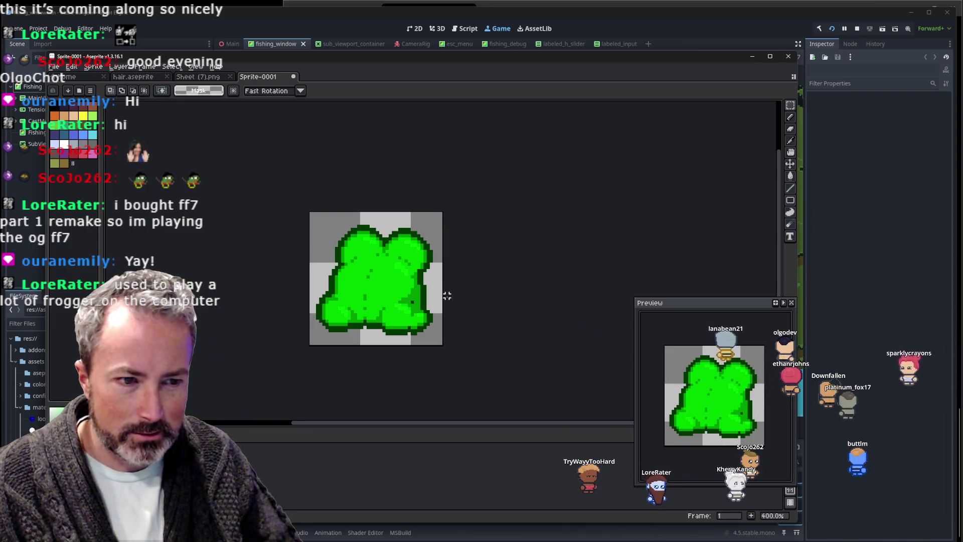
scroll(447, 296, up, 1)
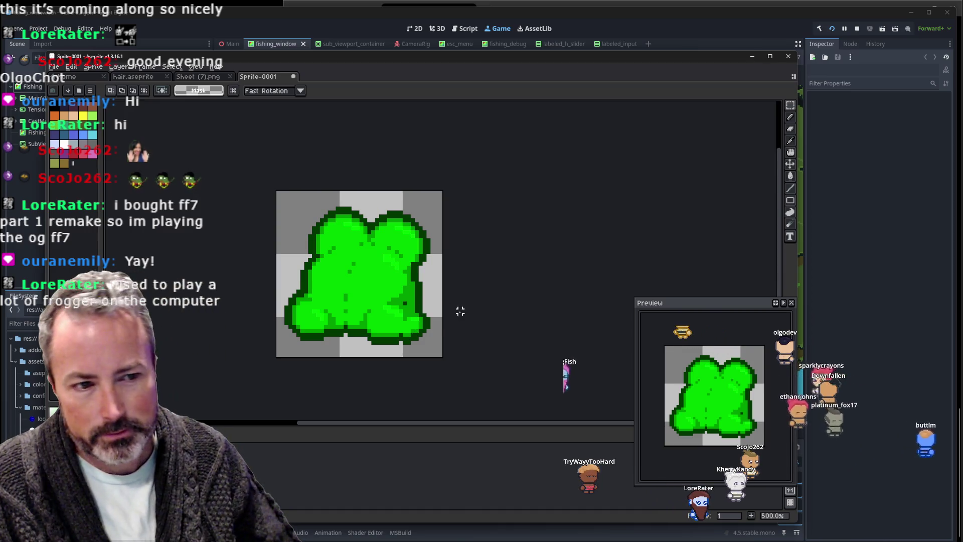
scroll(456, 311, up, 1)
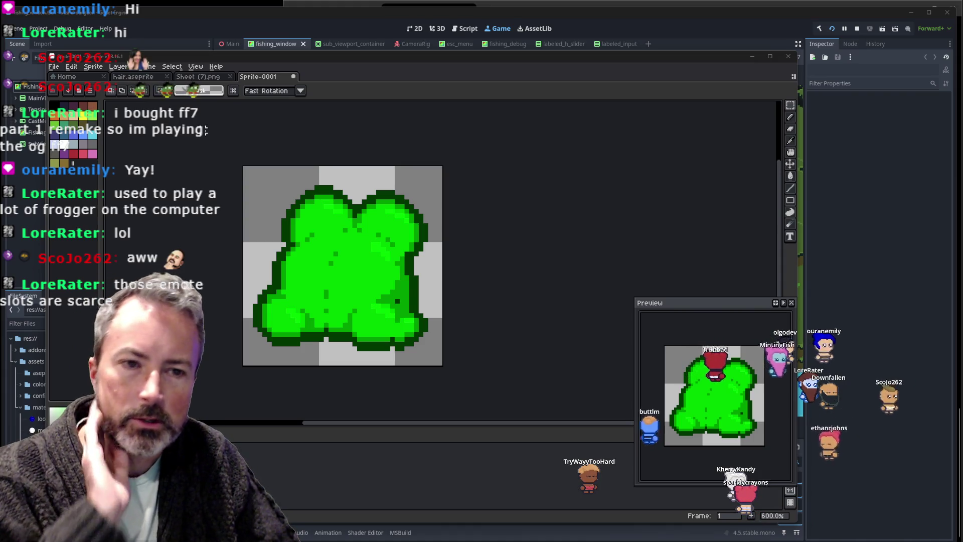
Save the sprite as frogass.aseprite in the twitch folder.
click(54, 66)
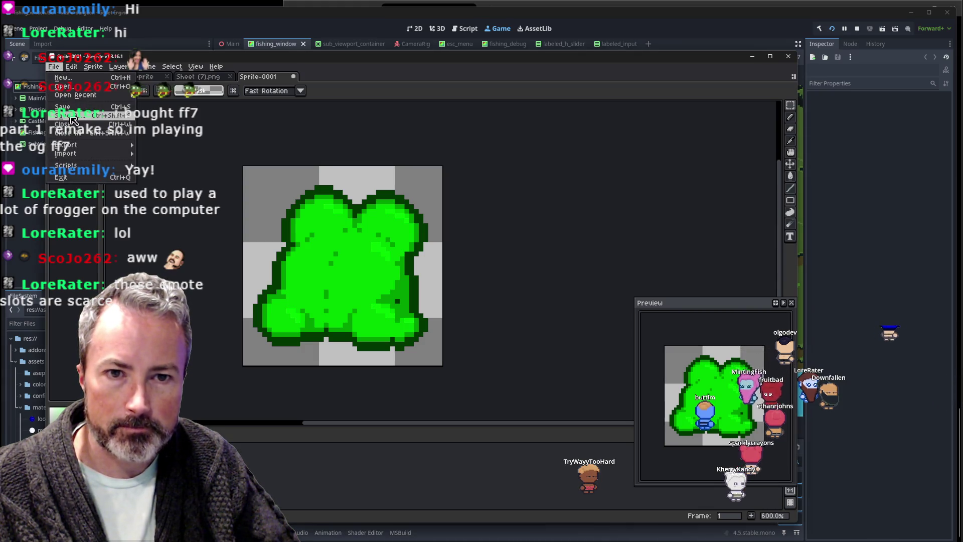
click(70, 119)
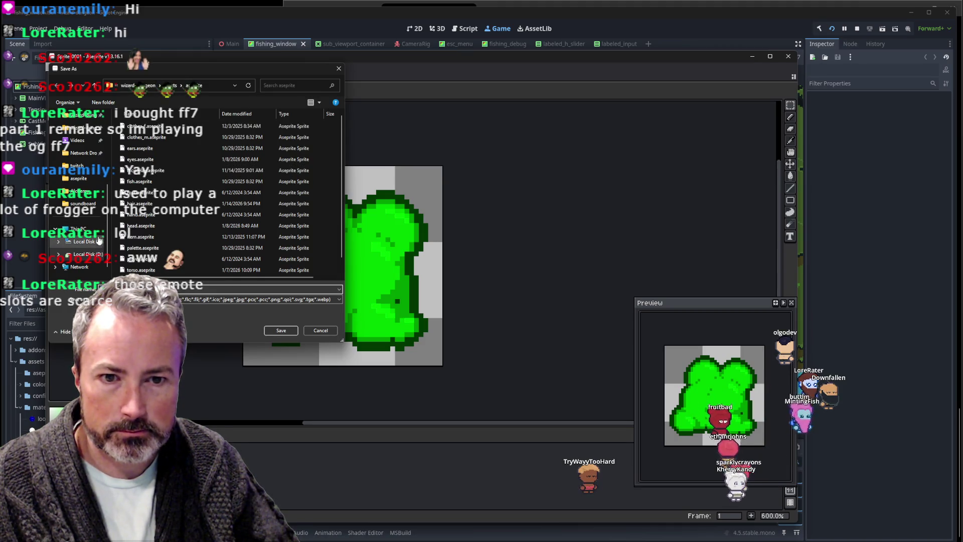
click(76, 168)
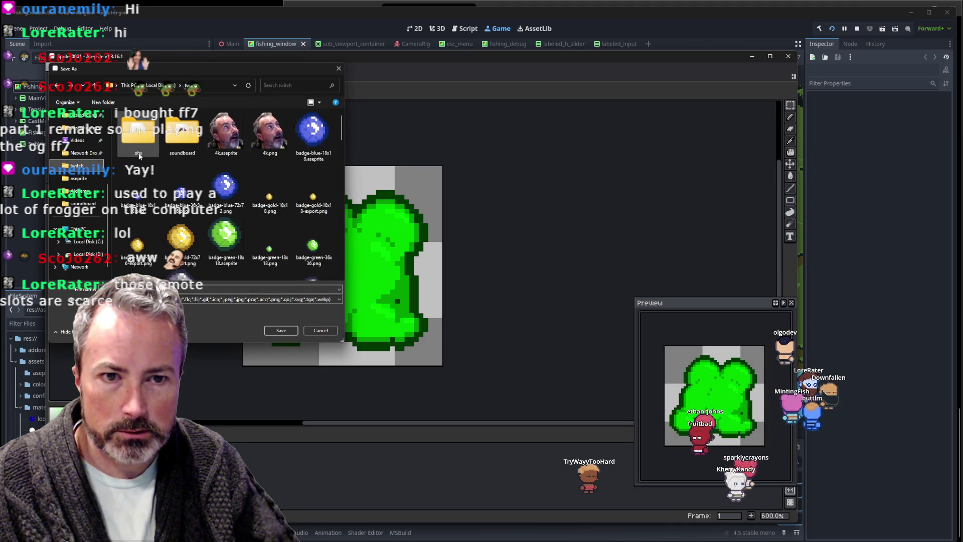
scroll(233, 260, down, 2)
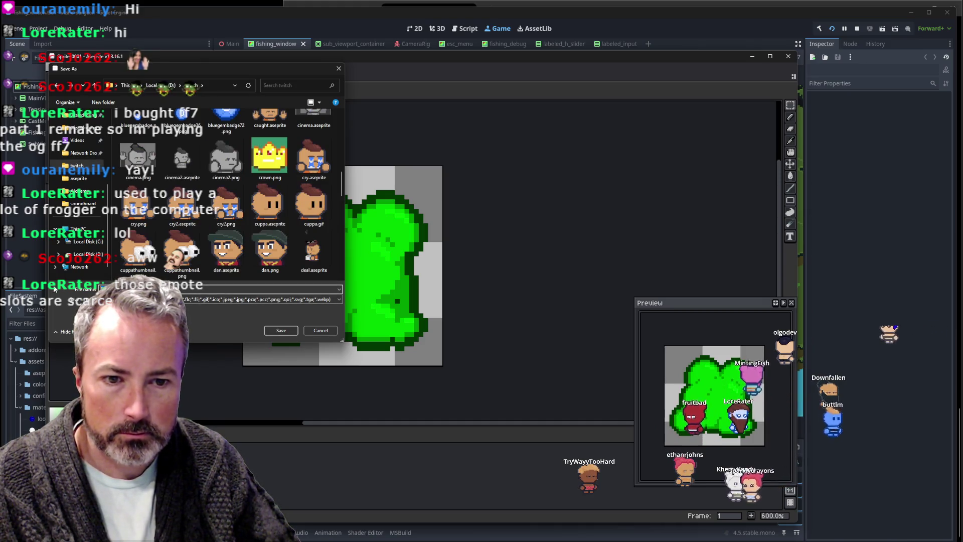
click(288, 330)
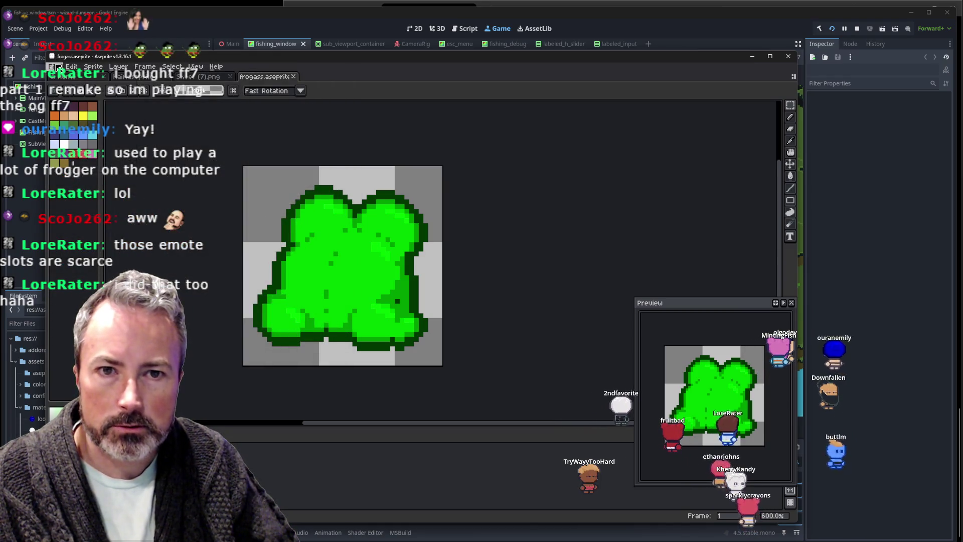
Export the frog sprite as a PNG resized to 300%.
click(58, 67)
mouse_move(90, 148)
click(172, 149)
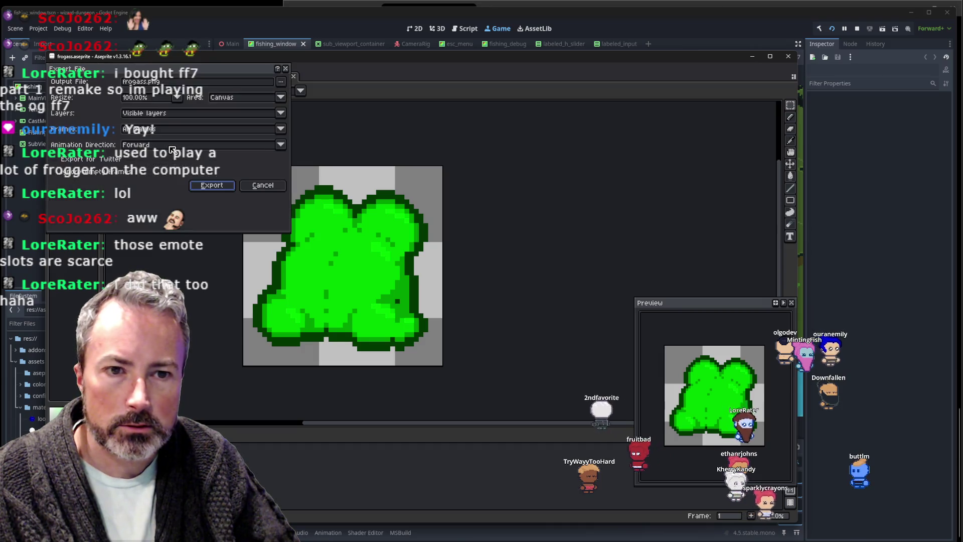
click(145, 101)
click(138, 100)
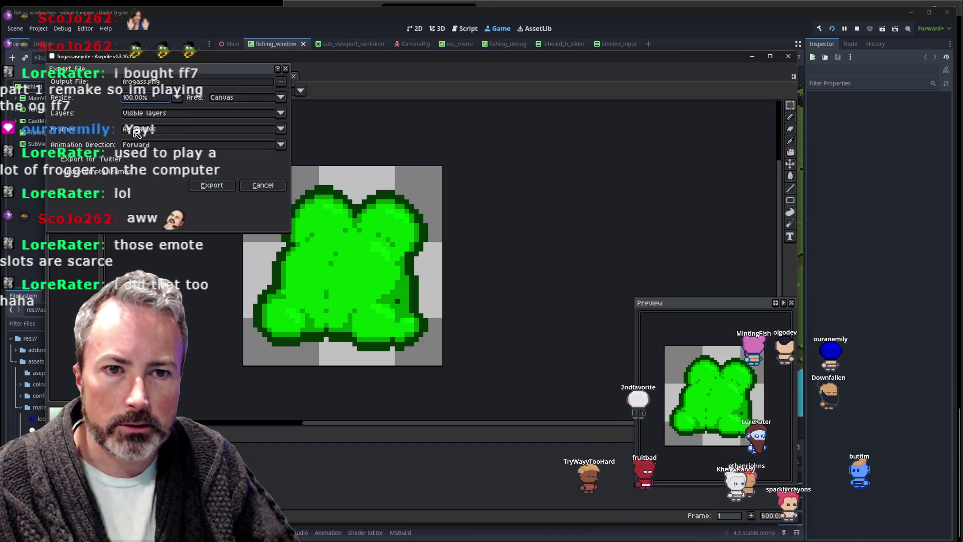
click(131, 100)
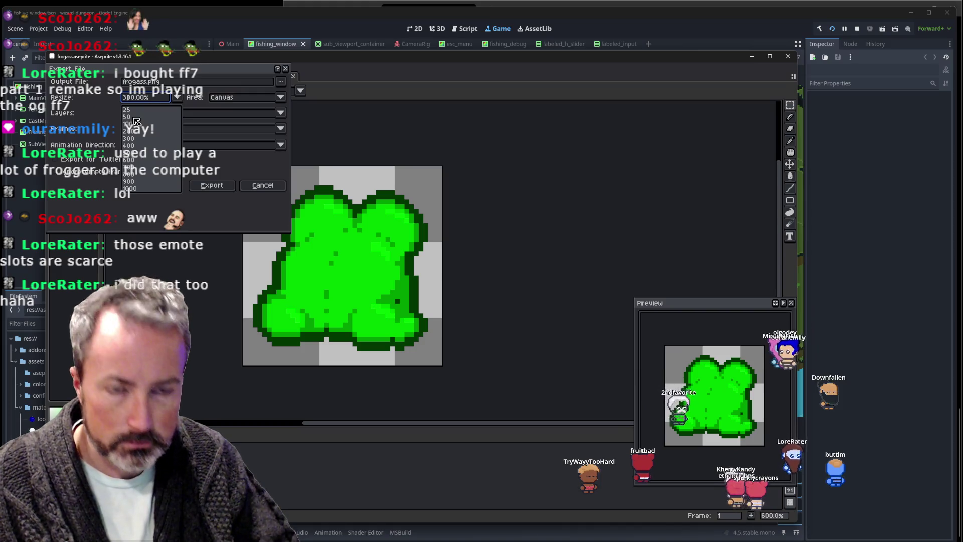
click(129, 138)
click(232, 164)
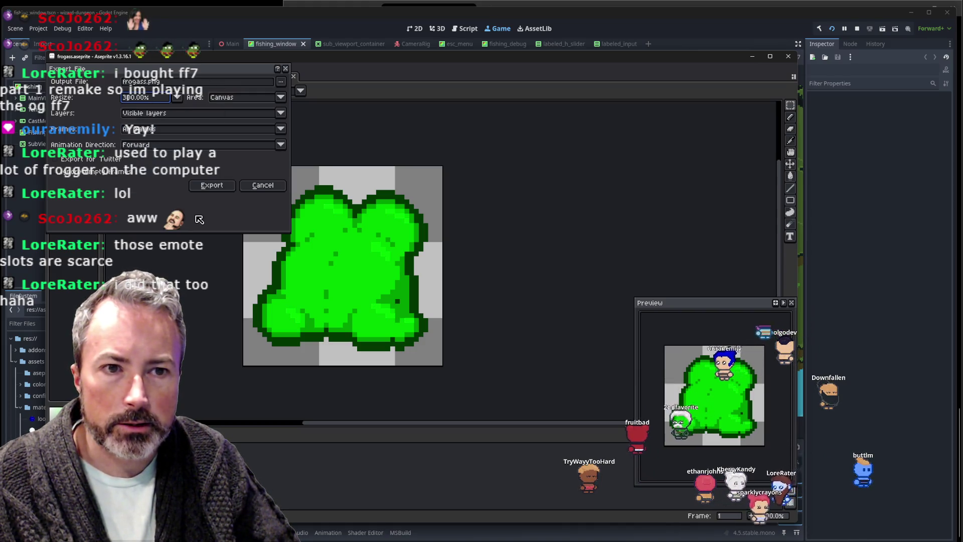
click(213, 186)
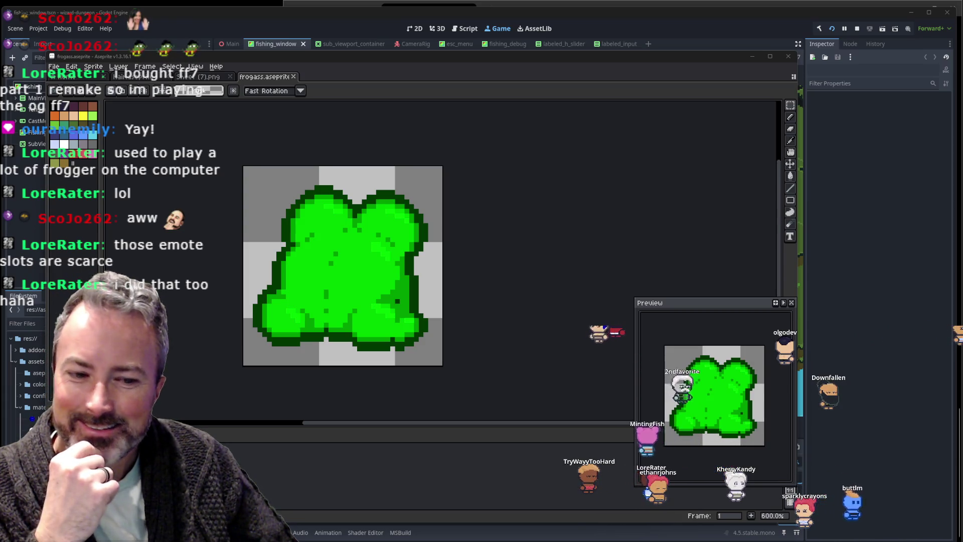
Bring the Steam store window to the front from the taskbar.
mouse_move(466, 539)
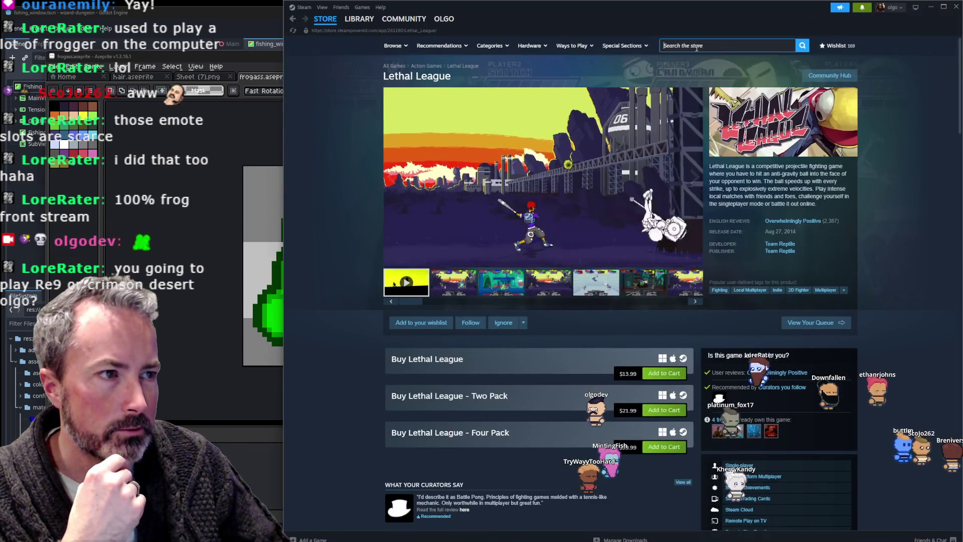
Search the Steam store for 'crimson desert' and add Crimson Desert to the wishlist.
click(696, 46)
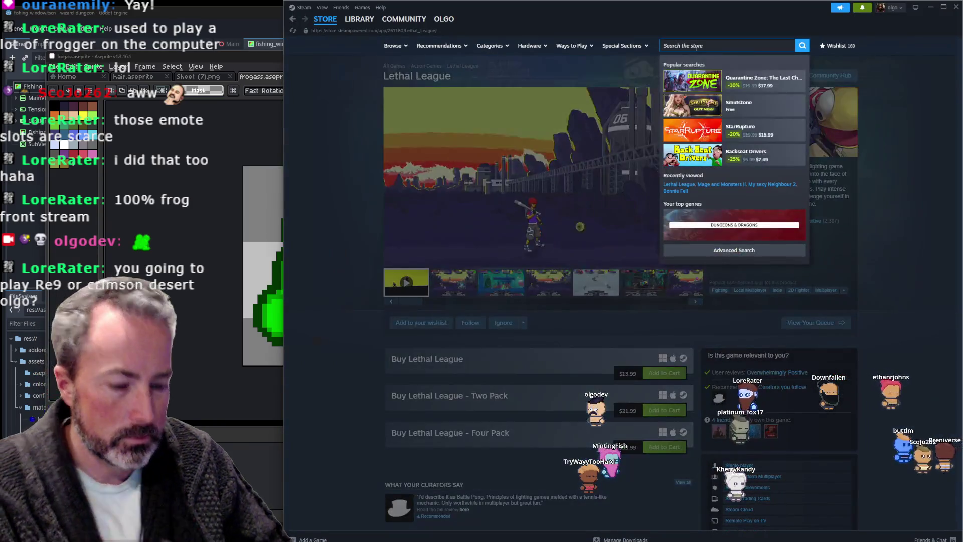
text(crimson desert)
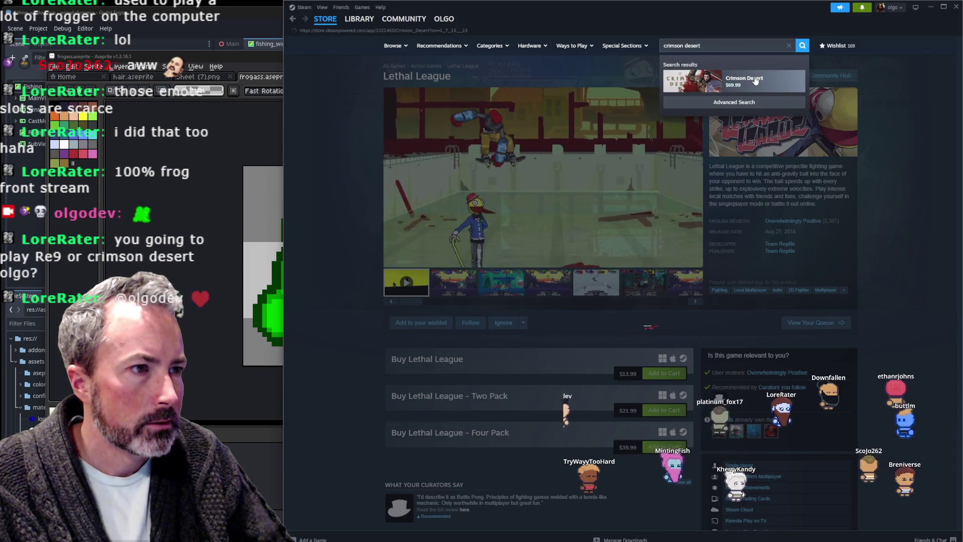
click(755, 81)
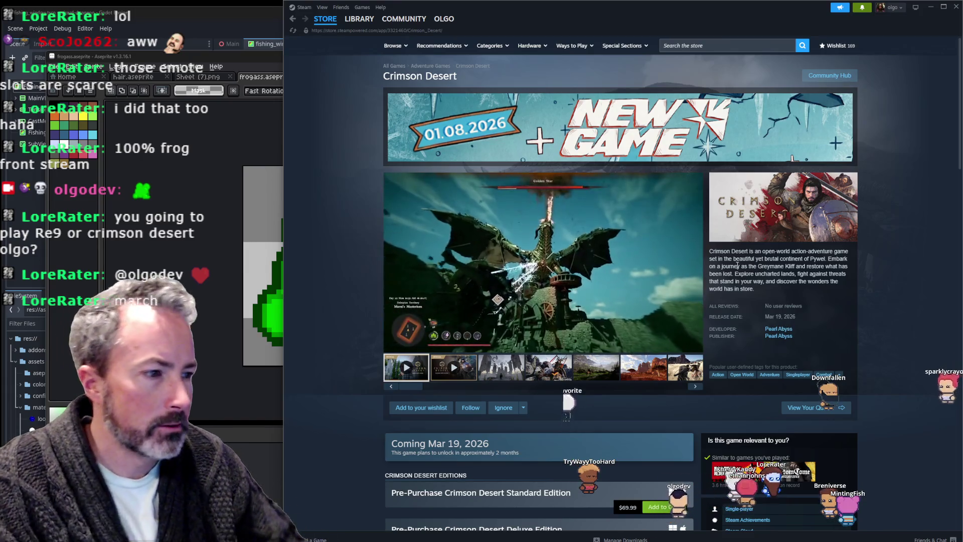
scroll(828, 256, down, 3)
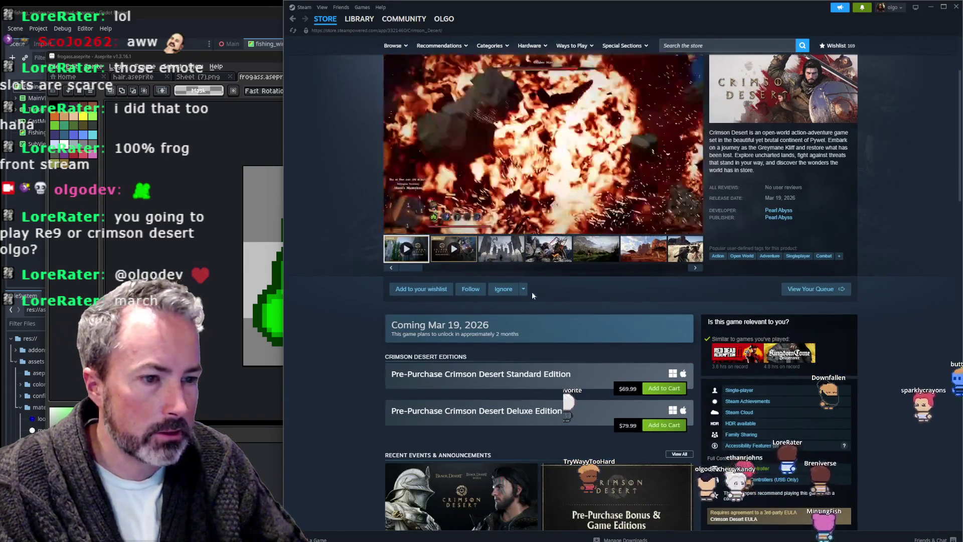
click(423, 289)
scroll(645, 317, down, 2)
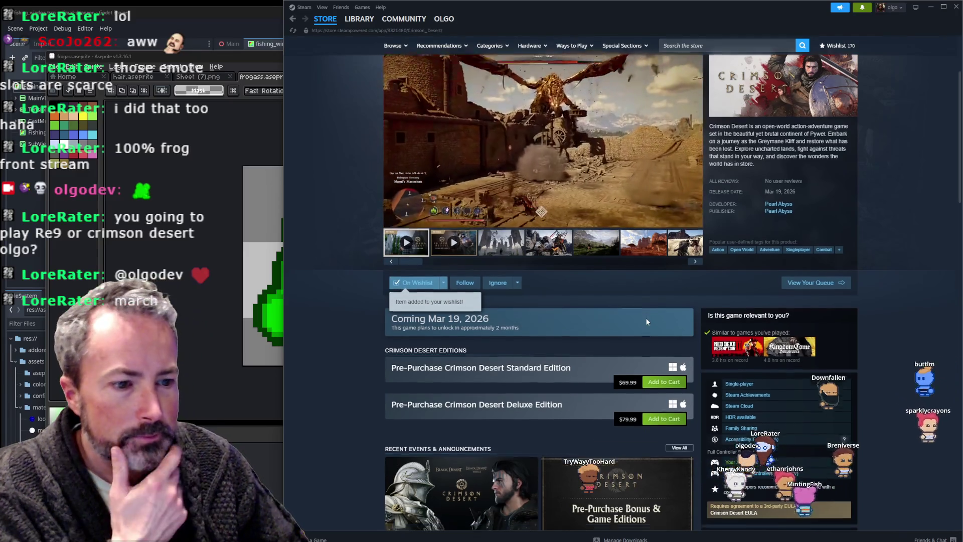
scroll(645, 315, down, 3)
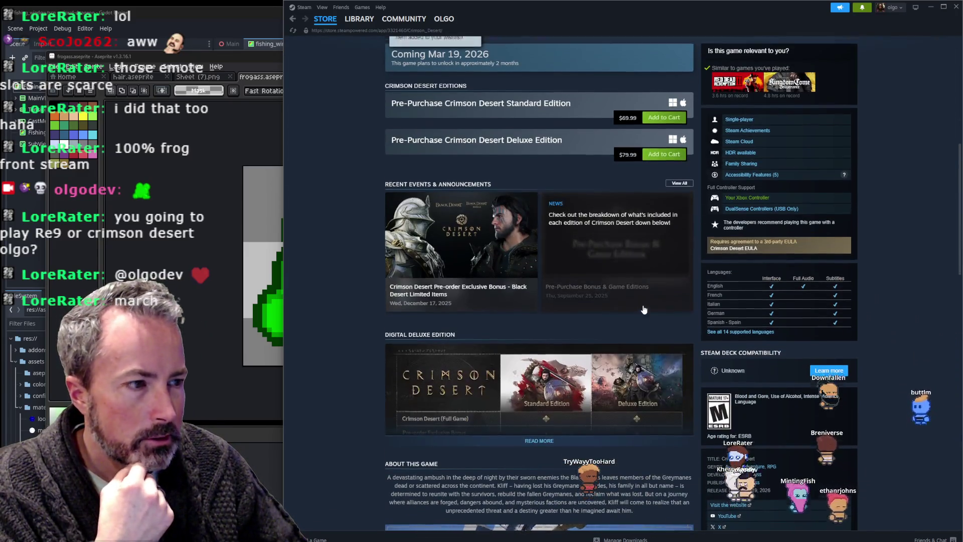
scroll(439, 297, up, 4)
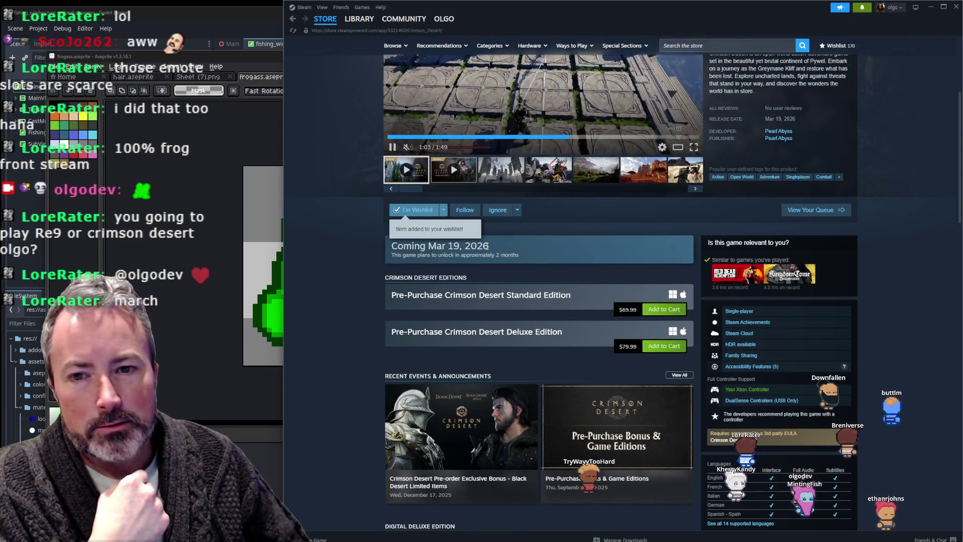
scroll(524, 266, up, 3)
Search for 'mewgenics' and browse through the Mewgenics store page screenshots.
click(716, 44)
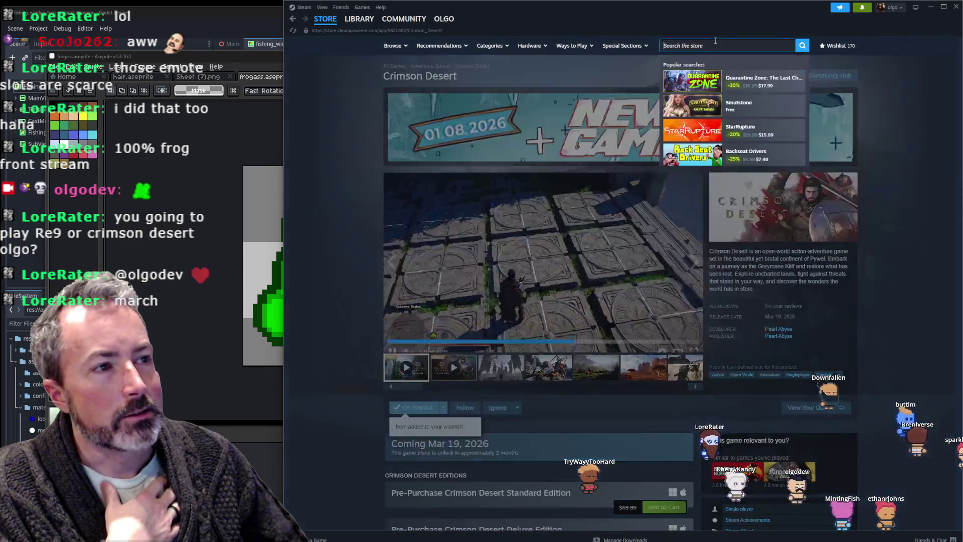
text(mewgenics)
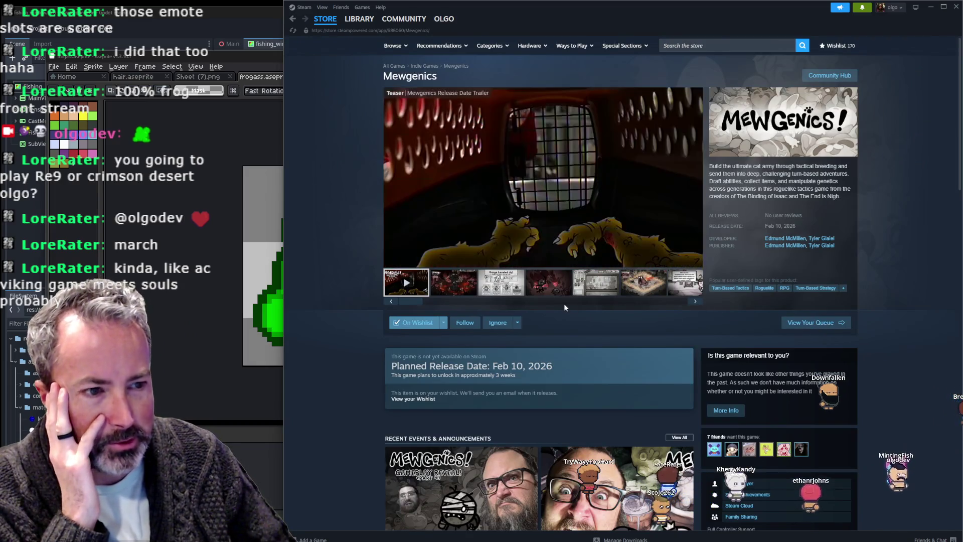
click(458, 290)
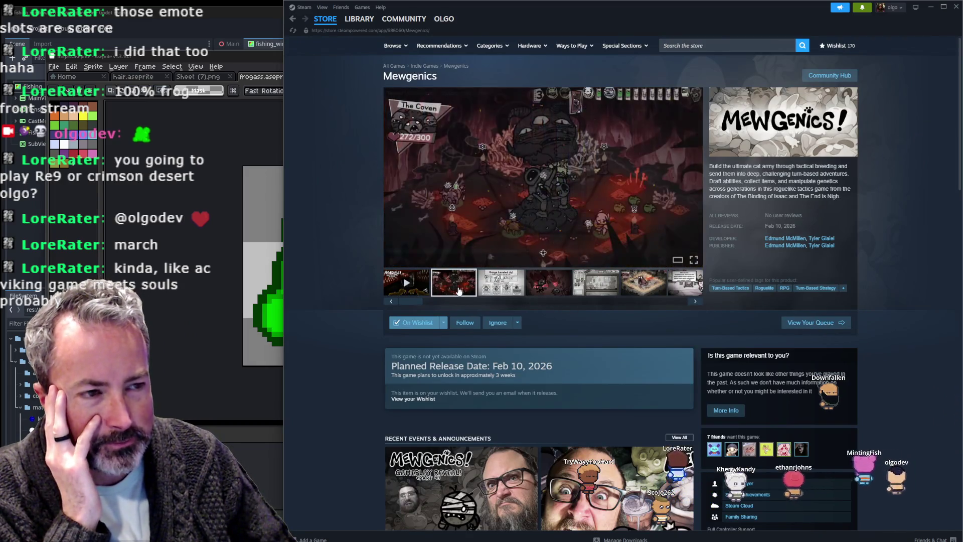
click(490, 289)
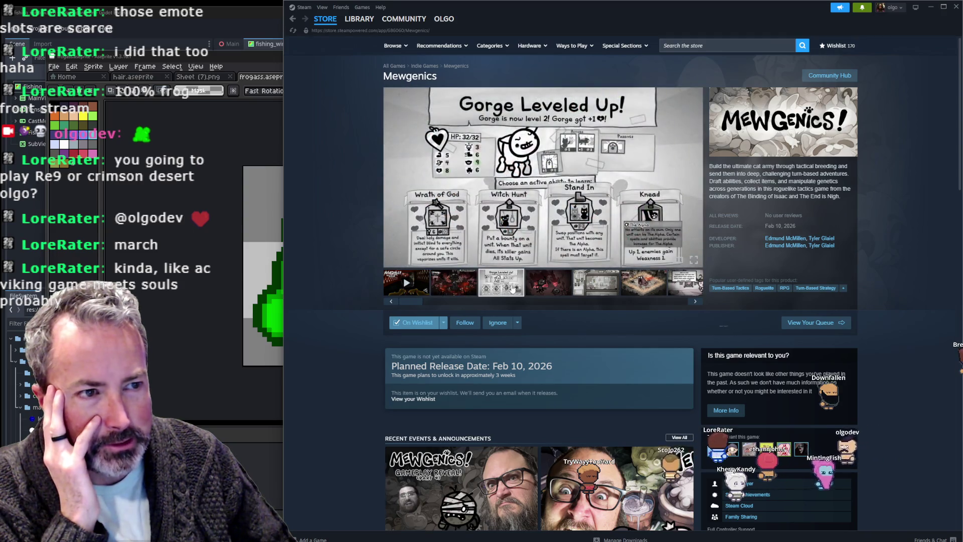
click(604, 284)
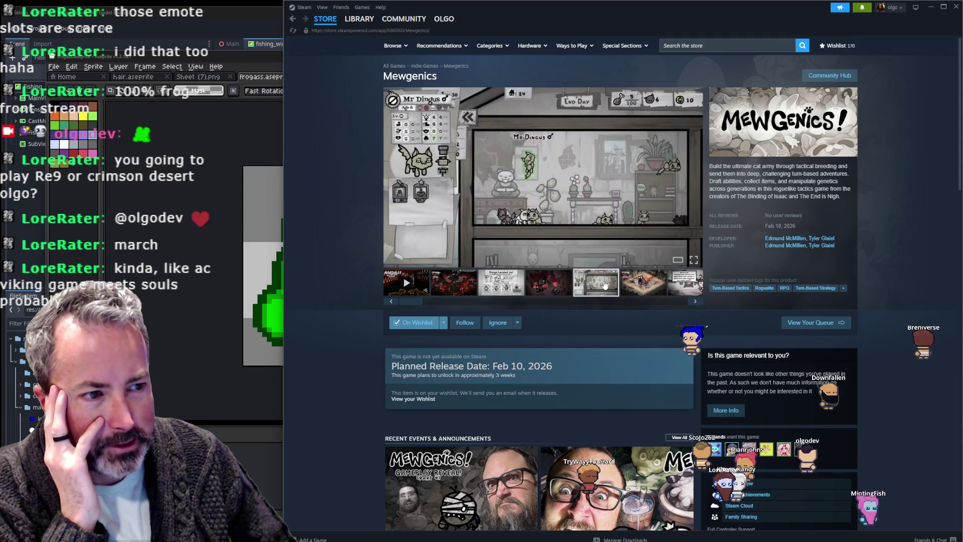
click(640, 285)
click(687, 285)
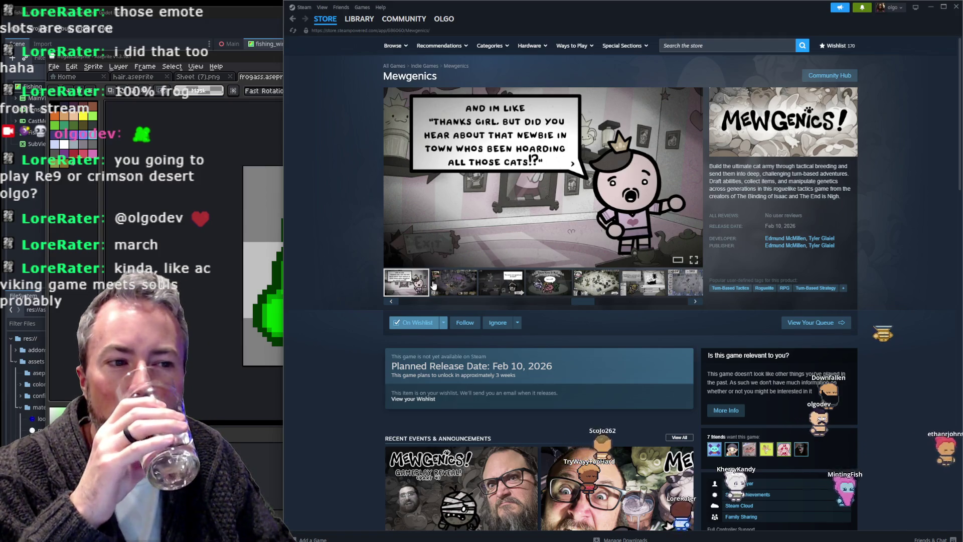
click(441, 285)
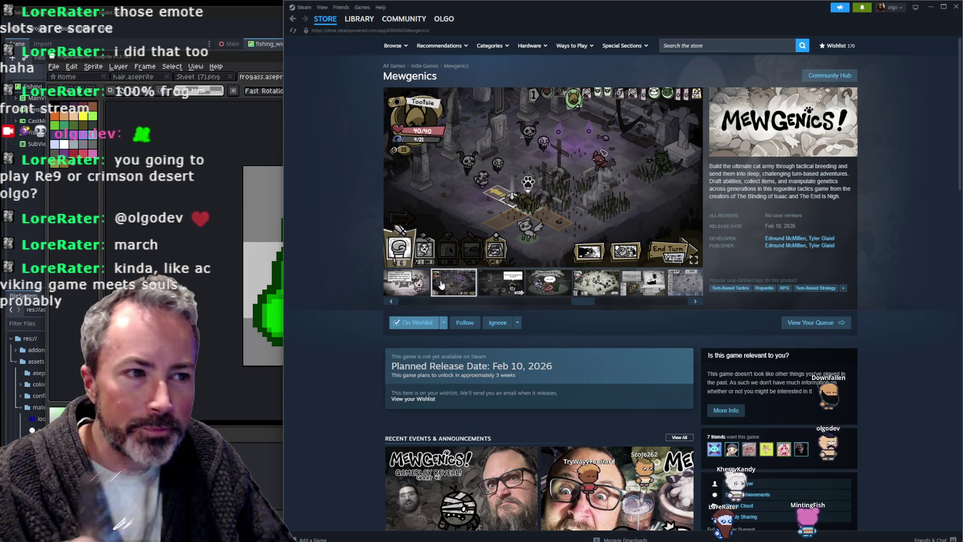
click(498, 292)
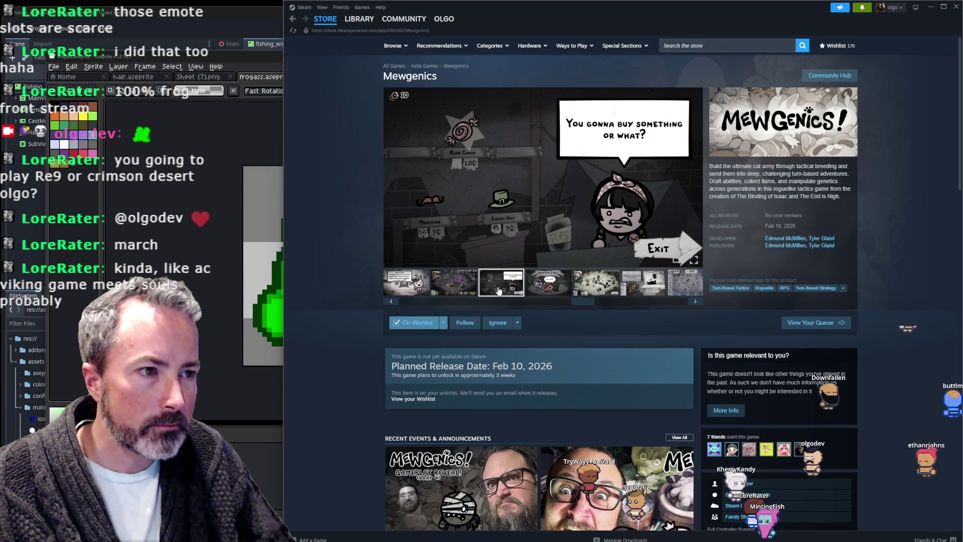
click(550, 287)
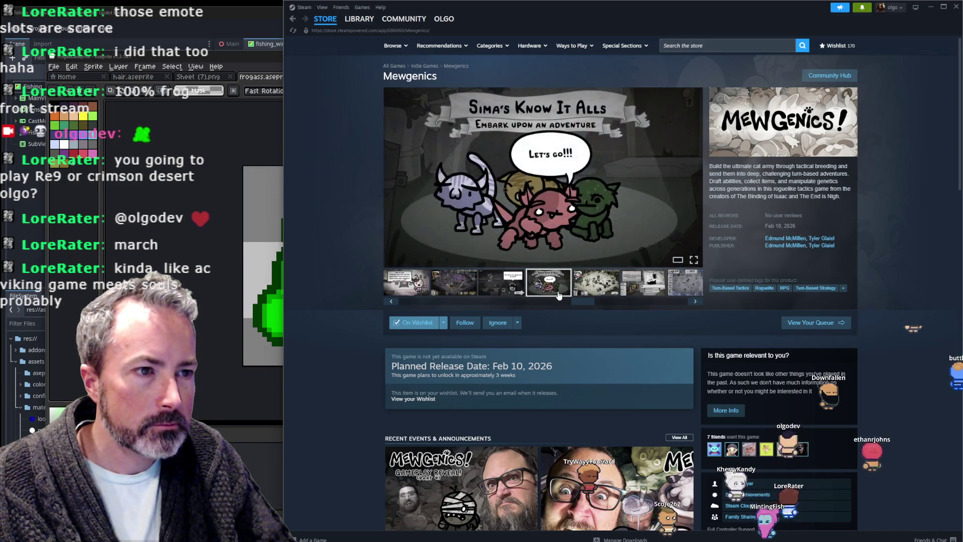
click(600, 289)
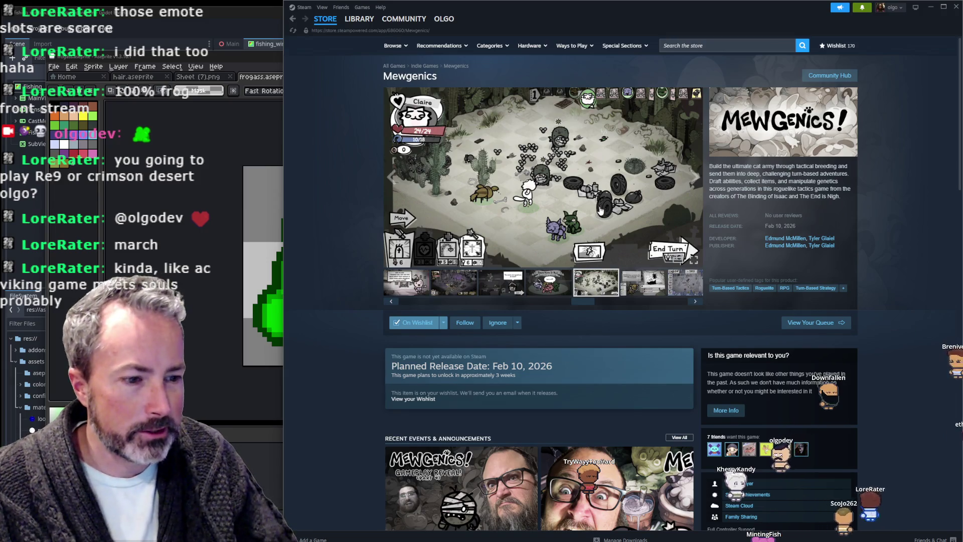
Scroll the Mewgenics page, then switch back to the frog sprite in Aseprite.
scroll(689, 203, down, 3)
scroll(718, 194, down, 5)
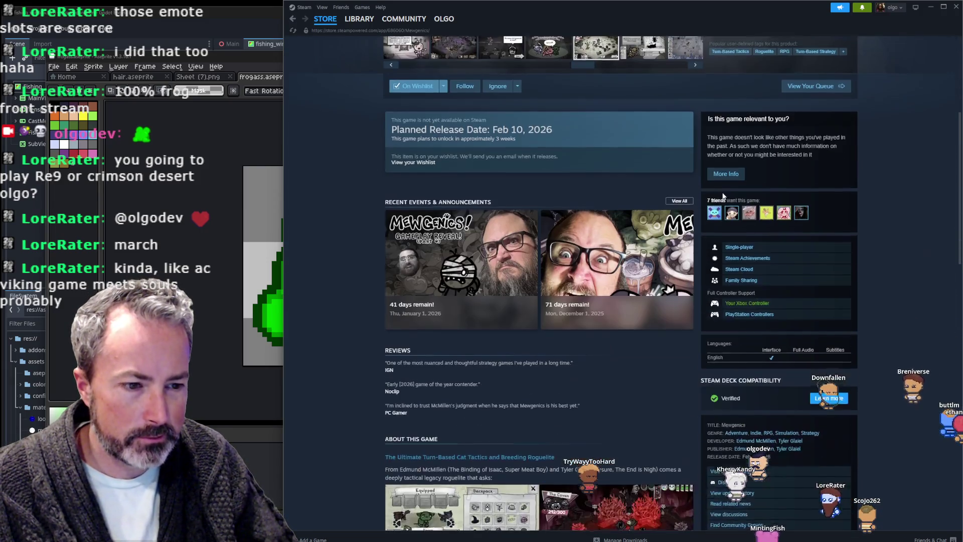
scroll(681, 197, up, 5)
scroll(662, 201, up, 3)
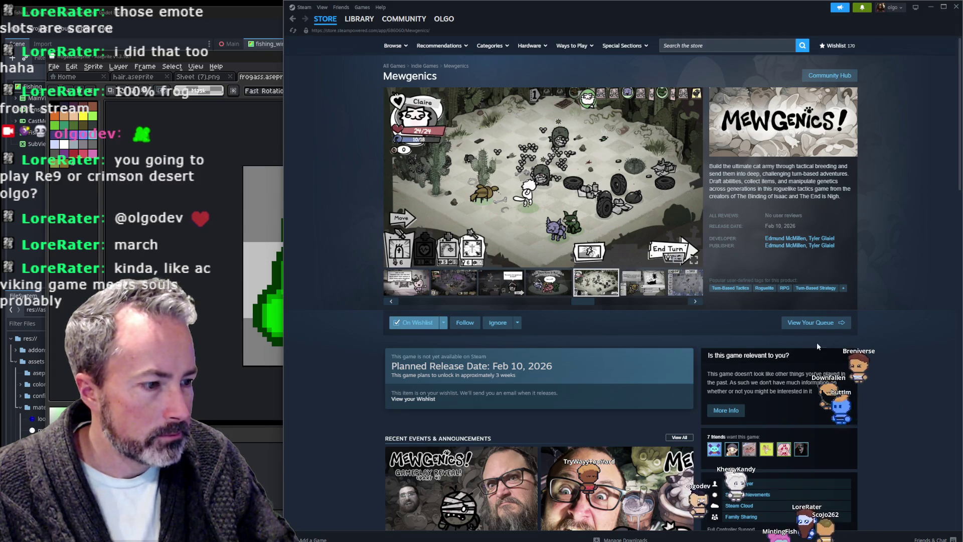
mouse_move(784, 452)
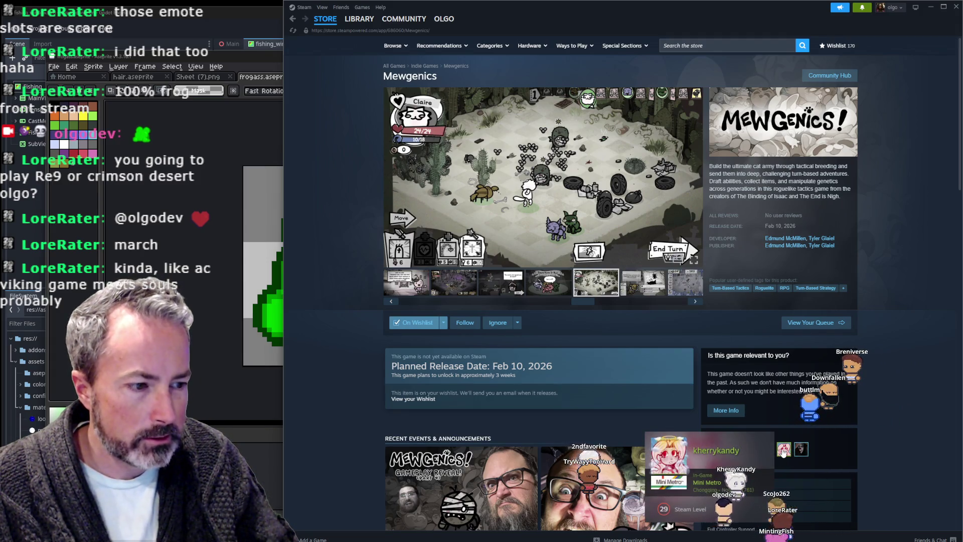
mouse_move(732, 451)
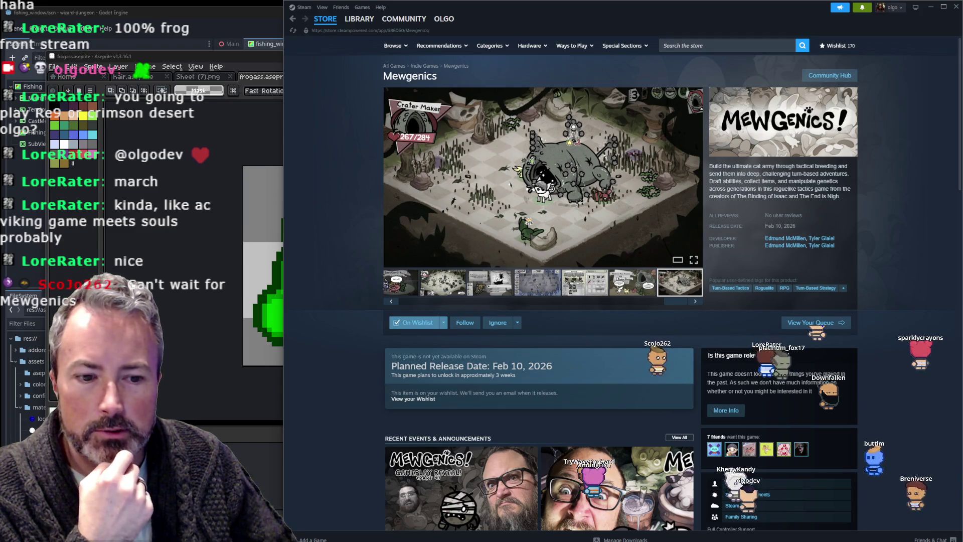
key(alt+Tab)
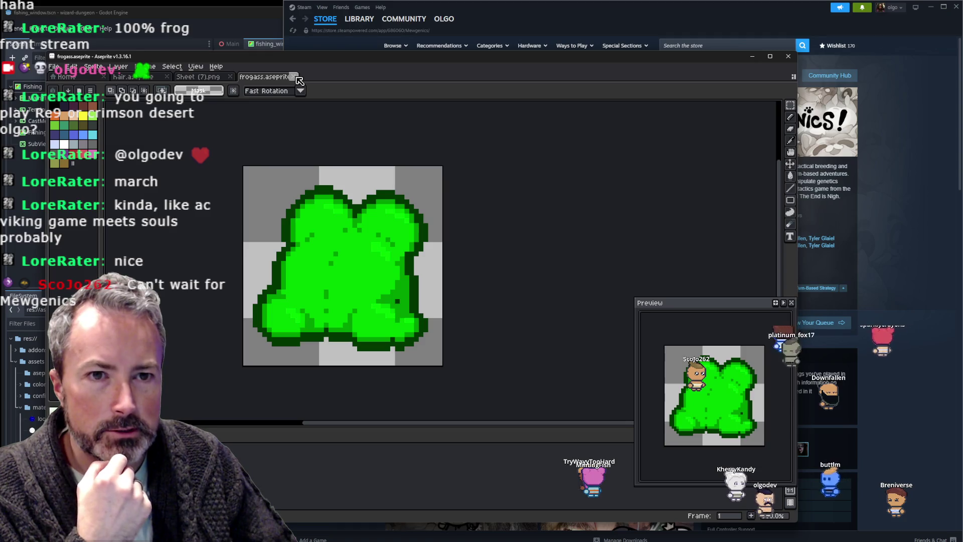
Switch to the hair.aseprite tab, zooming out to 200% and back to 300%.
click(126, 77)
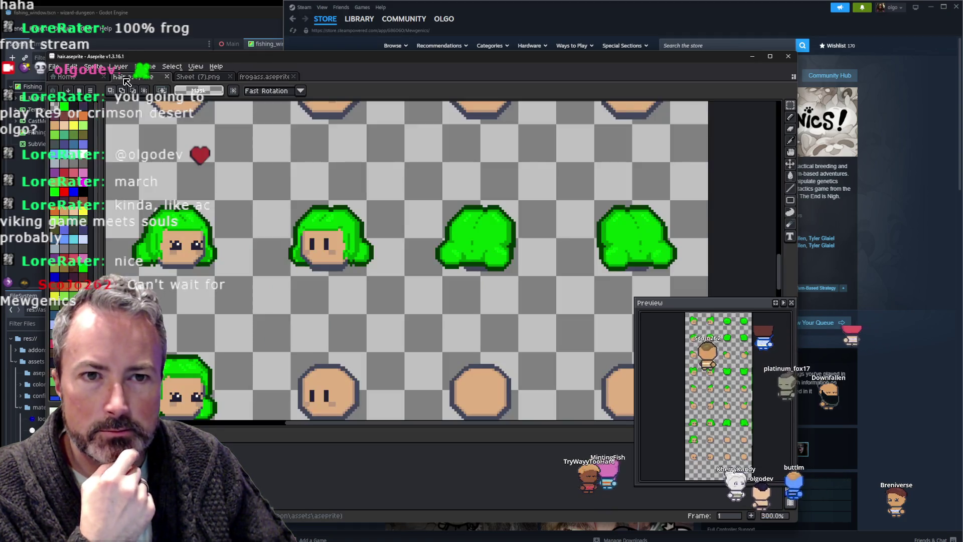
scroll(233, 173, down, 1)
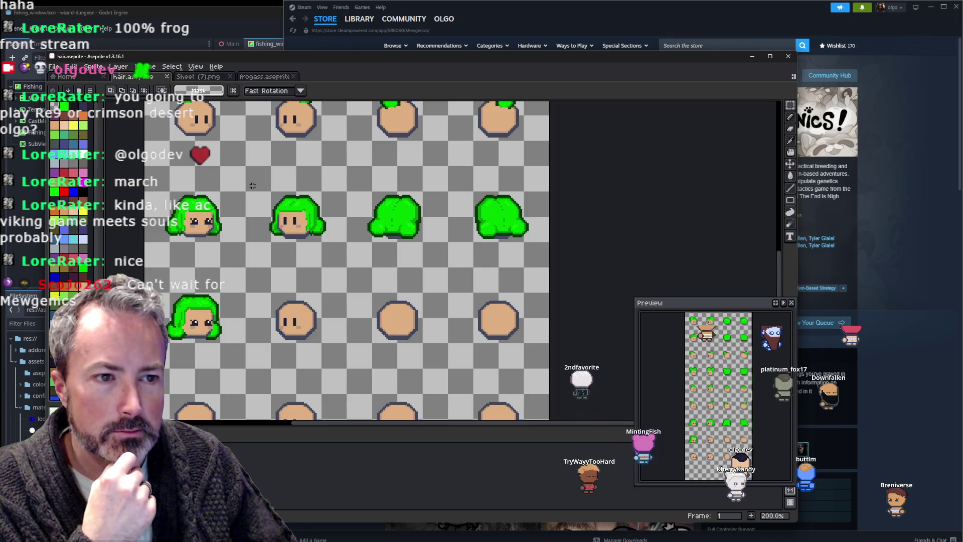
scroll(253, 185, up, 1)
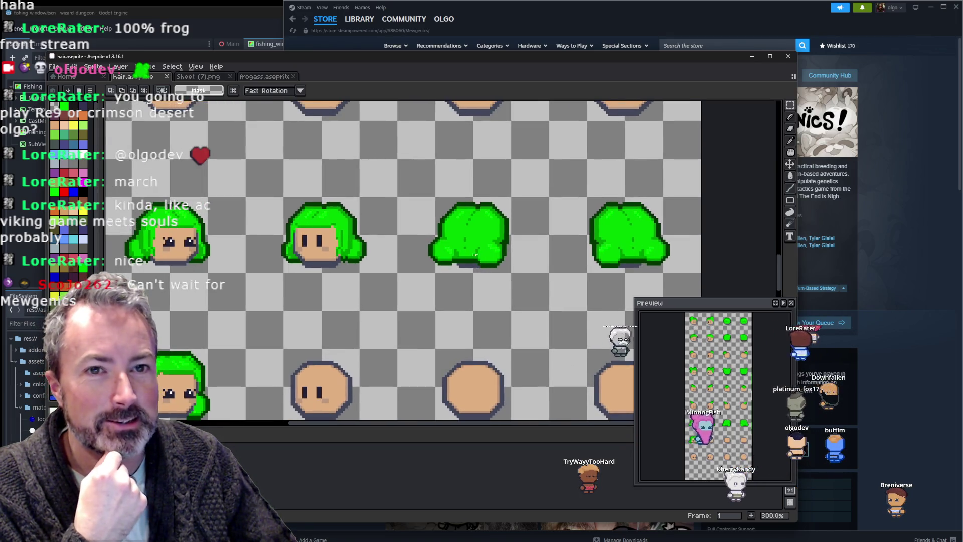
Walk Kandy right, back left, then up the map in the running Godot game.
click(223, 12)
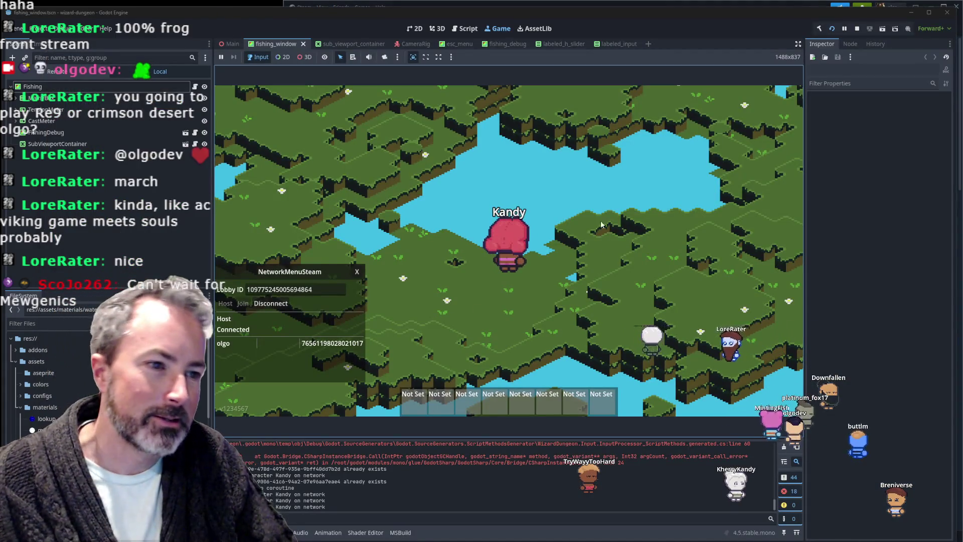
key(d)
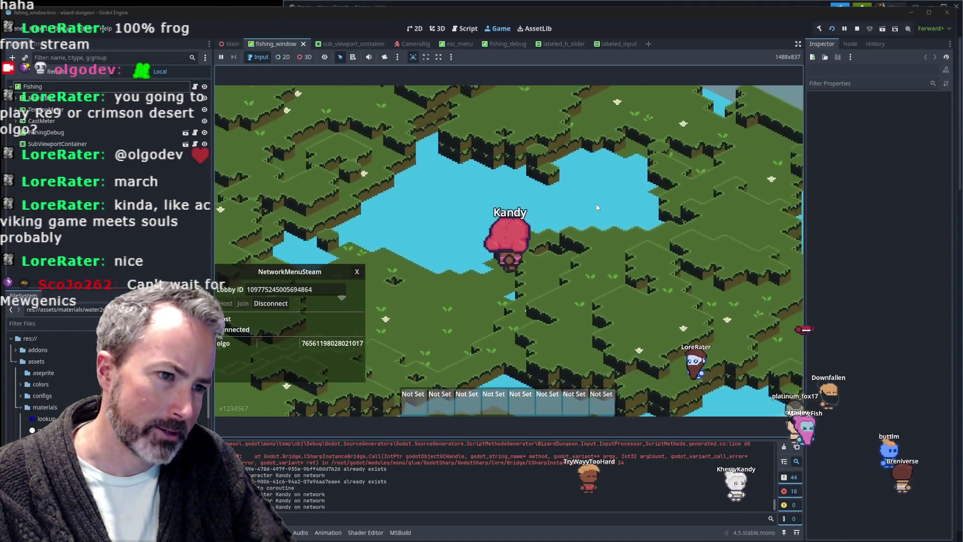
key(d)
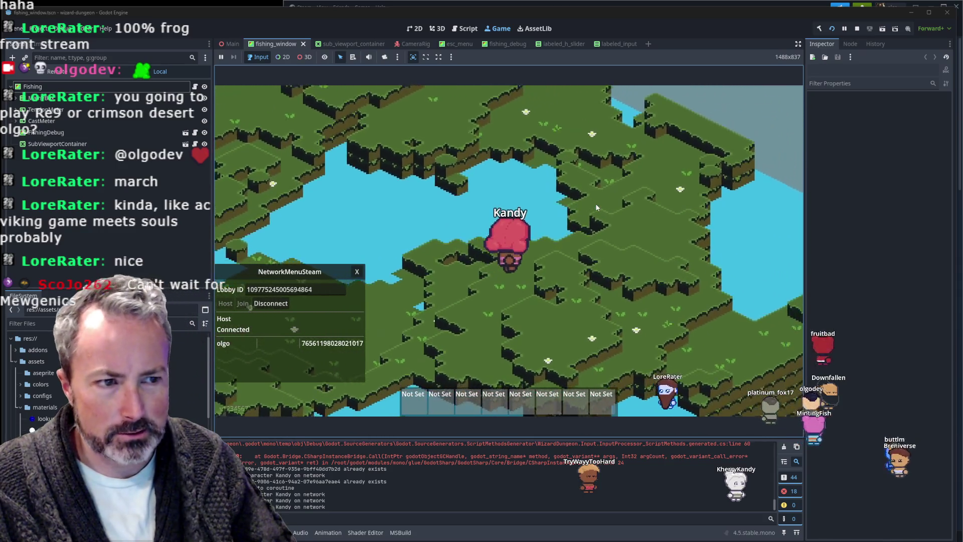
key(d)
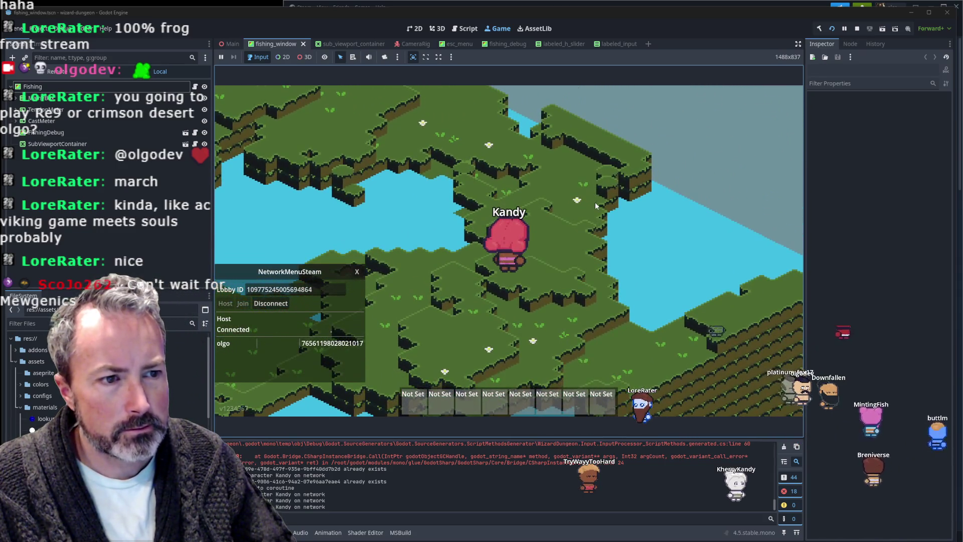
key(a)
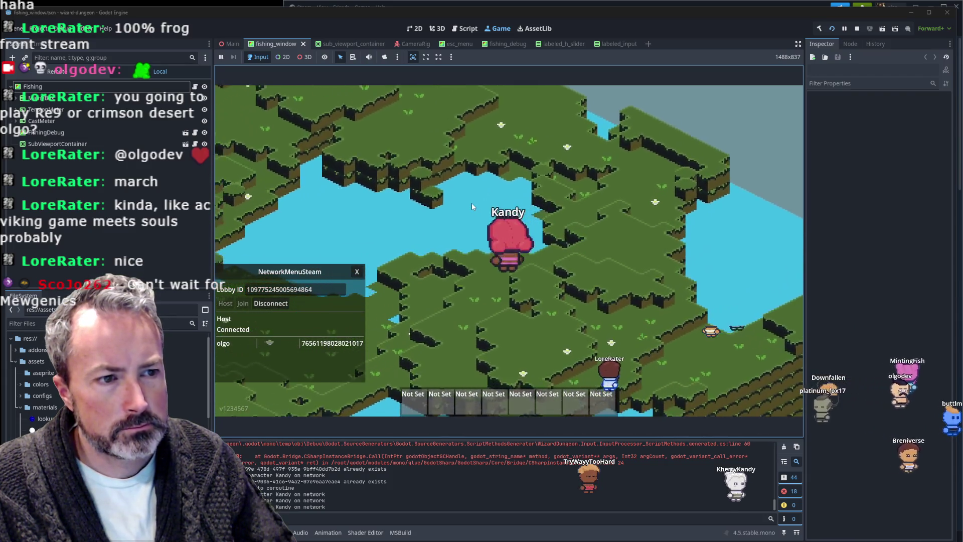
key(a)
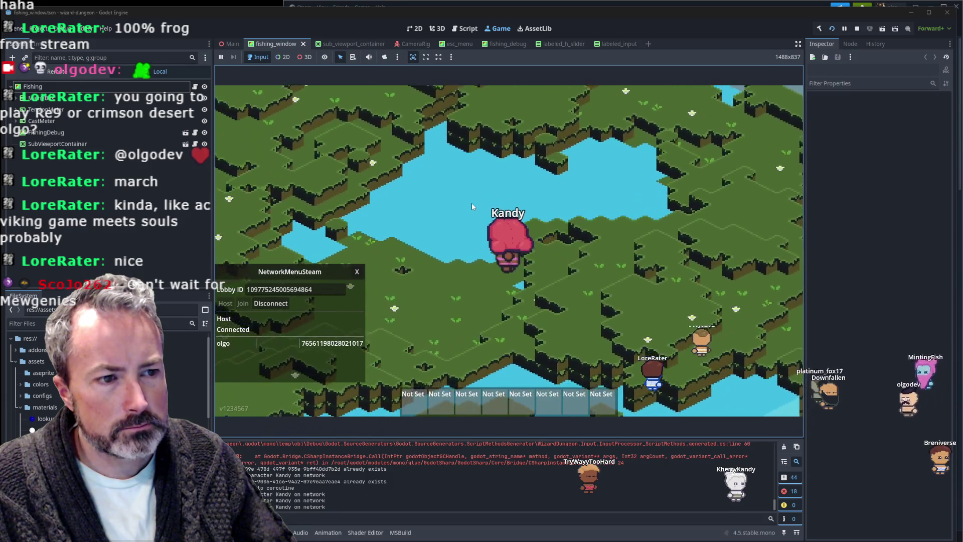
key(w)
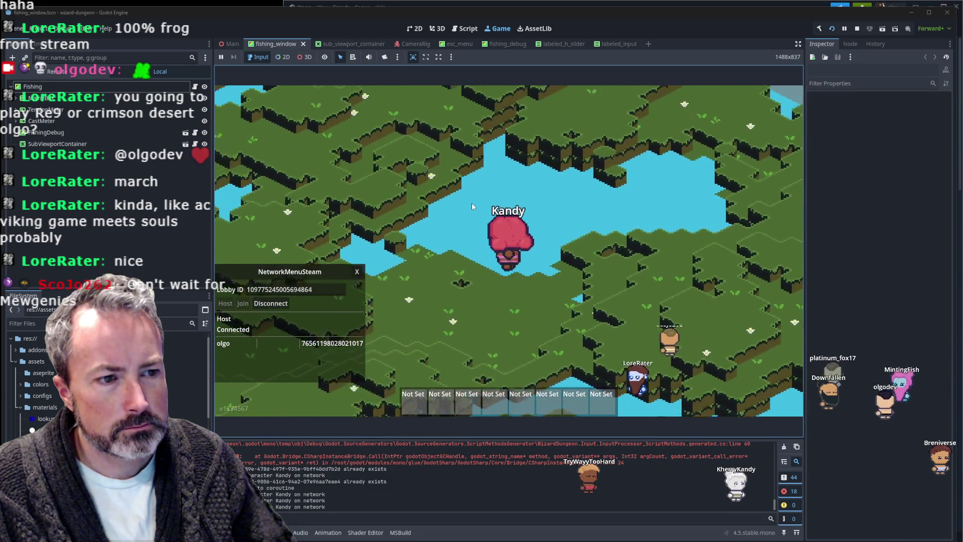
key(w)
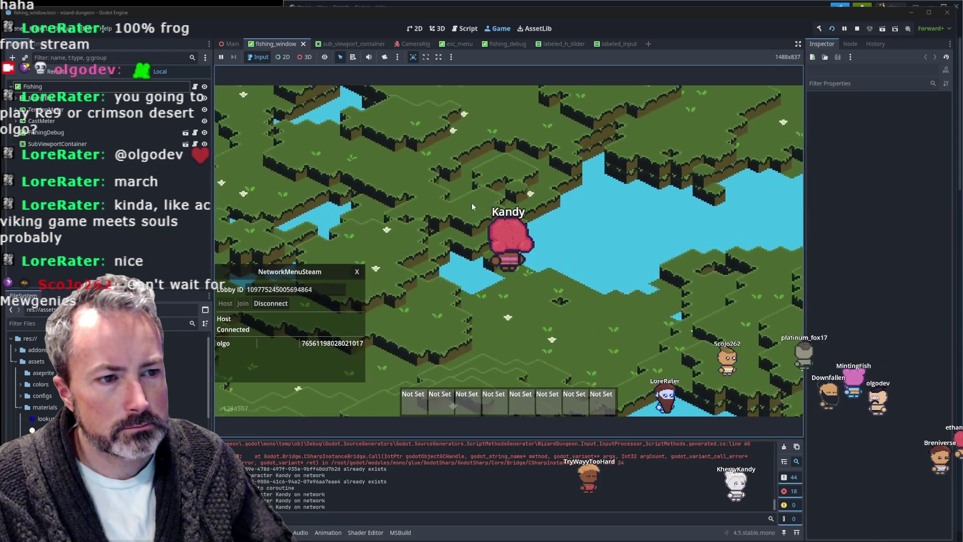
key(w)
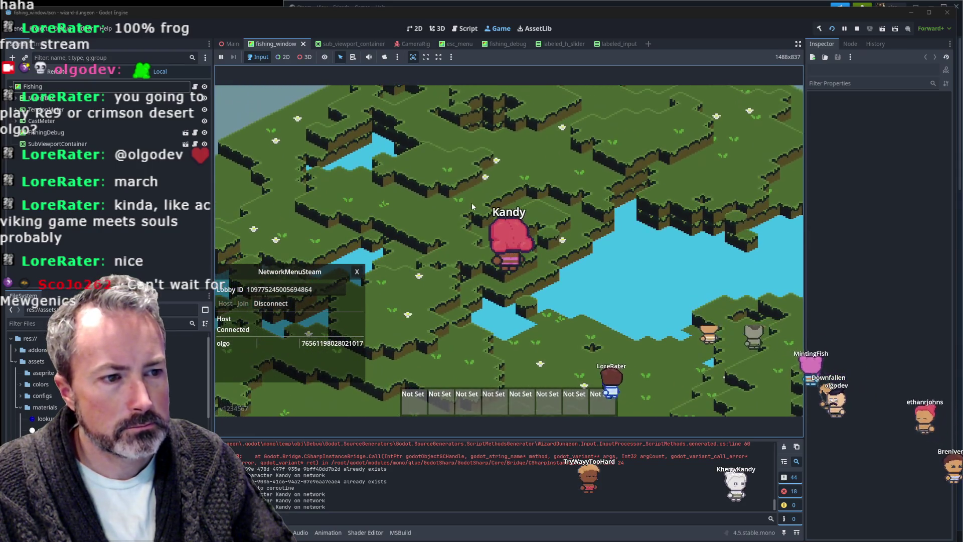
Zoom the view out, walk Kandy down and back up the map, then open her inventory.
scroll(472, 202, down, 3)
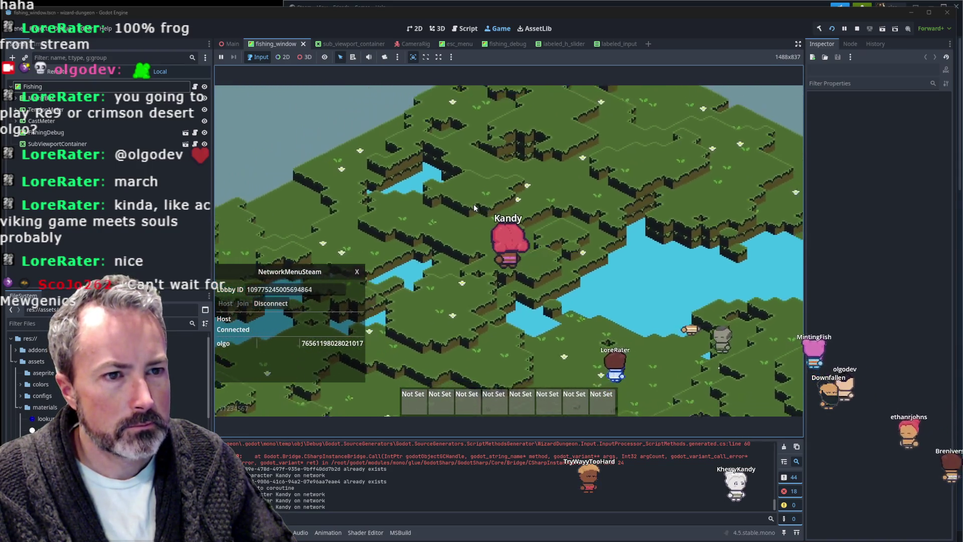
key(s)
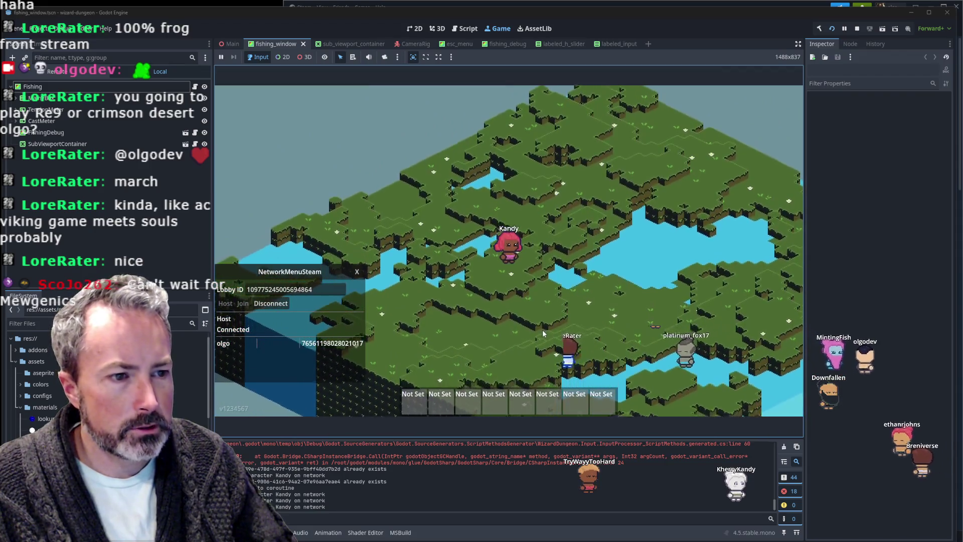
key(s)
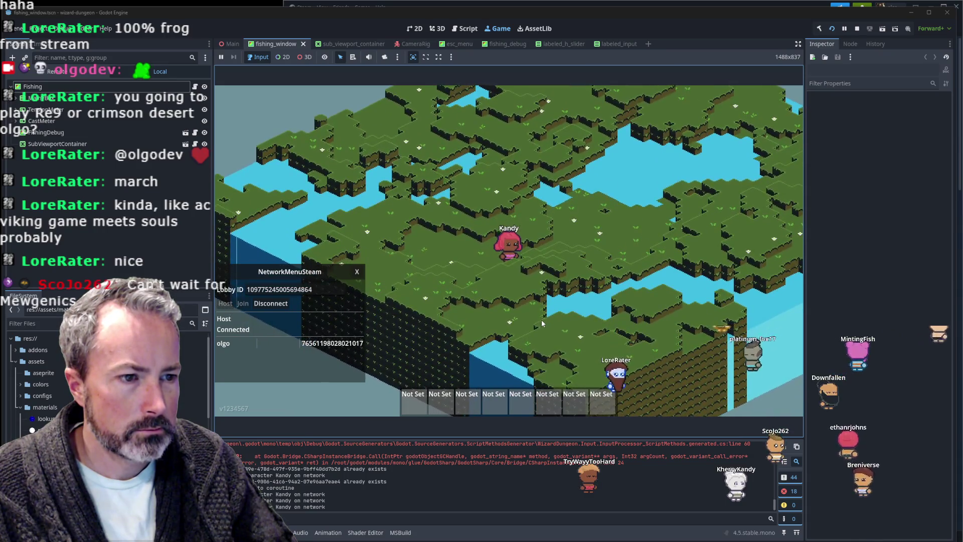
key(w)
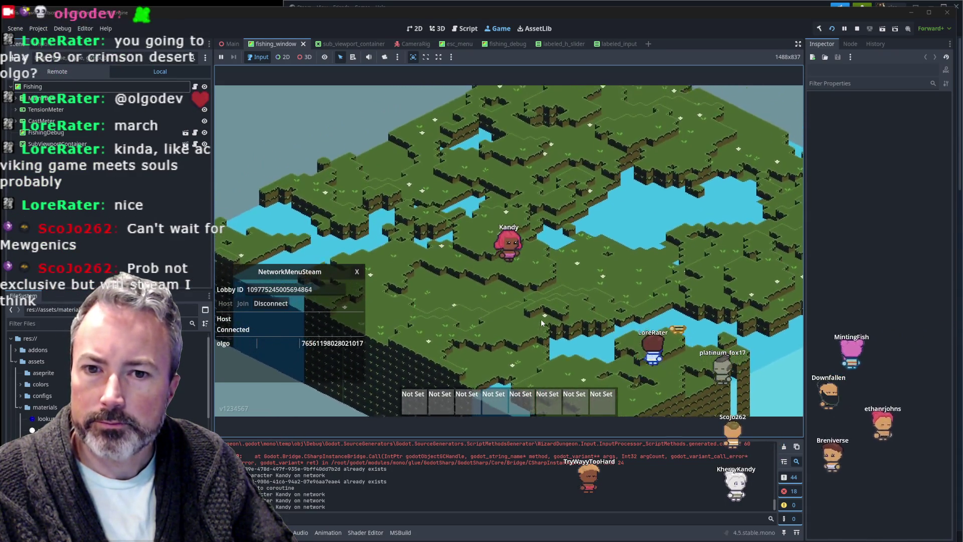
key(w)
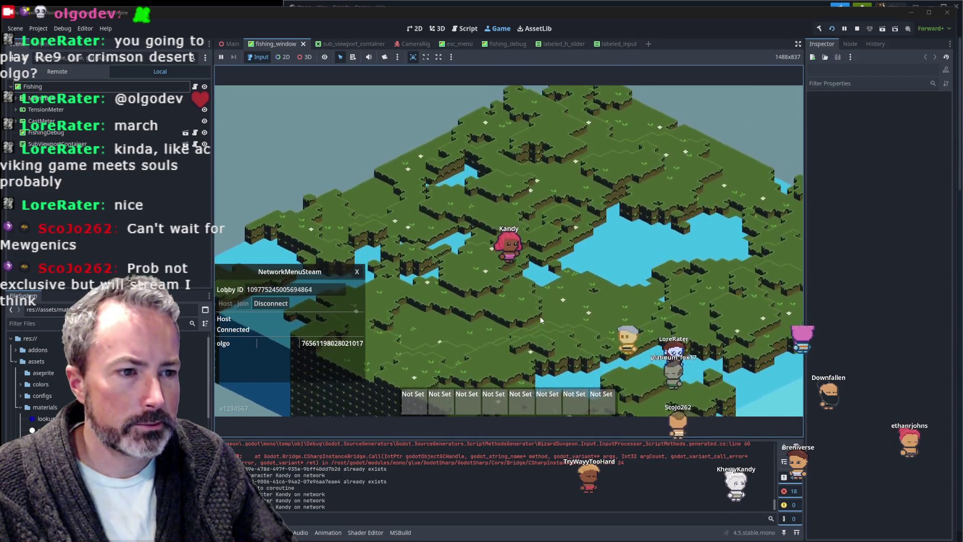
key(w)
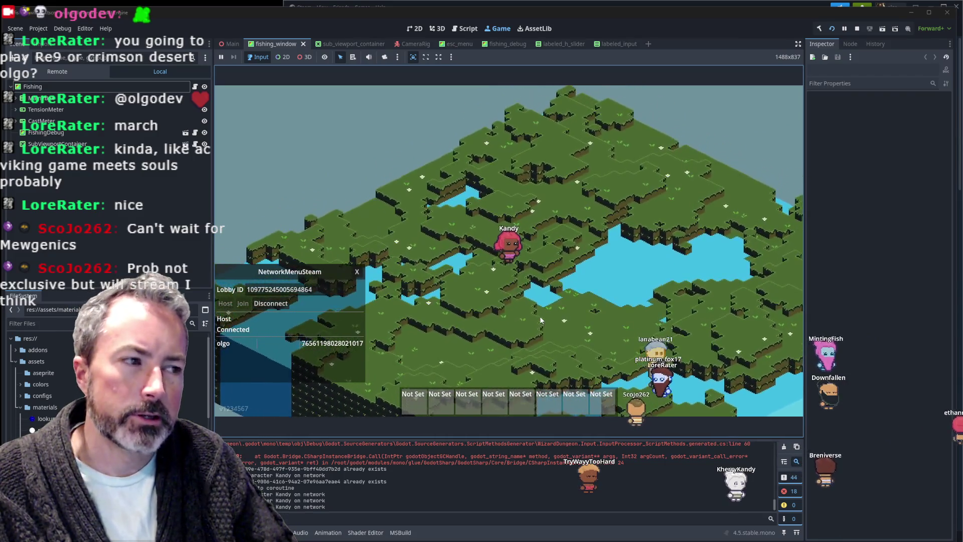
key(w)
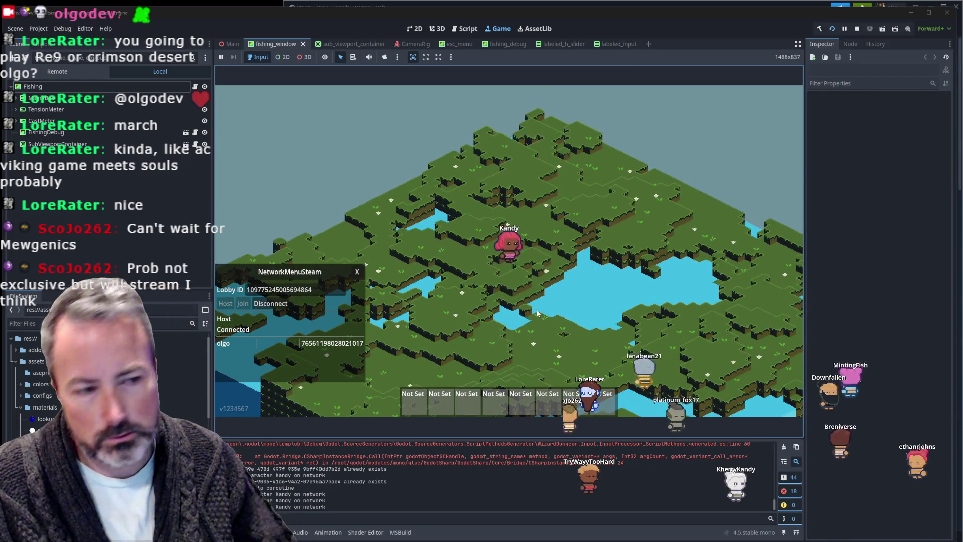
key(d)
key(d)
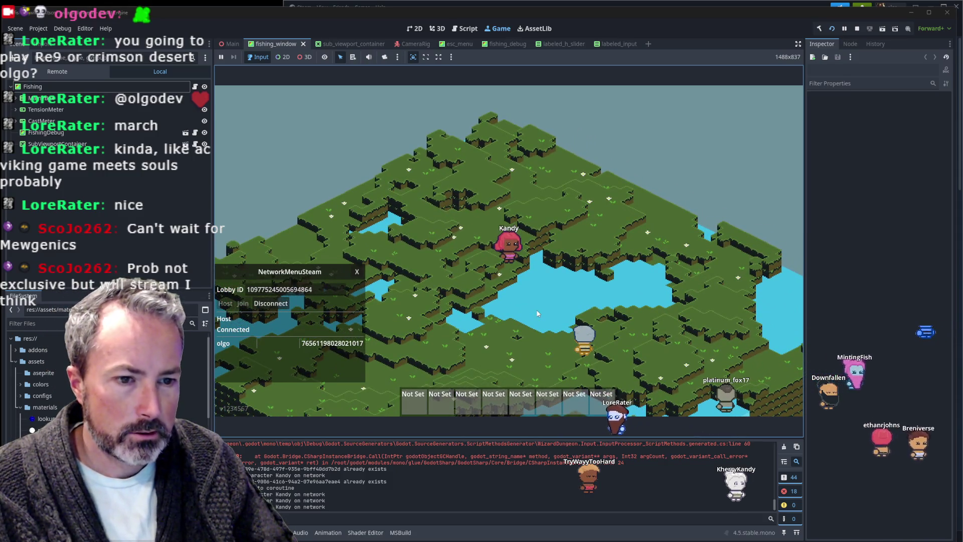
key(i)
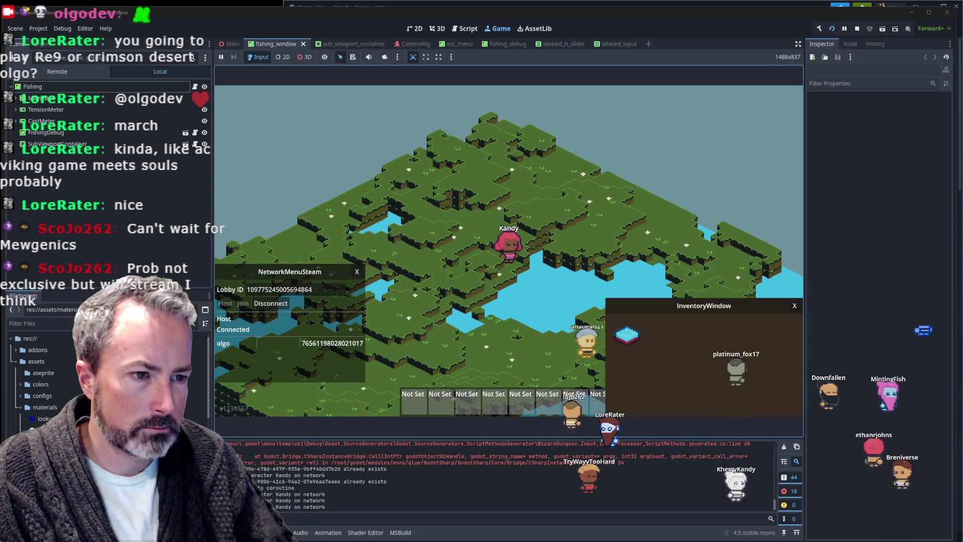
Open and close Kandy's character window, then bring up Aseprite's Home page with recent files.
key(c)
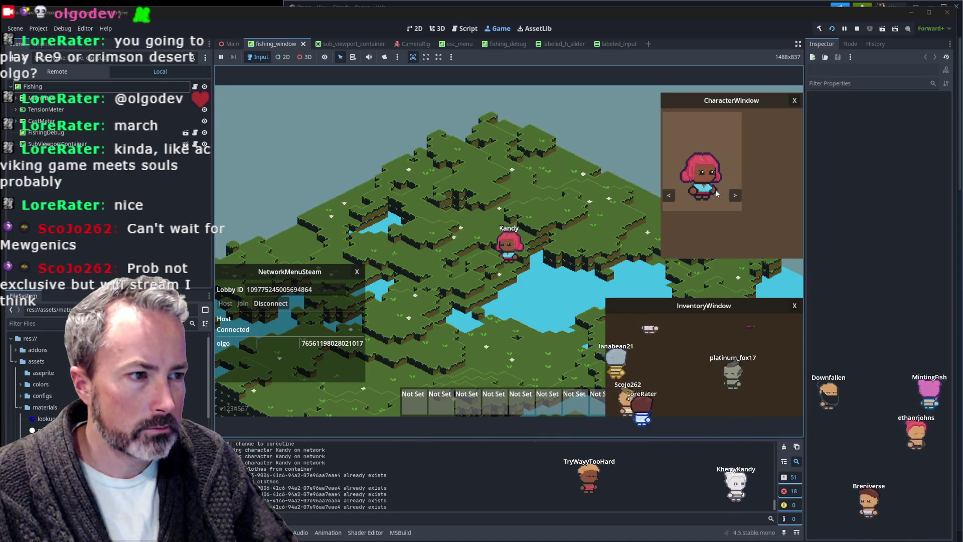
key(c)
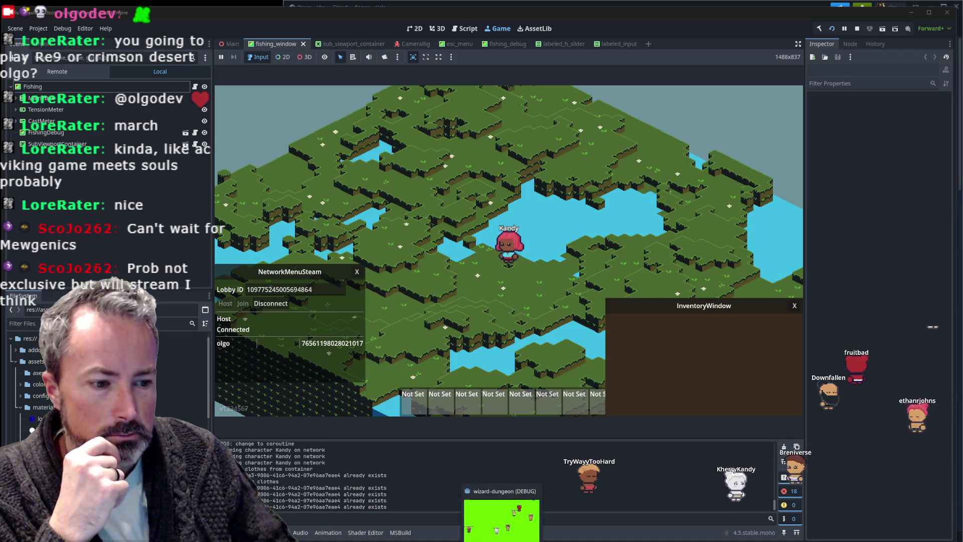
key(alt+Tab)
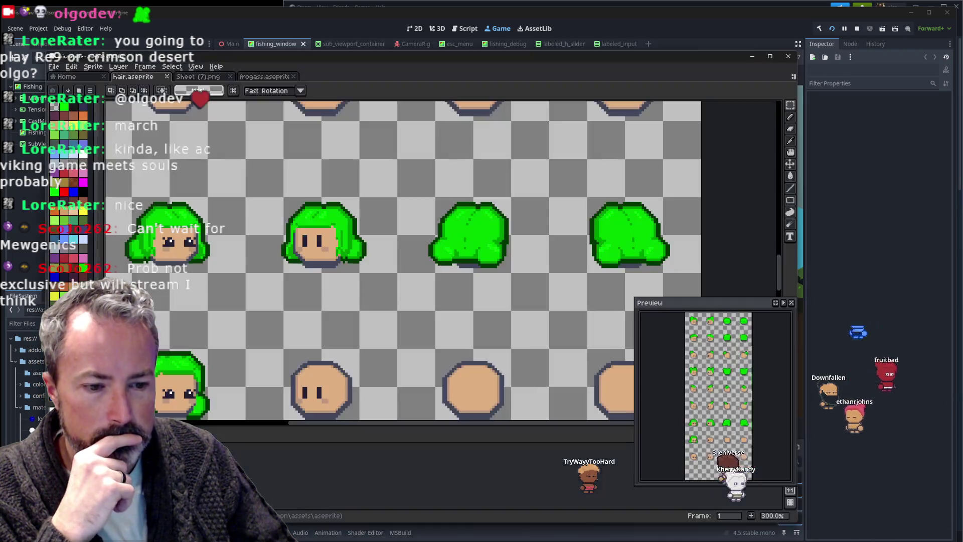
click(69, 77)
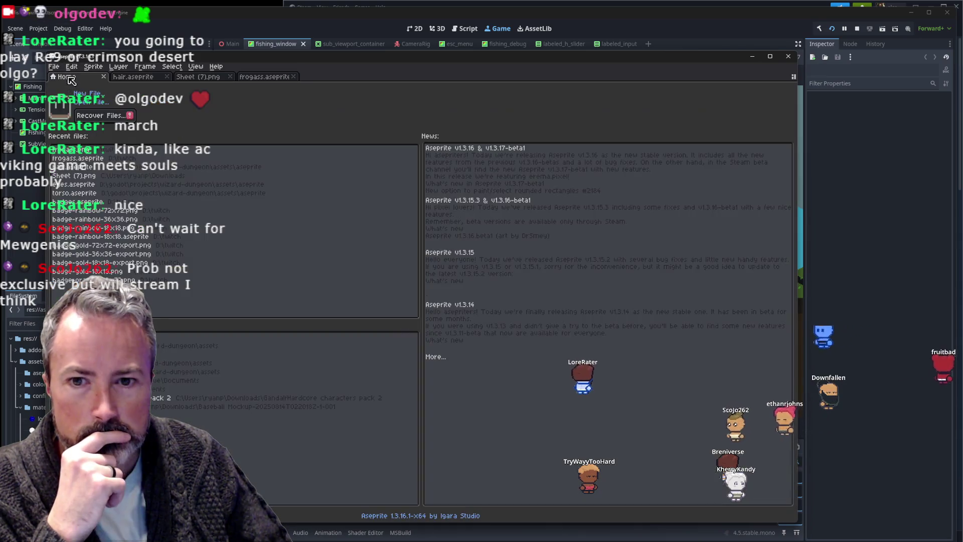